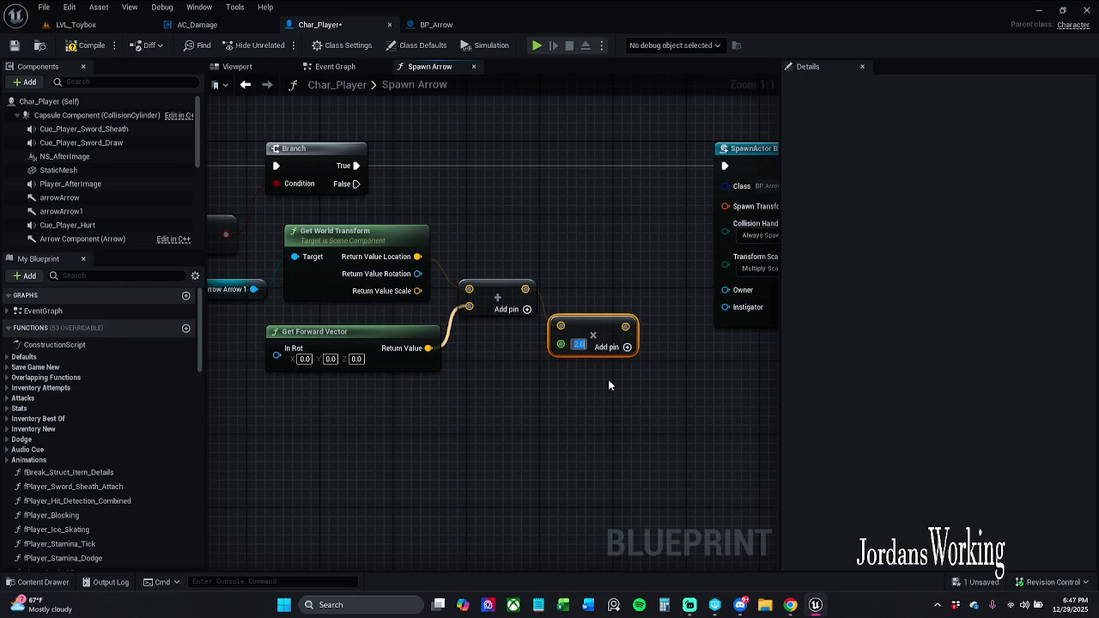
# Step: Set the multiplier to 2.0, split Spawn Transform, and wire the doubled offset into Location
pyautogui.click(663, 232)
pyautogui.rightClick(740, 206)
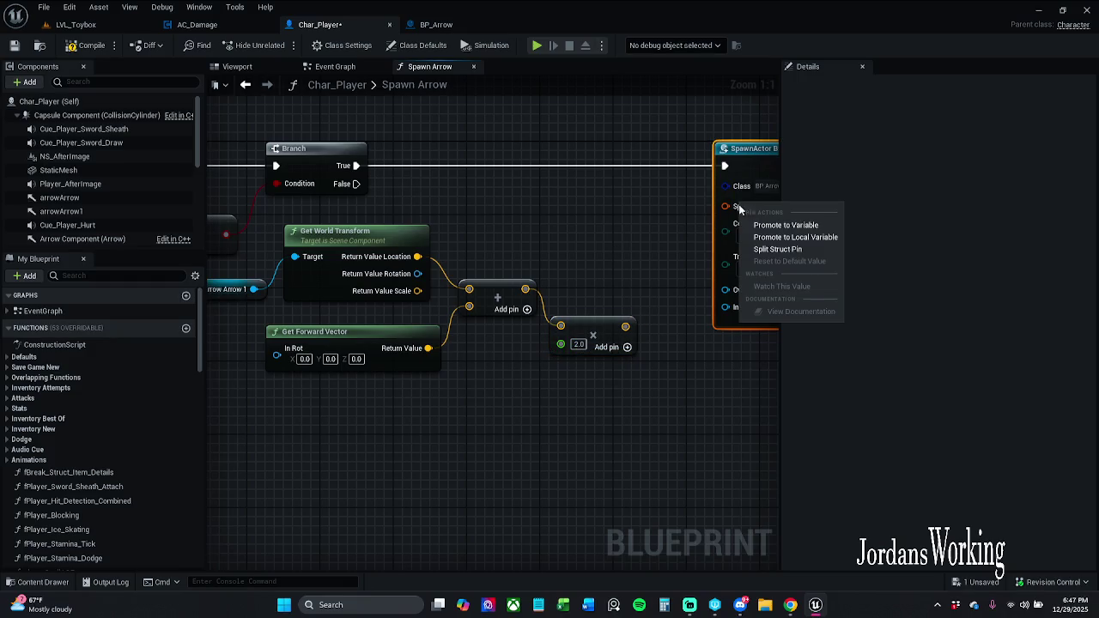
pyautogui.rightClick(735, 215)
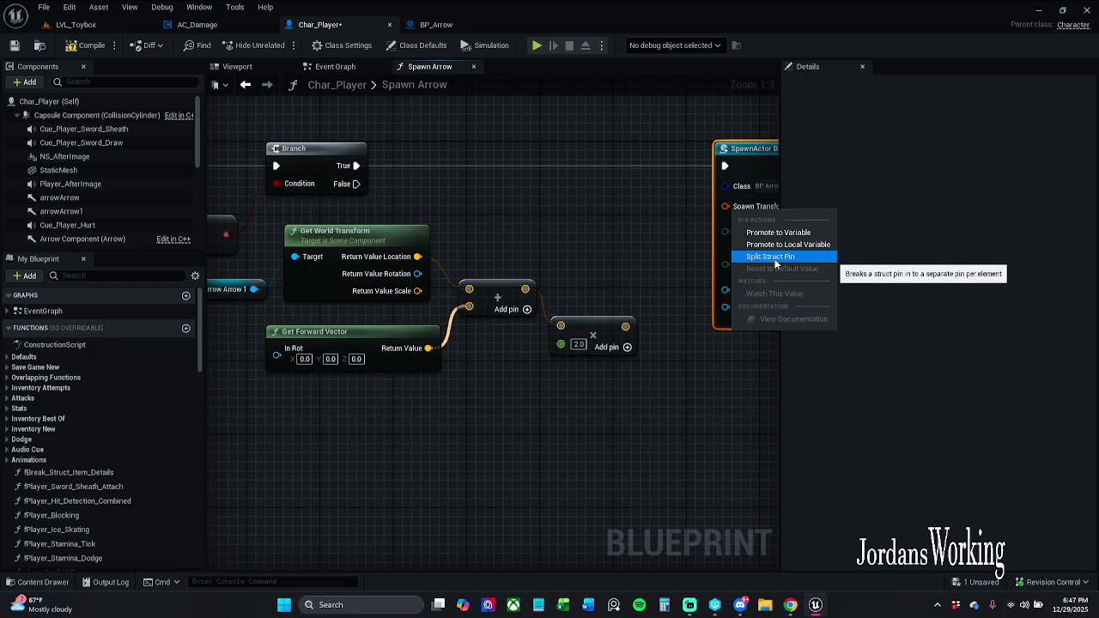
pyautogui.click(776, 257)
pyautogui.moveTo(511, 330); pyautogui.dragTo(618, 227)
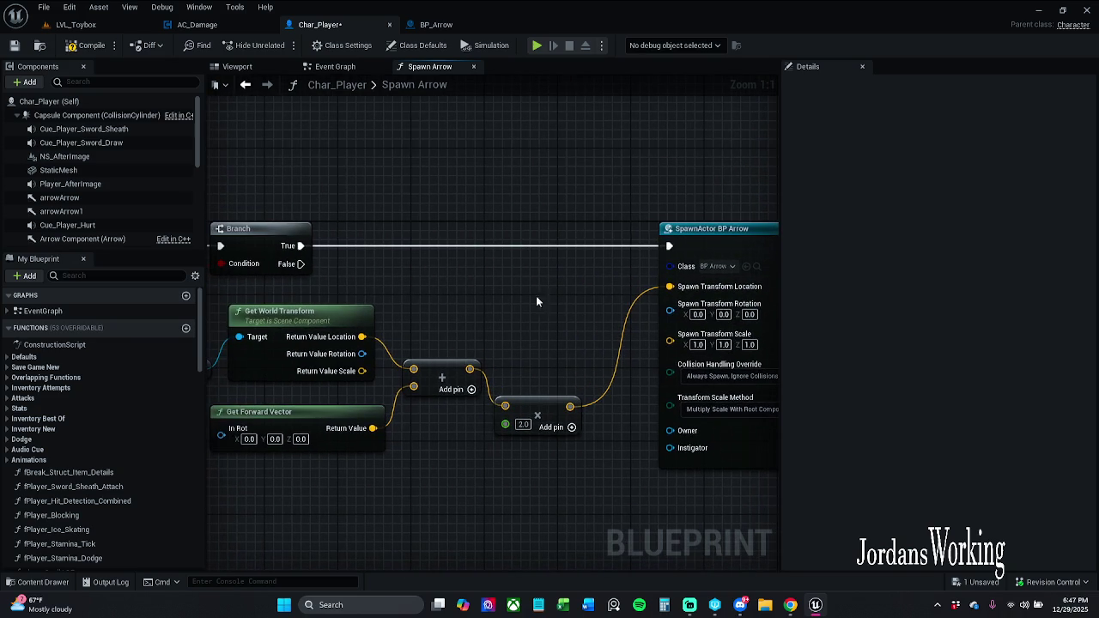
# Step: Add a Get Actor Rotation node and feed it into Spawn Transform Rotation
pyautogui.rightClick(443, 274)
pyautogui.write('g')
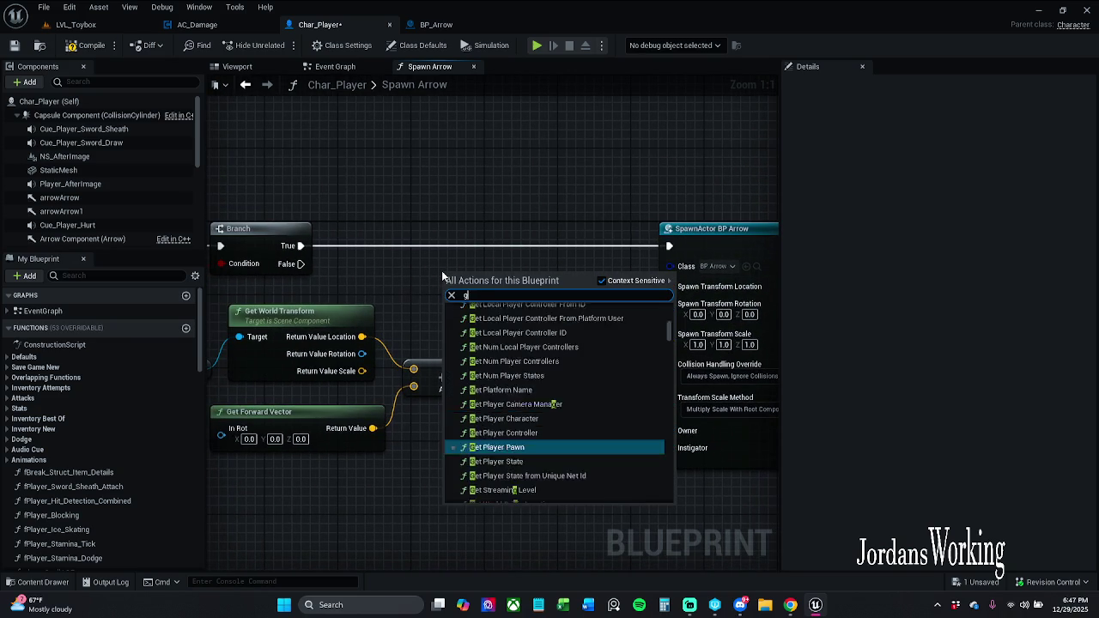
pyautogui.write('et actor')
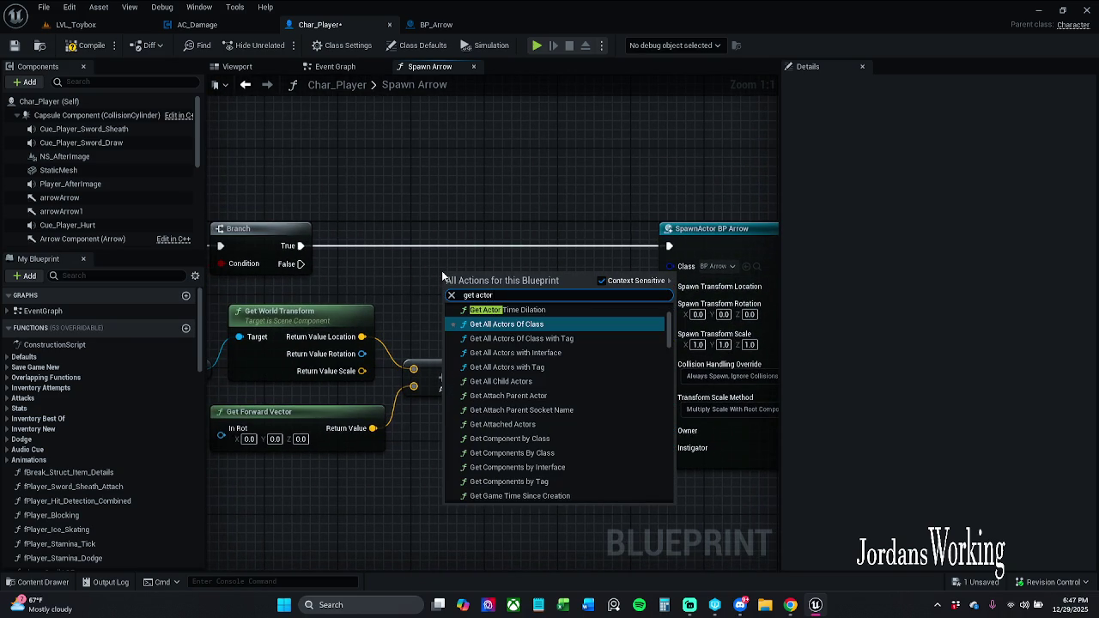
pyautogui.write(' rotat')
pyautogui.press('Return')
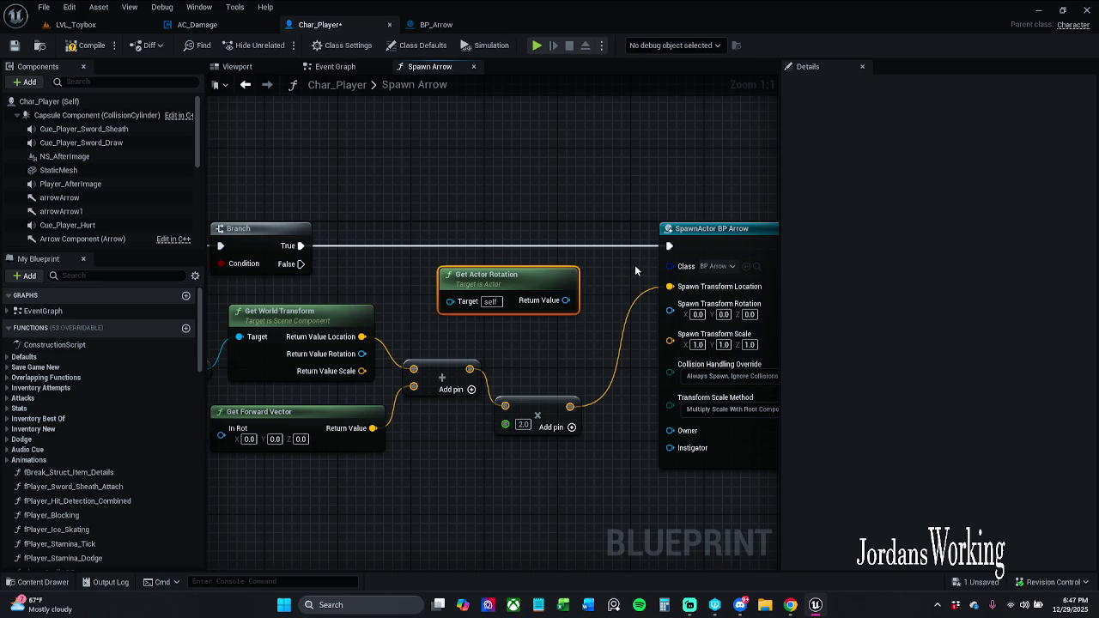
pyautogui.moveTo(565, 300); pyautogui.dragTo(670, 303)
# Step: Compile Char_Player and play LVL_Toybox, moving the character to collect the bow
pyautogui.click(88, 45)
pyautogui.click(76, 24)
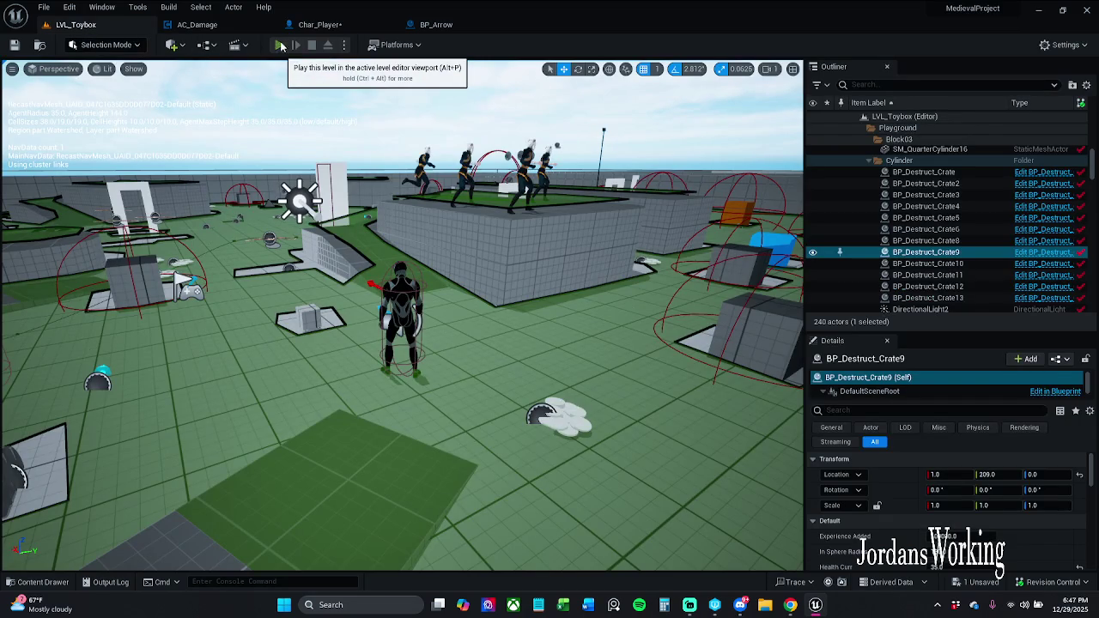
pyautogui.click(293, 52)
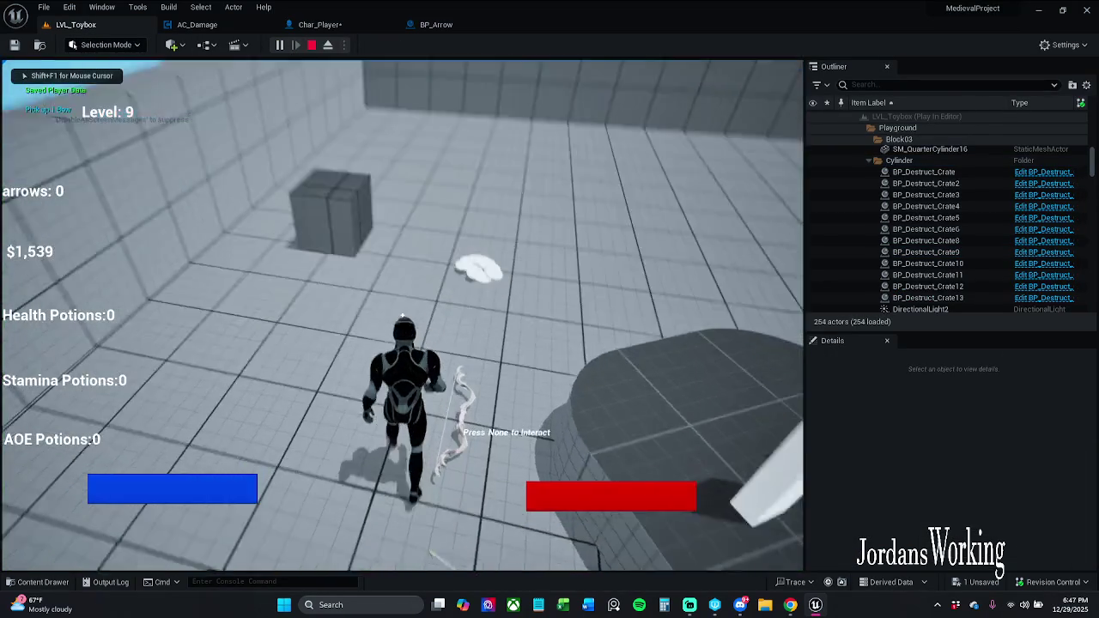
pyautogui.press('w')
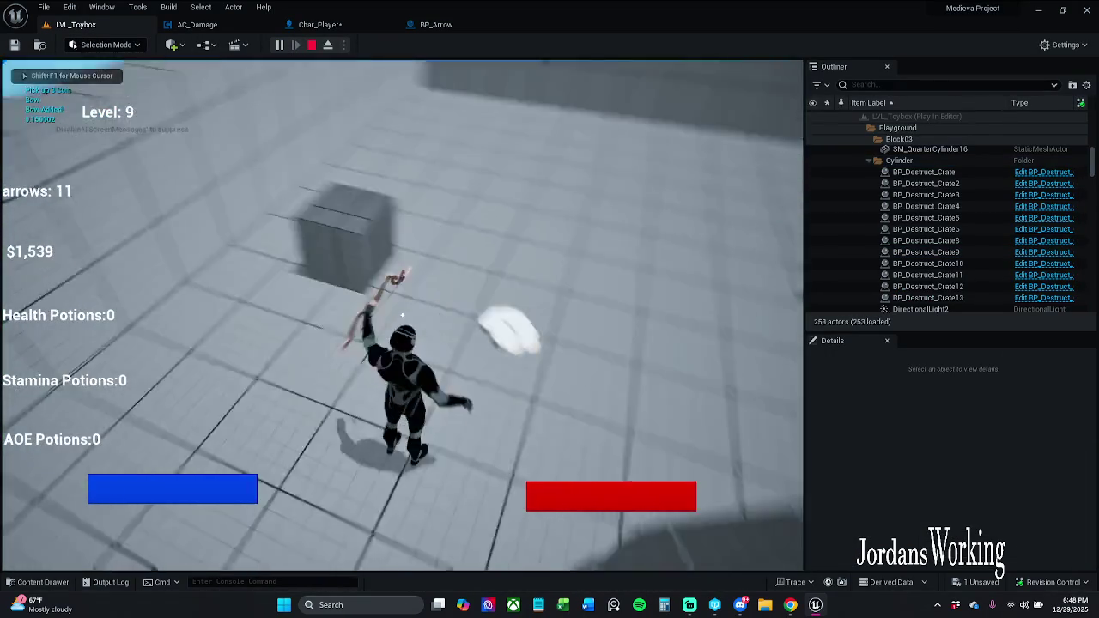
# Step: Fire seven arrows, stop the game, and return to Char_Player's Spawn Arrow graph
pyautogui.click(402, 315)
pyautogui.click(402, 316)
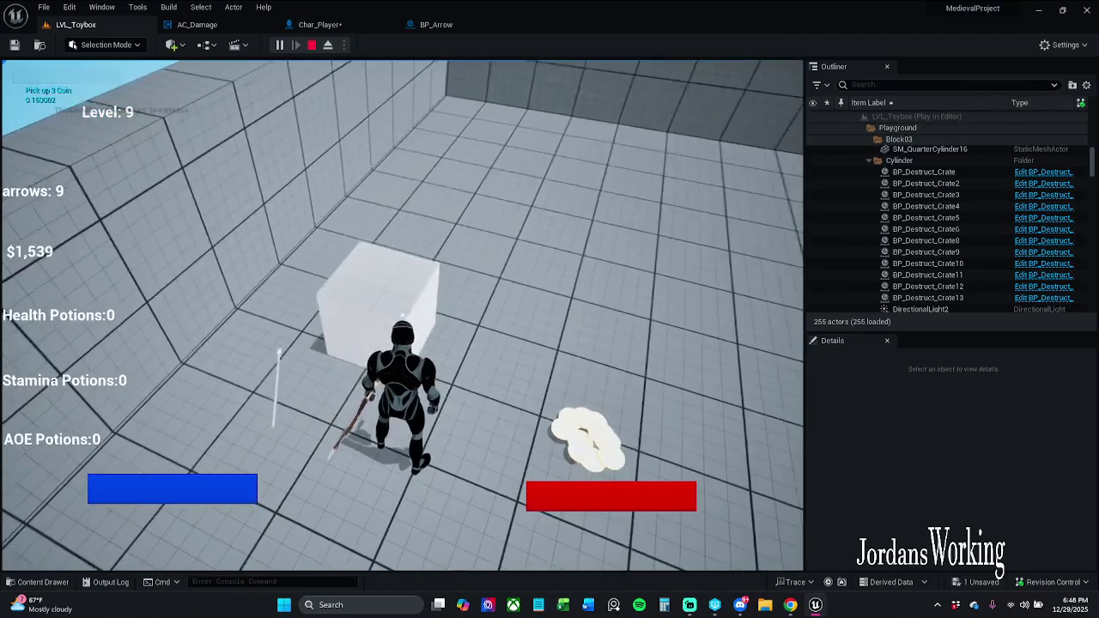
pyautogui.click(402, 315)
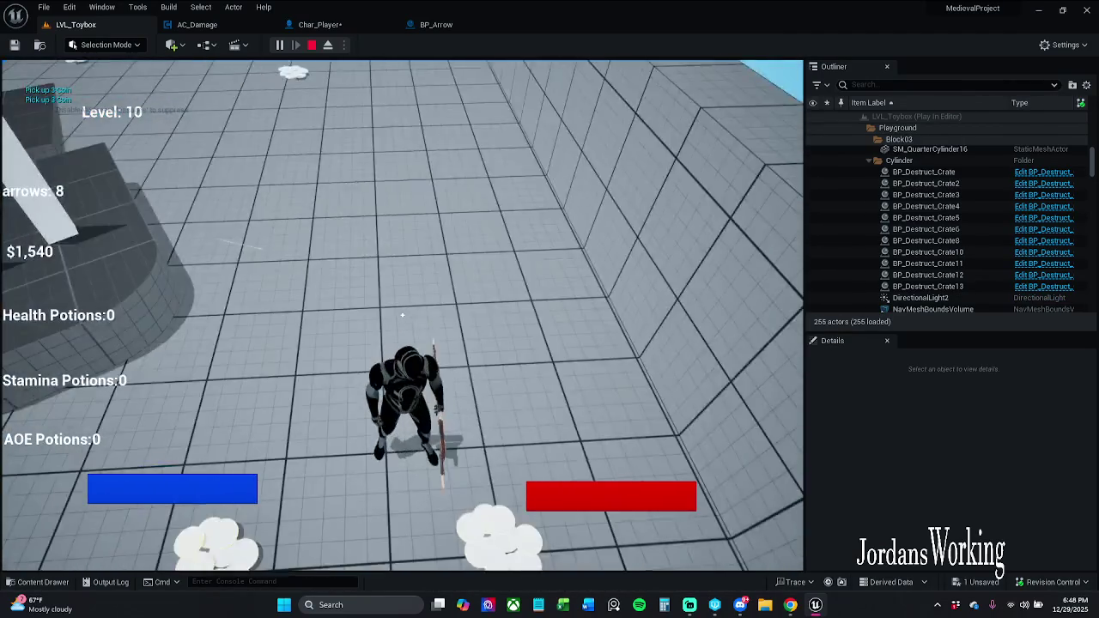
pyautogui.click(402, 315)
pyautogui.click(402, 315)
pyautogui.click(402, 315)
pyautogui.click(402, 315)
pyautogui.press('Escape')
pyautogui.doubleClick(926, 252)
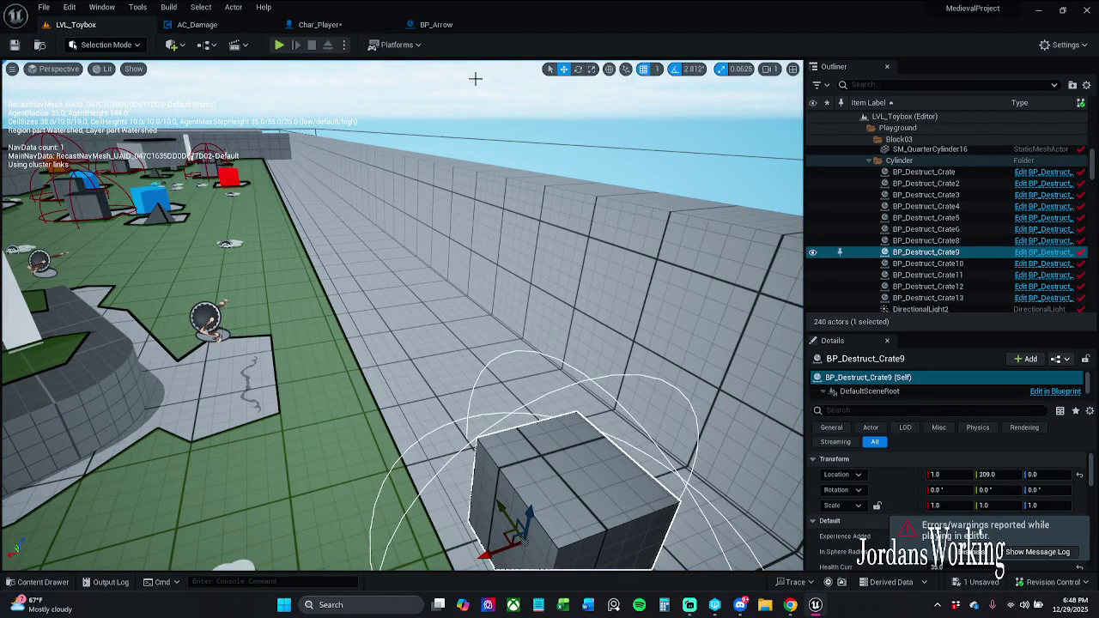
pyautogui.click(319, 24)
# Step: Delete the rotation and offset nodes, recombine both transform pins, and wire Return Value to Spawn Transform
pyautogui.scroll(-1, 516, 288)
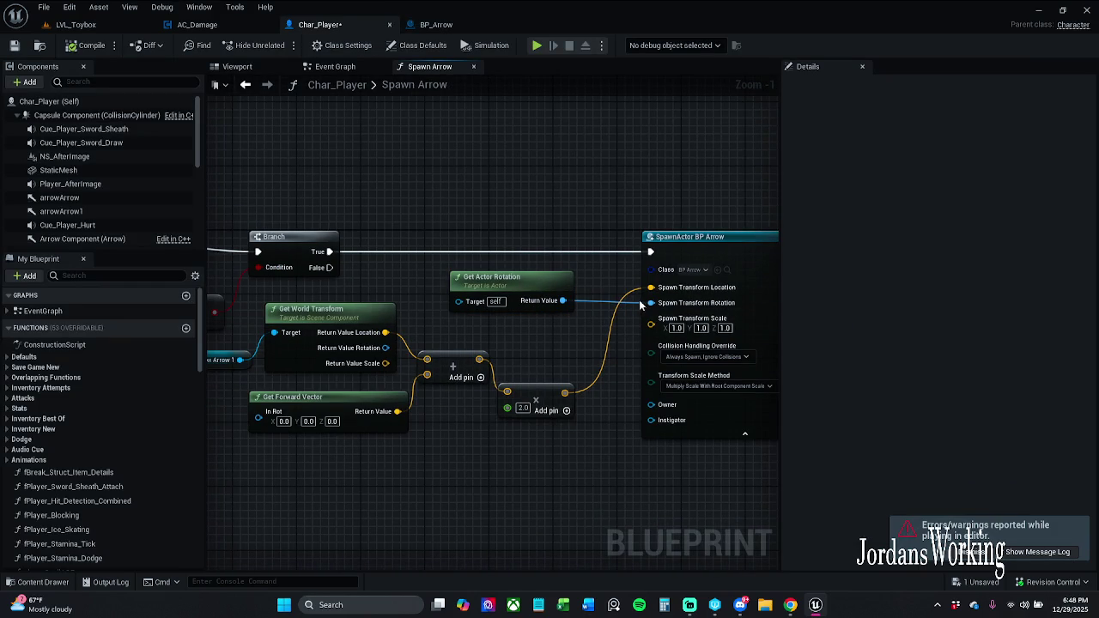
pyautogui.moveTo(558, 347)
pyautogui.mouseDown()
pyautogui.moveTo(521, 262)
pyautogui.moveTo(505, 469)
pyautogui.moveTo(393, 474)
pyautogui.mouseUp()
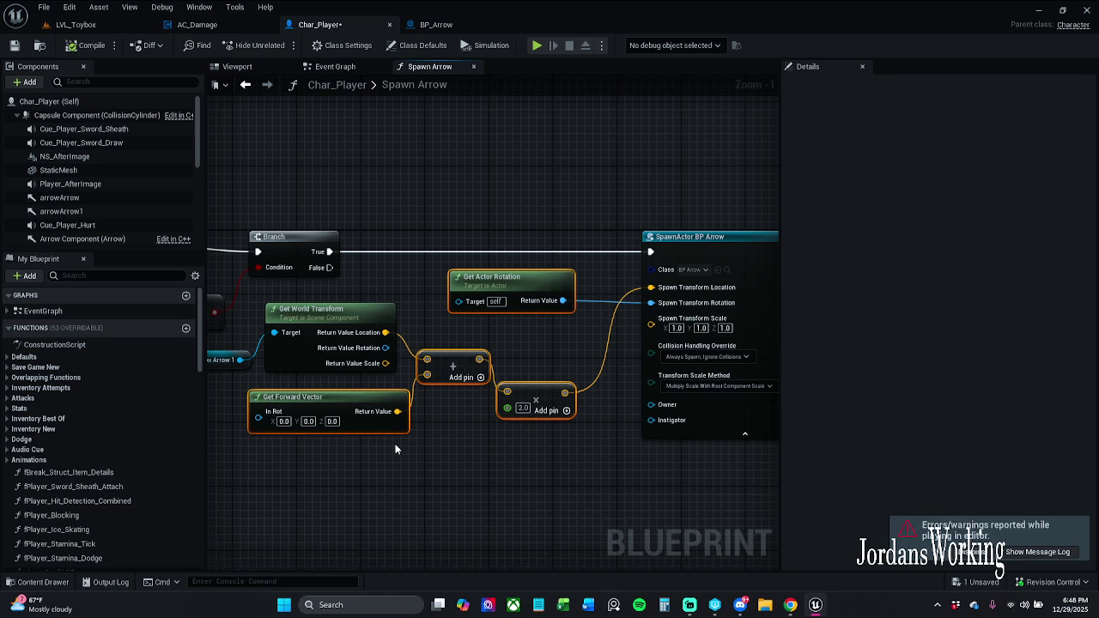
pyautogui.press('Delete')
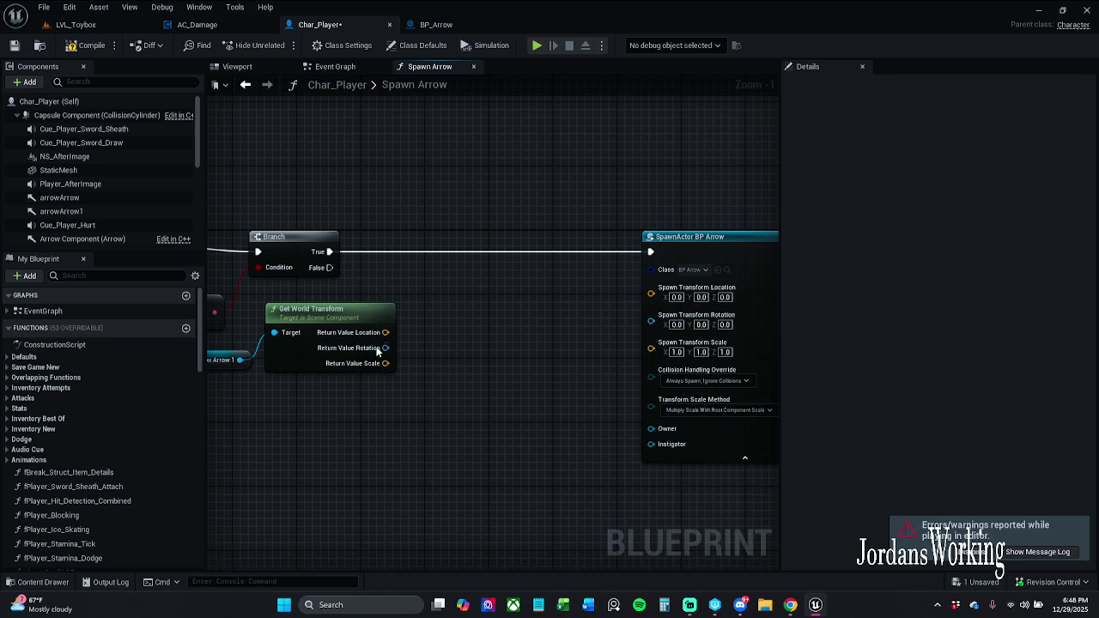
pyautogui.rightClick(382, 361)
pyautogui.click(433, 405)
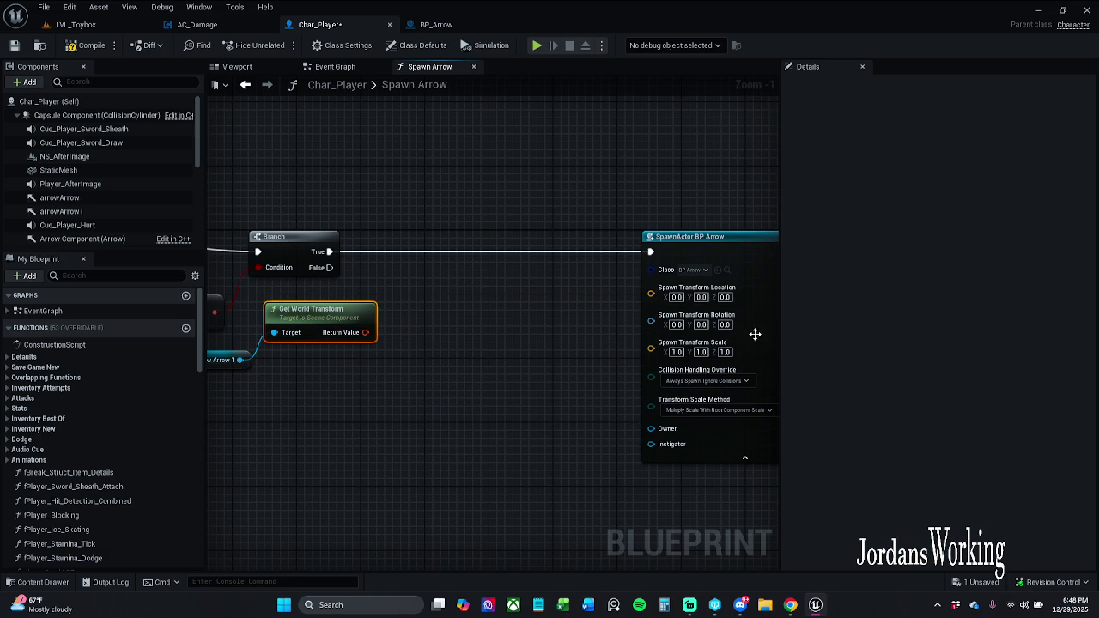
pyautogui.rightClick(687, 327)
pyautogui.click(724, 382)
pyautogui.moveTo(650, 287); pyautogui.dragTo(381, 337)
# Step: Tidy the Branch, transform and Arrow nodes, save Char_Player, and return to LVL_Toybox
pyautogui.moveTo(219, 197)
pyautogui.mouseDown()
pyautogui.moveTo(412, 349)
pyautogui.moveTo(608, 364)
pyautogui.mouseUp()
pyautogui.moveTo(333, 254)
pyautogui.mouseDown()
pyautogui.moveTo(410, 262)
pyautogui.moveTo(558, 249)
pyautogui.mouseUp()
pyautogui.click(522, 221)
pyautogui.moveTo(601, 400); pyautogui.dragTo(509, 302)
pyautogui.moveTo(592, 316); pyautogui.dragTo(577, 324)
pyautogui.click(525, 421)
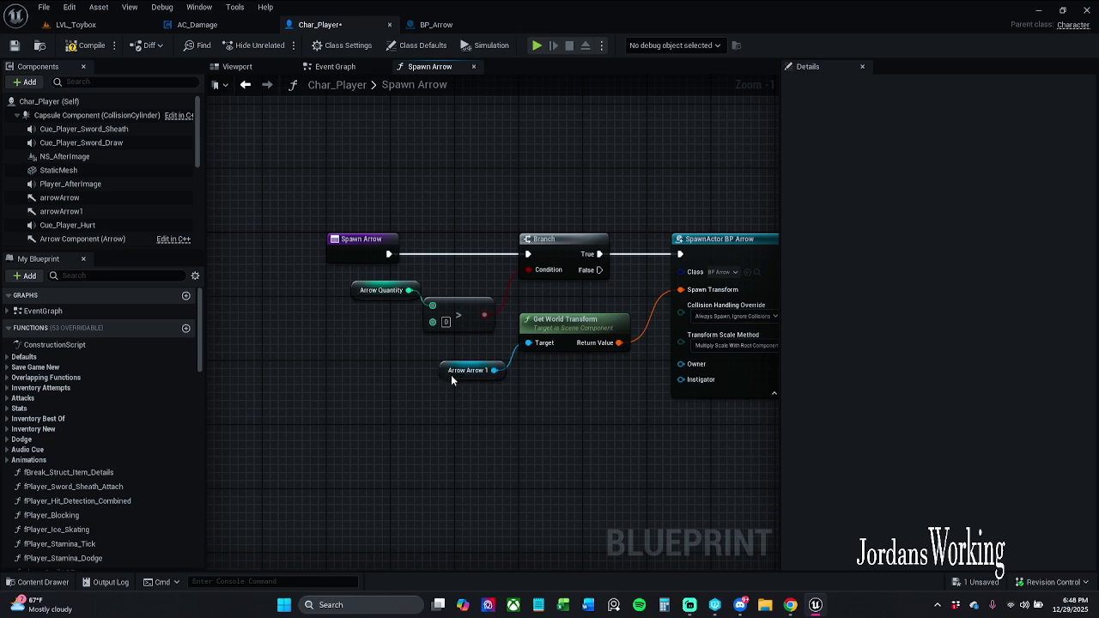
pyautogui.moveTo(452, 374); pyautogui.dragTo(436, 374)
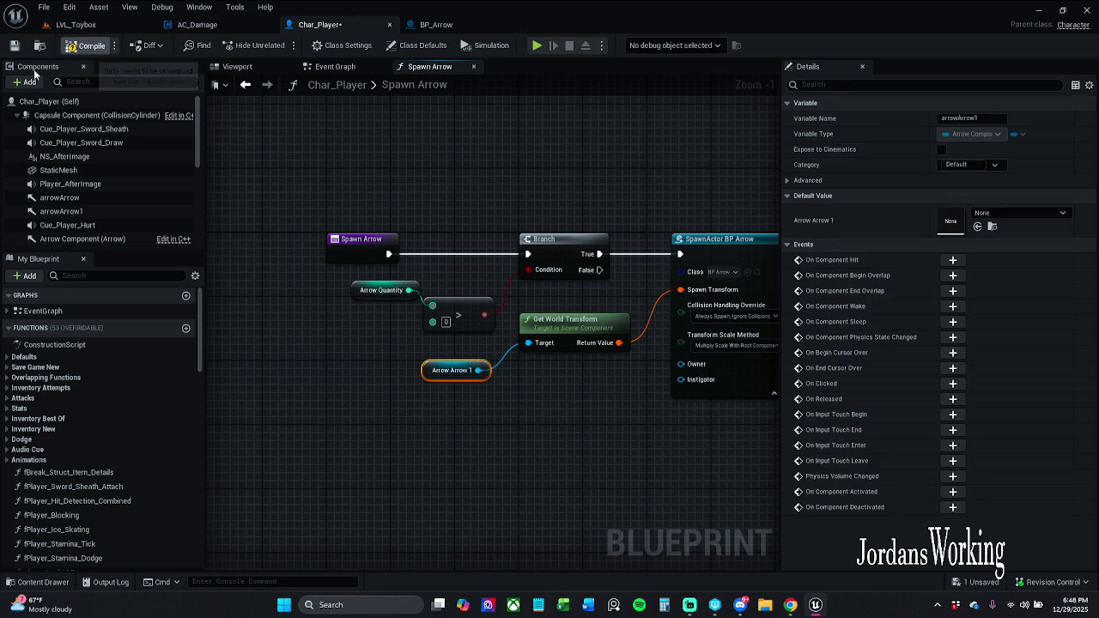
pyautogui.click(14, 45)
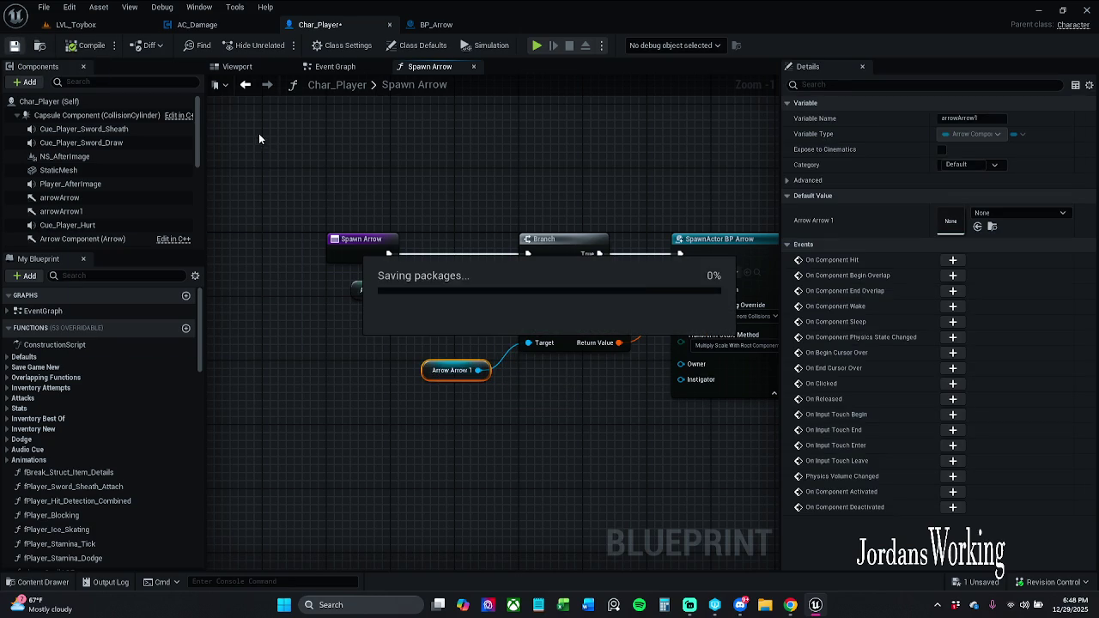
pyautogui.click(86, 25)
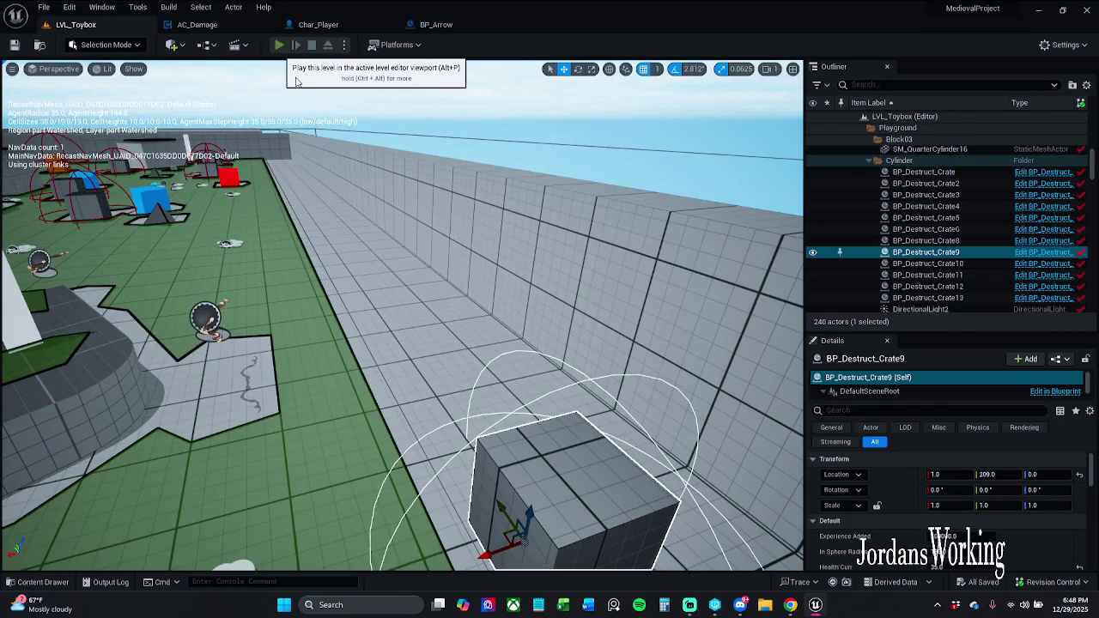
# Step: Play LVL_Toybox, fire an arrow at the crate, and stop the session
pyautogui.click(280, 46)
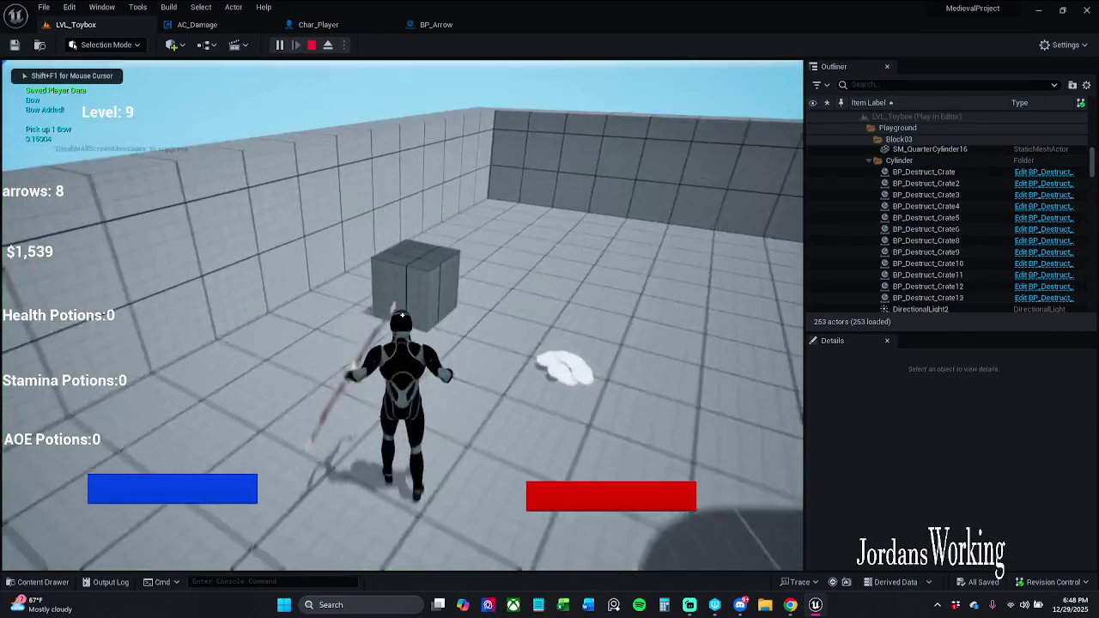
pyautogui.click(402, 316)
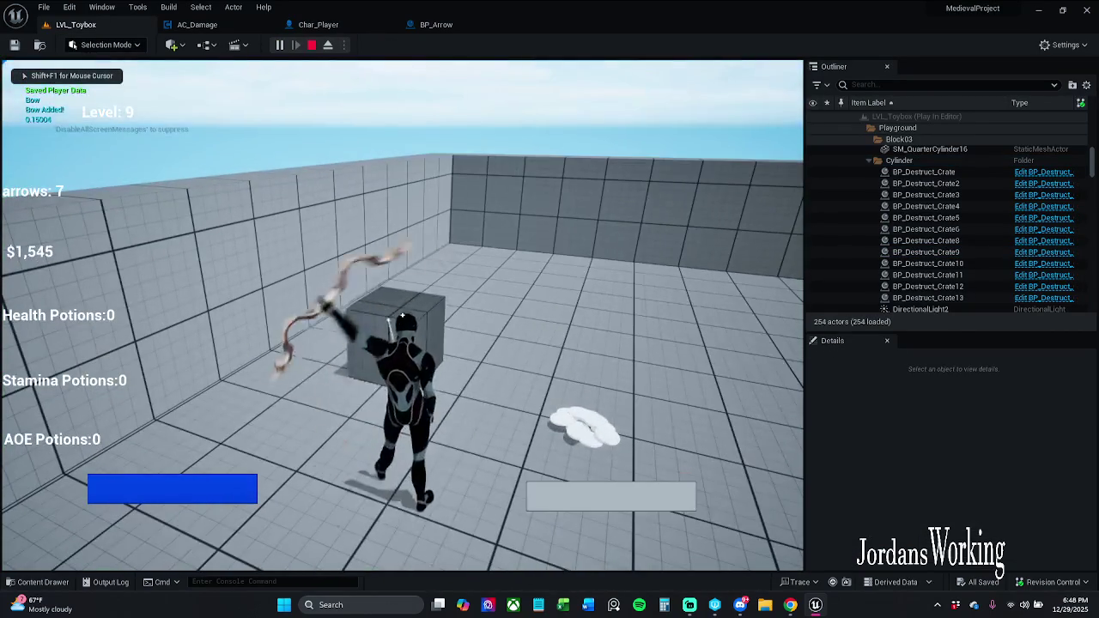
pyautogui.press('Escape')
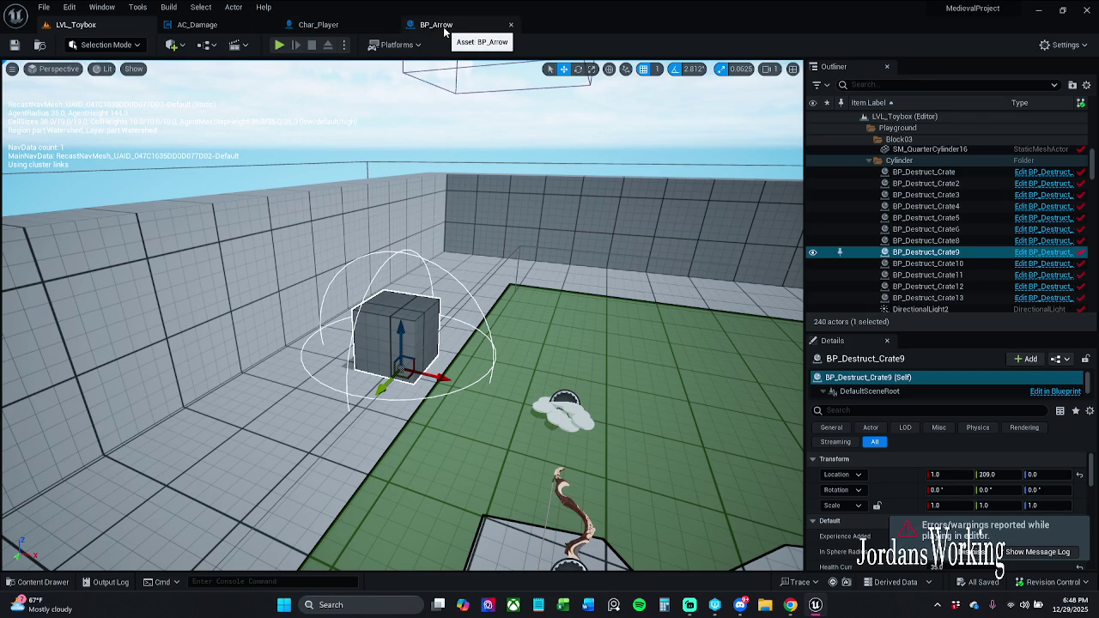
# Step: Review Char_Player's SpawnActor node and AC_Damage, then bring up BP_Arrow's event graph
pyautogui.click(317, 24)
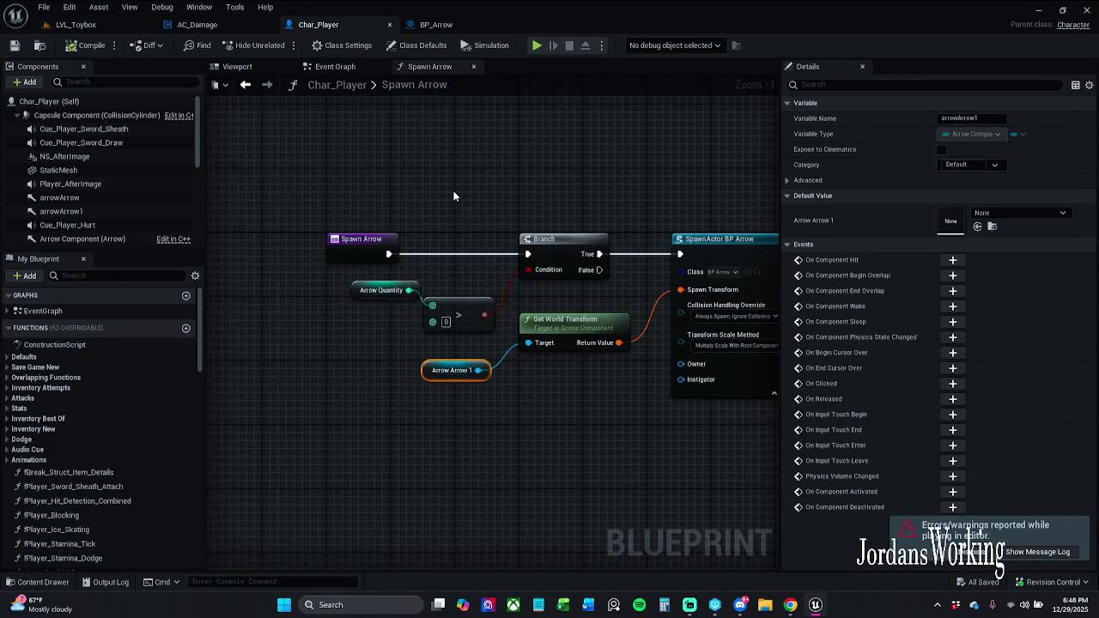
pyautogui.moveTo(514, 212); pyautogui.dragTo(406, 199)
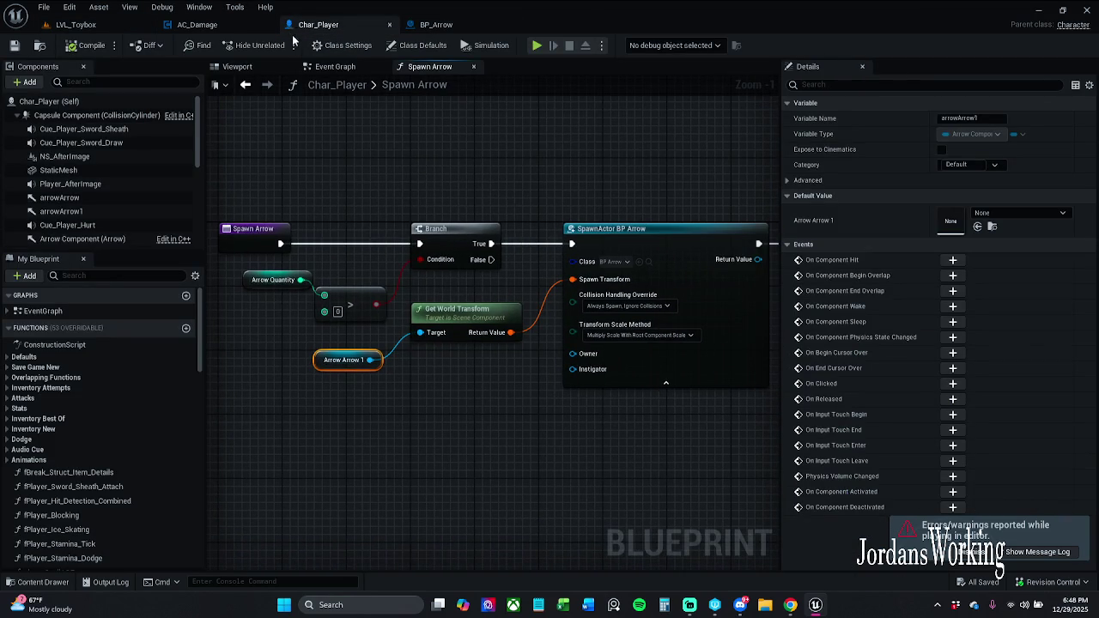
pyautogui.click(196, 24)
pyautogui.click(436, 24)
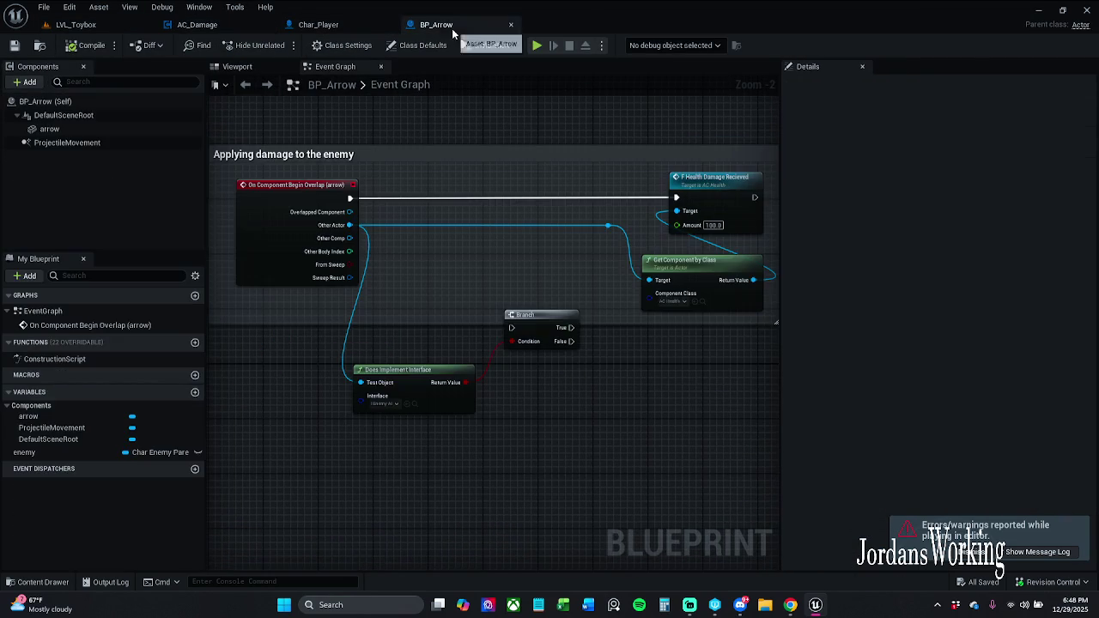
# Step: Move the interface check beside the overlap event, wire Branch True to health damage, and break stray links
pyautogui.moveTo(427, 331)
pyautogui.mouseDown()
pyautogui.moveTo(429, 378)
pyautogui.moveTo(593, 431)
pyautogui.mouseUp()
pyautogui.moveTo(512, 325); pyautogui.dragTo(539, 194)
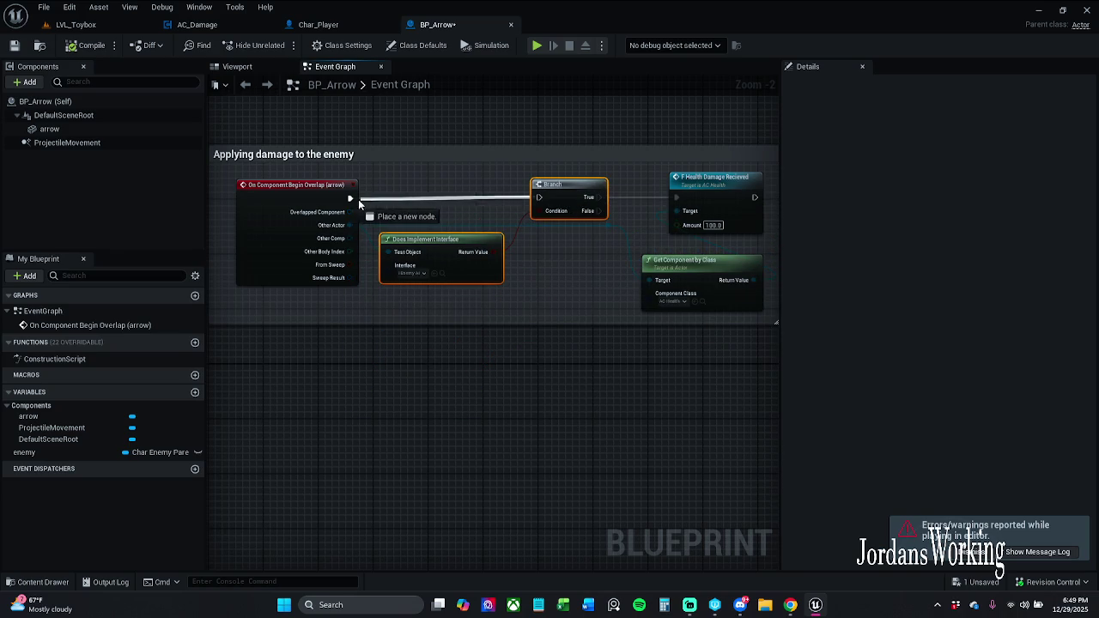
pyautogui.moveTo(599, 196); pyautogui.dragTo(678, 199)
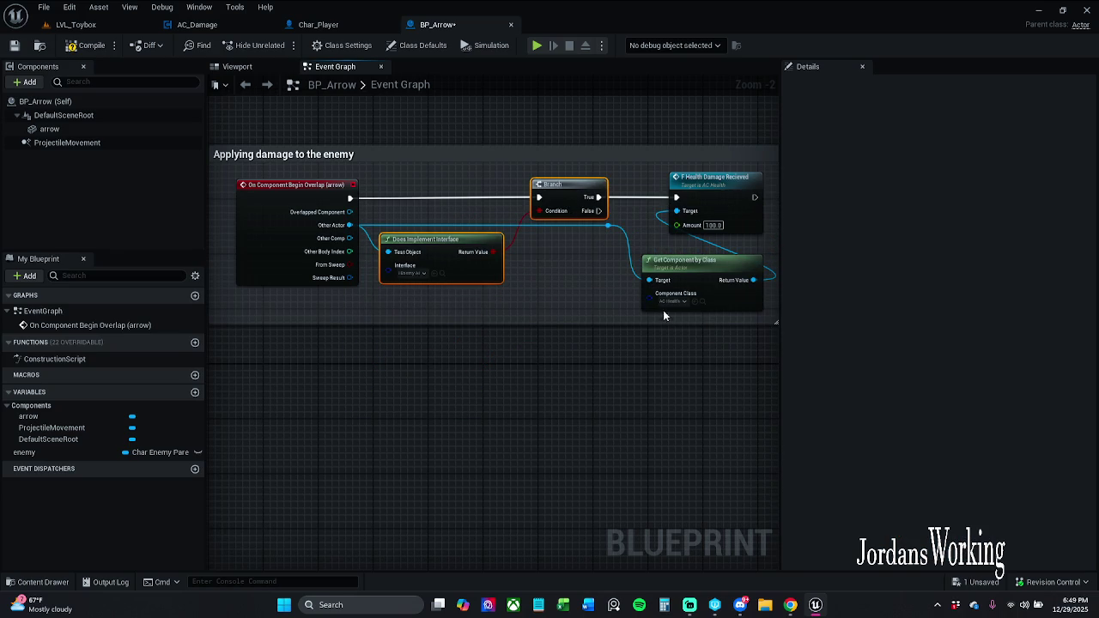
pyautogui.moveTo(247, 121); pyautogui.dragTo(733, 388)
pyautogui.rightClick(711, 204)
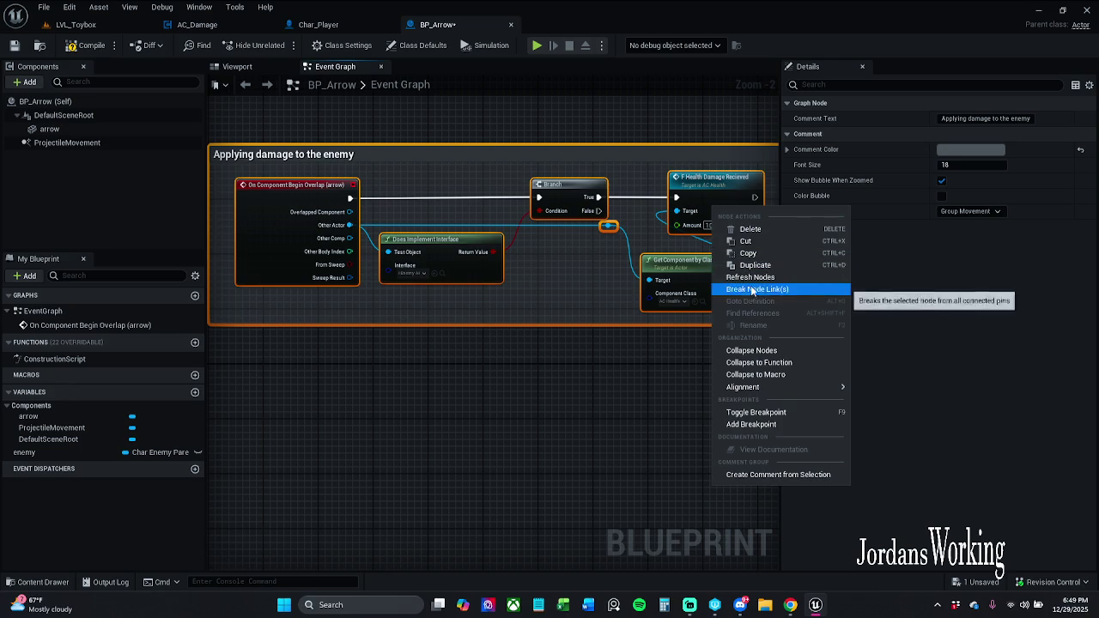
pyautogui.click(733, 266)
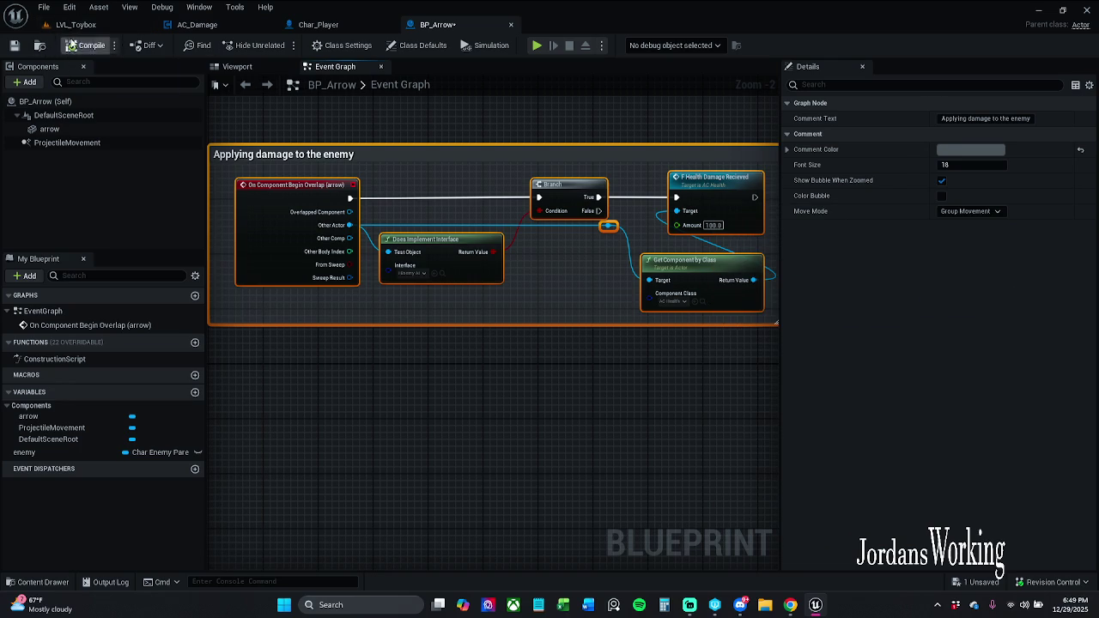
# Step: Play-test LVL_Toybox, firing two arrows while running forward, then stop
pyautogui.click(75, 24)
pyautogui.click(279, 45)
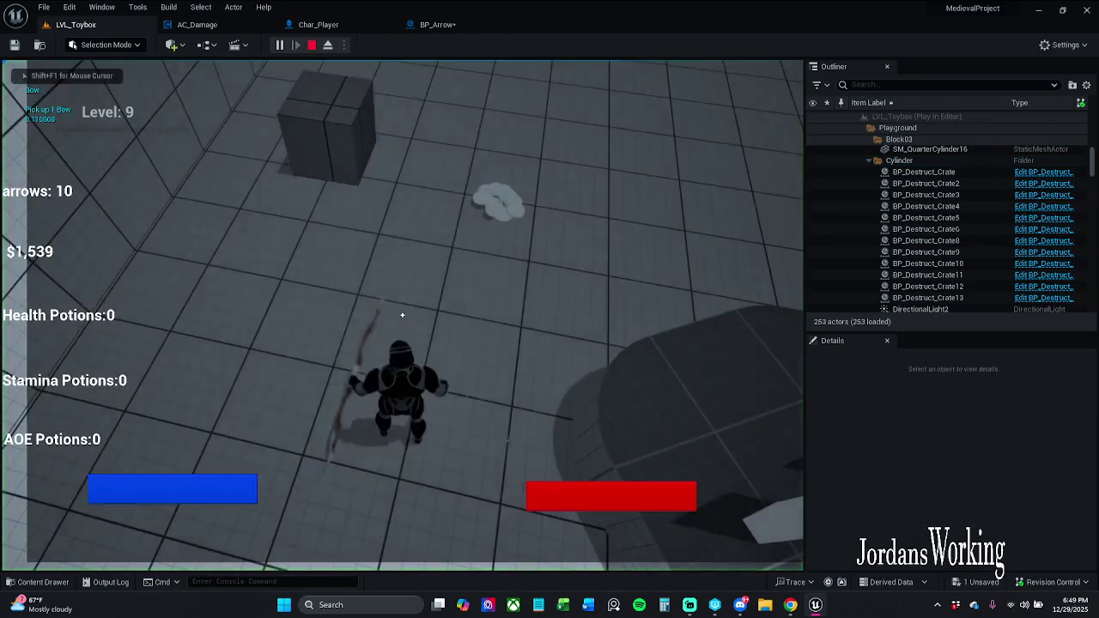
pyautogui.click(401, 315)
pyautogui.press('w')
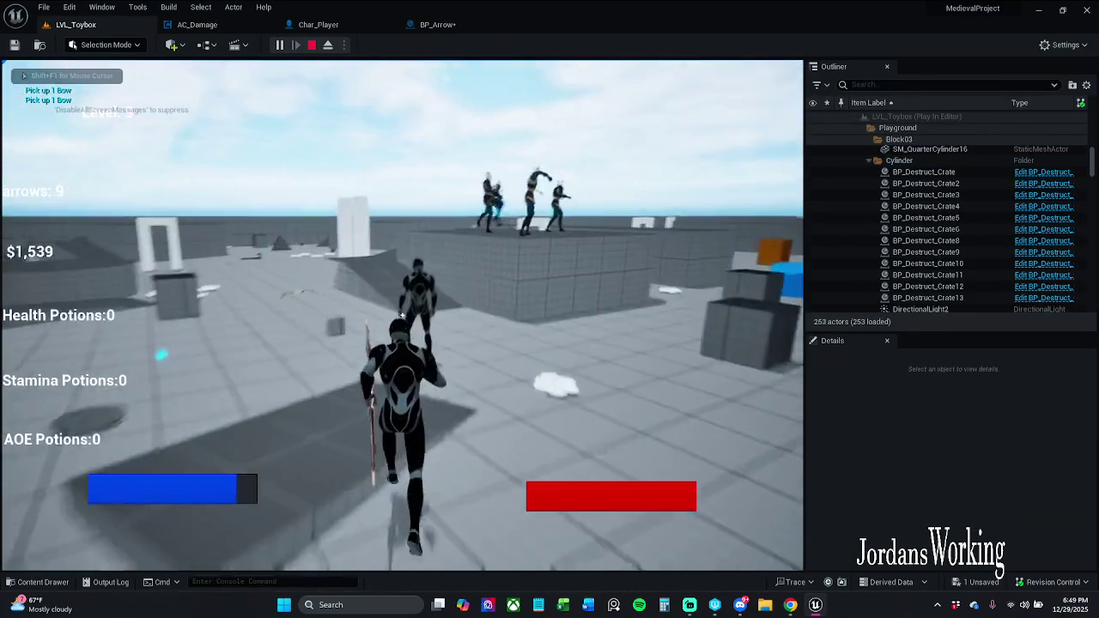
pyautogui.click(402, 315)
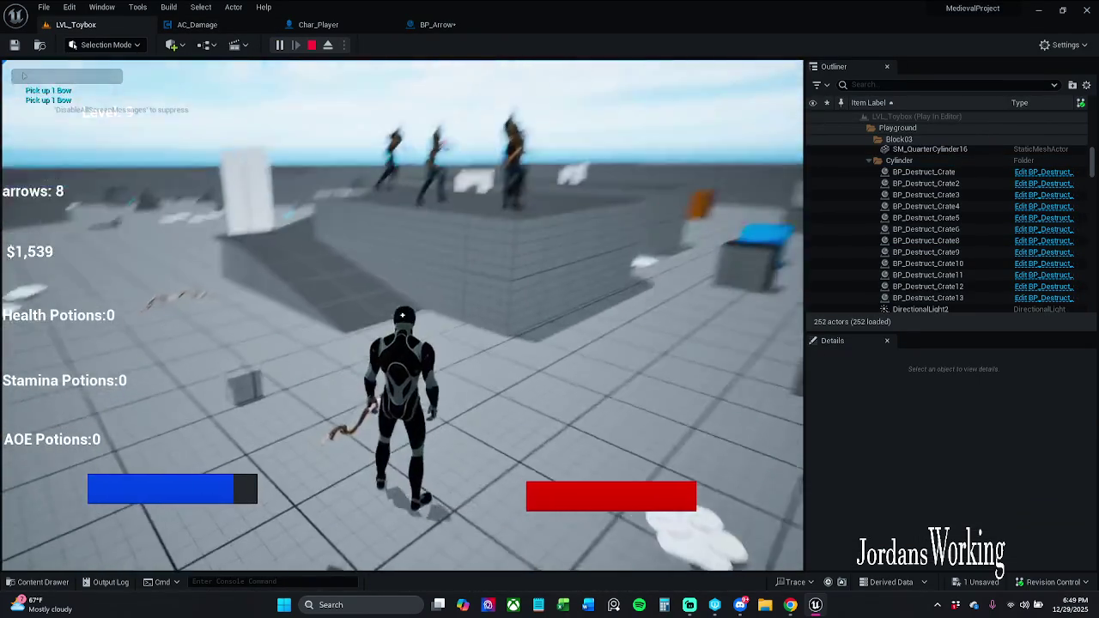
pyautogui.press('Escape')
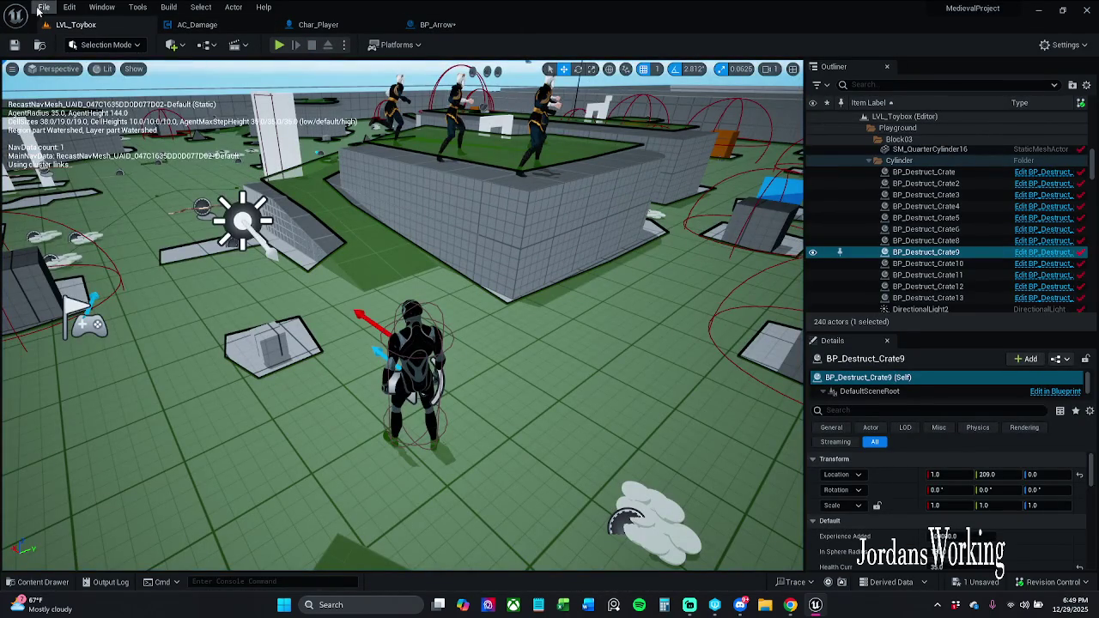
# Step: Save all unsaved changes with File > Save All and close the Unreal editor
pyautogui.click(44, 7)
pyautogui.click(73, 156)
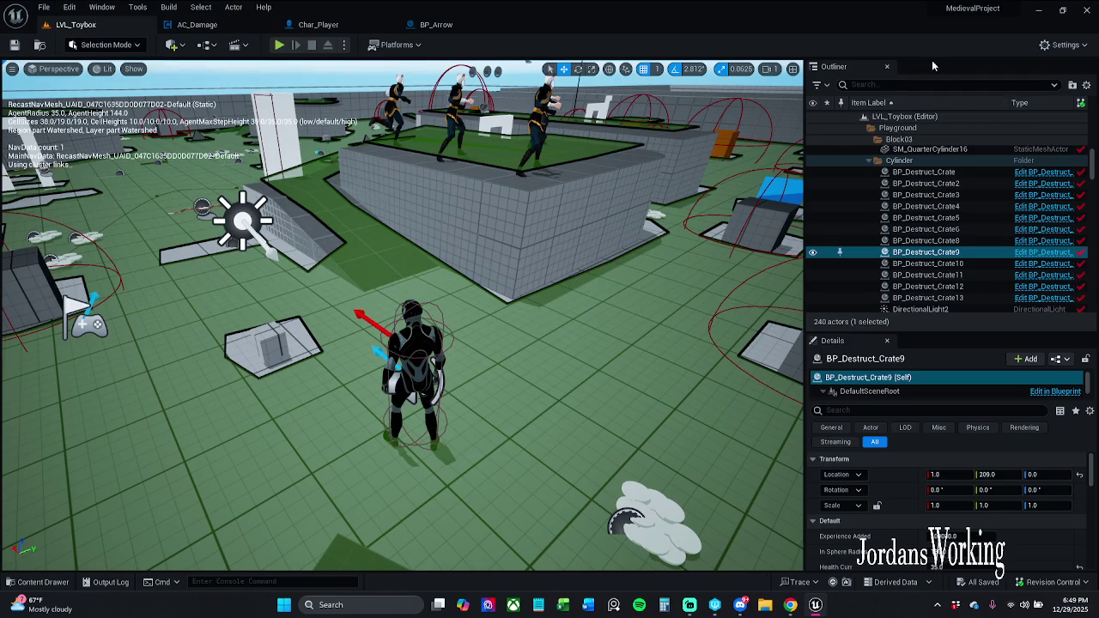
pyautogui.click(1086, 13)
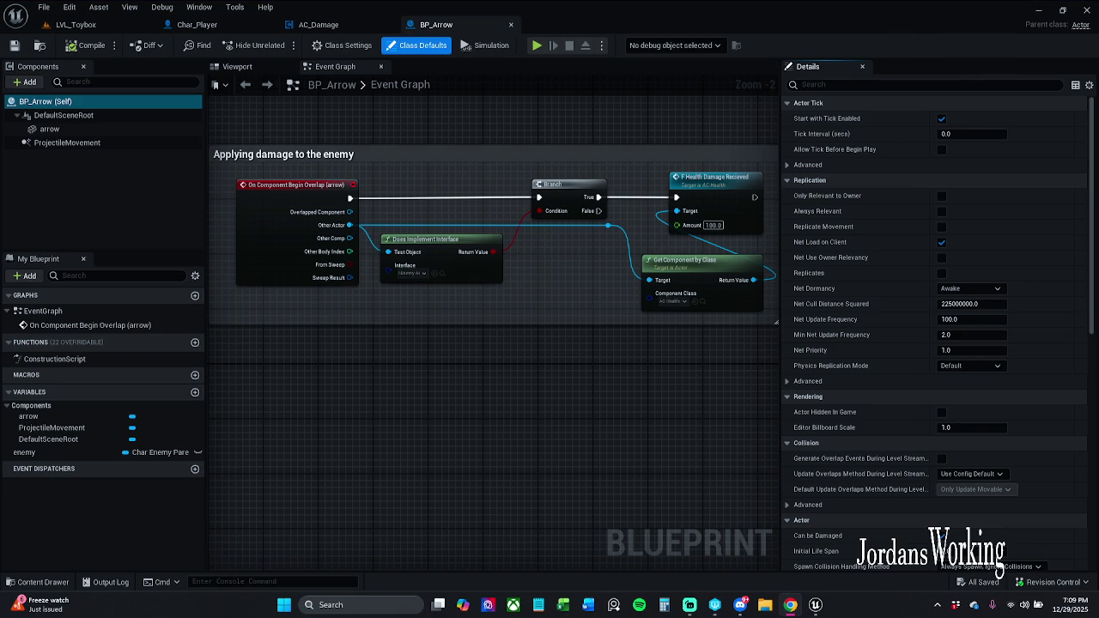
# Step: Briefly play-test LVL_Toybox, then start submitting the changed content via Revision Control
pyautogui.click(120, 26)
pyautogui.click(280, 44)
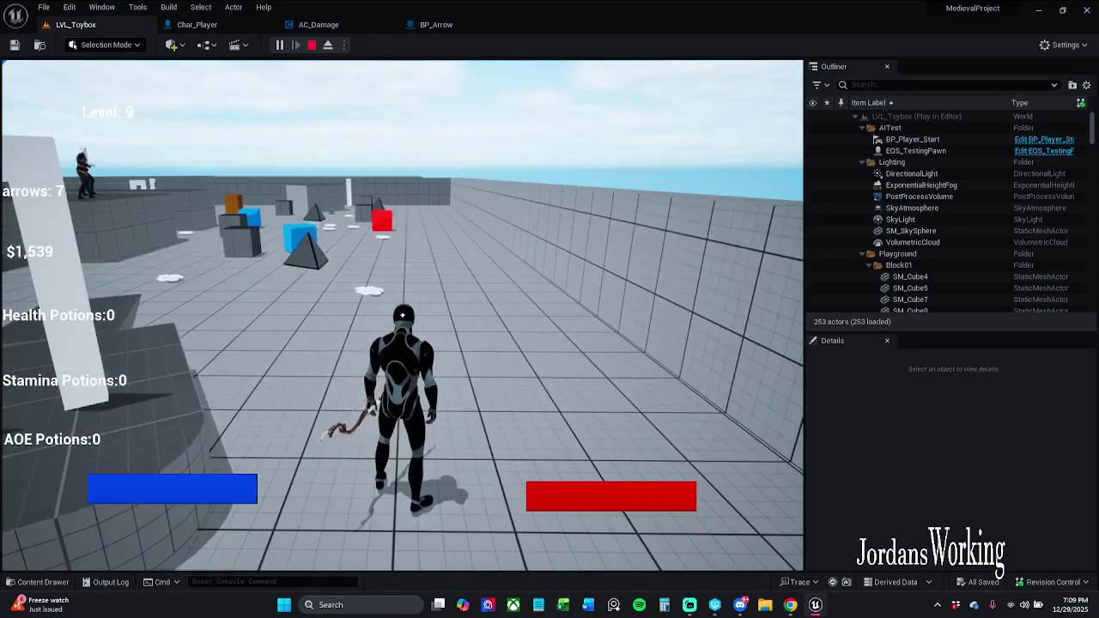
pyautogui.press('Escape')
pyautogui.click(1052, 582)
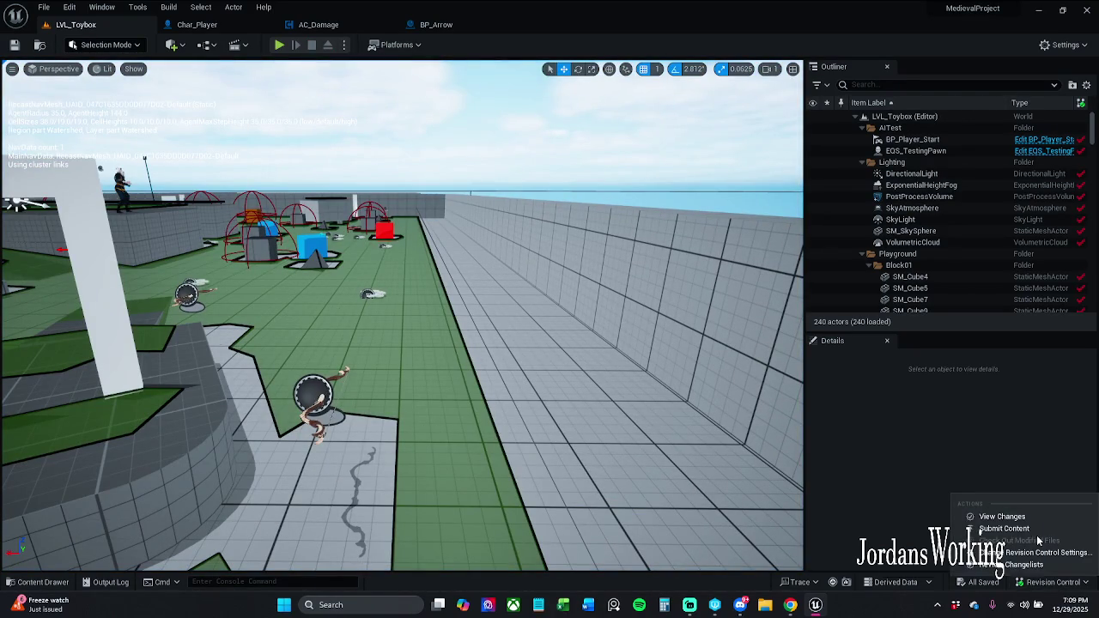
pyautogui.click(1013, 529)
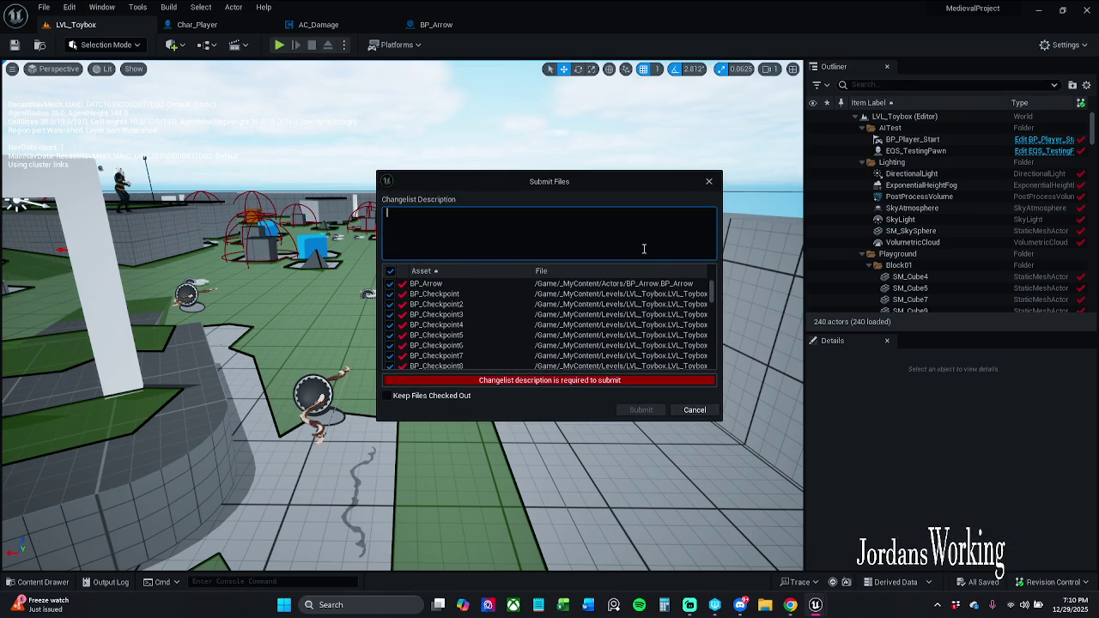
# Step: Enter 'Implementing the aim offset' as the changelist description, then close the Submit Files window
pyautogui.write('Im')
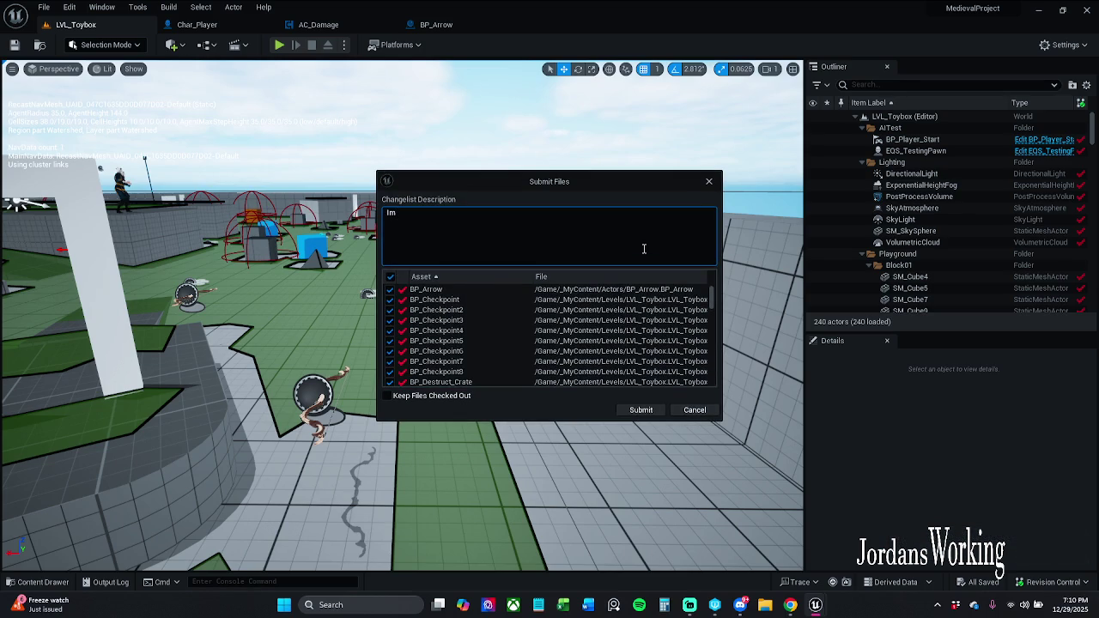
pyautogui.write('plement')
pyautogui.write('ing the a')
pyautogui.write('im offs')
pyautogui.write('et')
pyautogui.hotkey('ctrl', 'a')
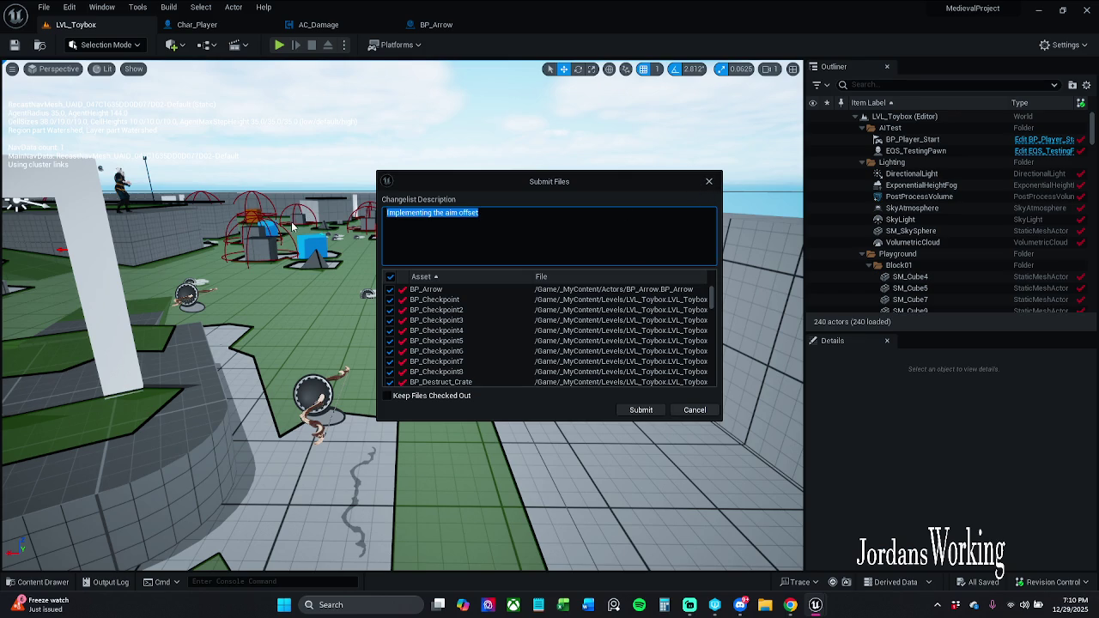
pyautogui.click(706, 183)
pyautogui.click(707, 182)
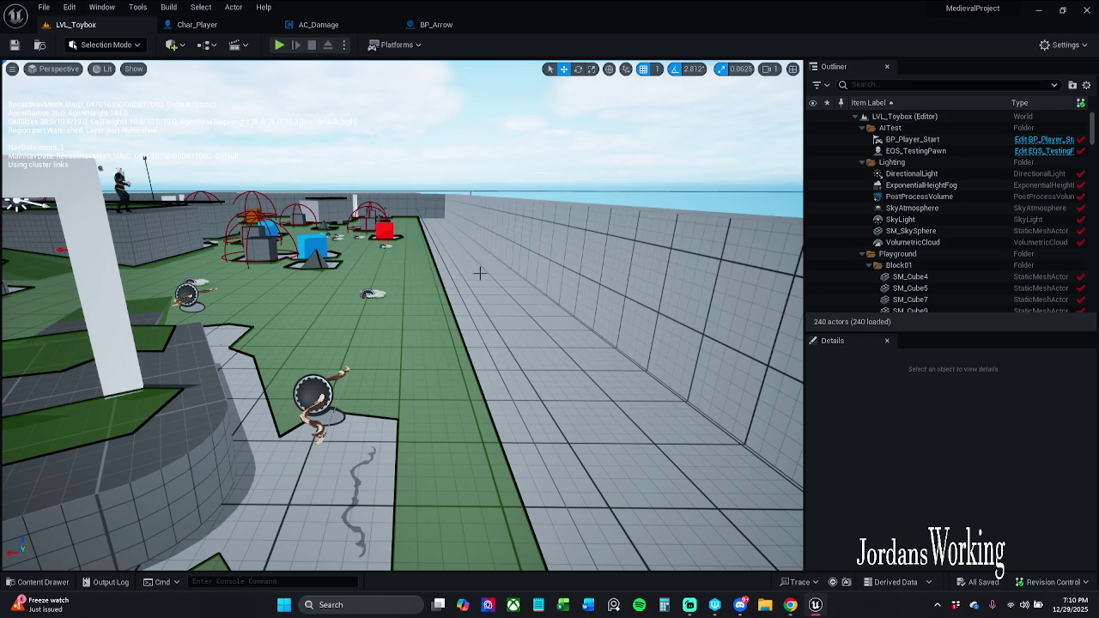
pyautogui.scroll(-5, 352, 187)
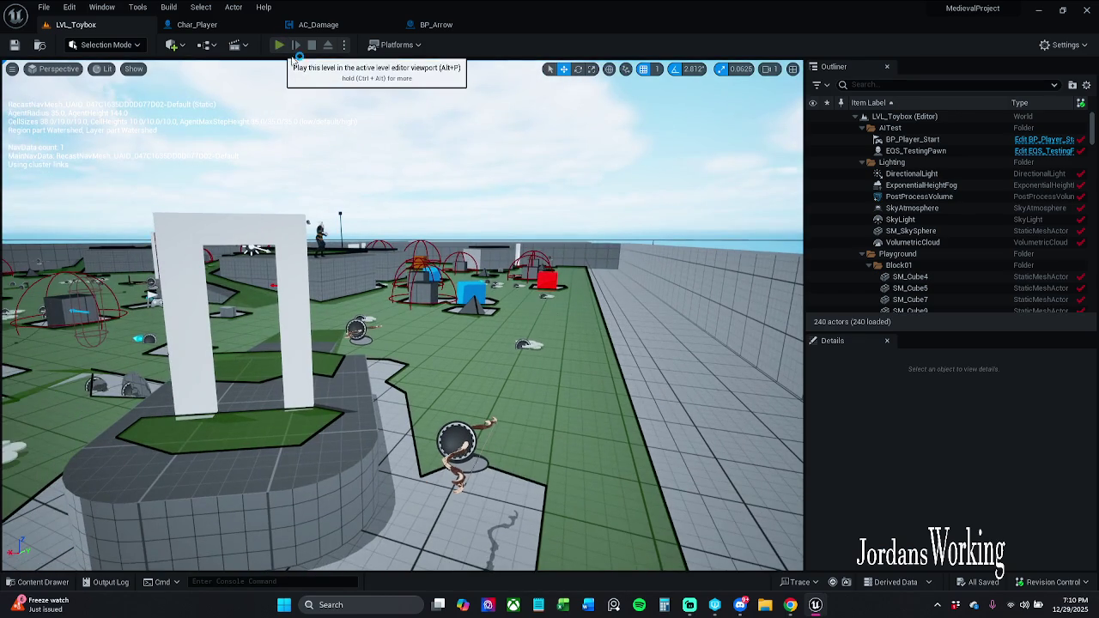
pyautogui.click(278, 45)
pyautogui.press('e')
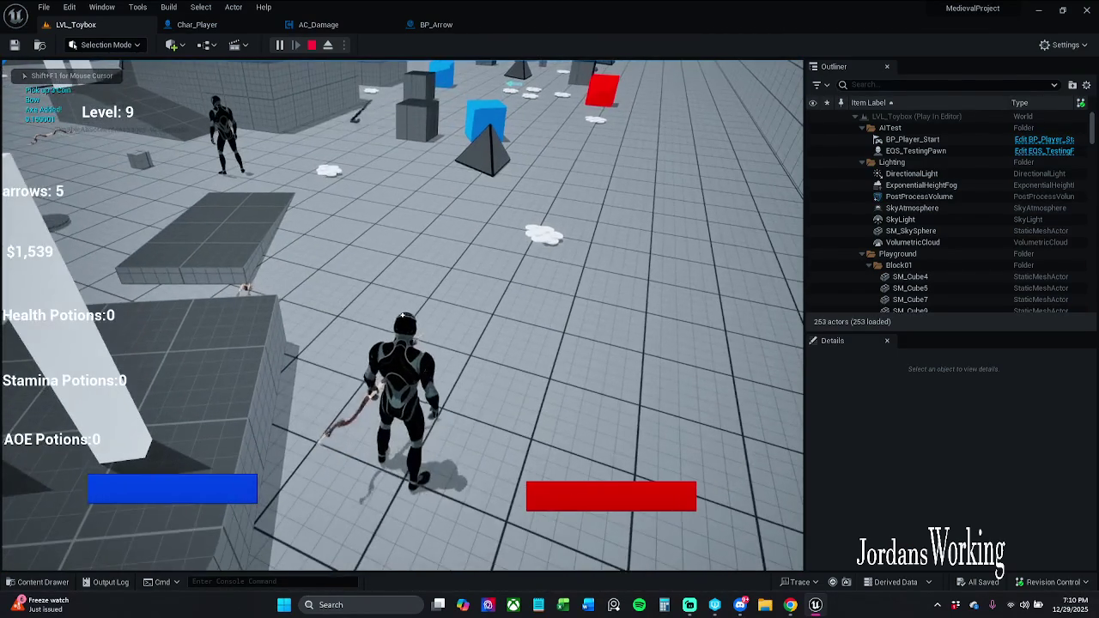
pyautogui.press('Escape')
pyautogui.click(279, 46)
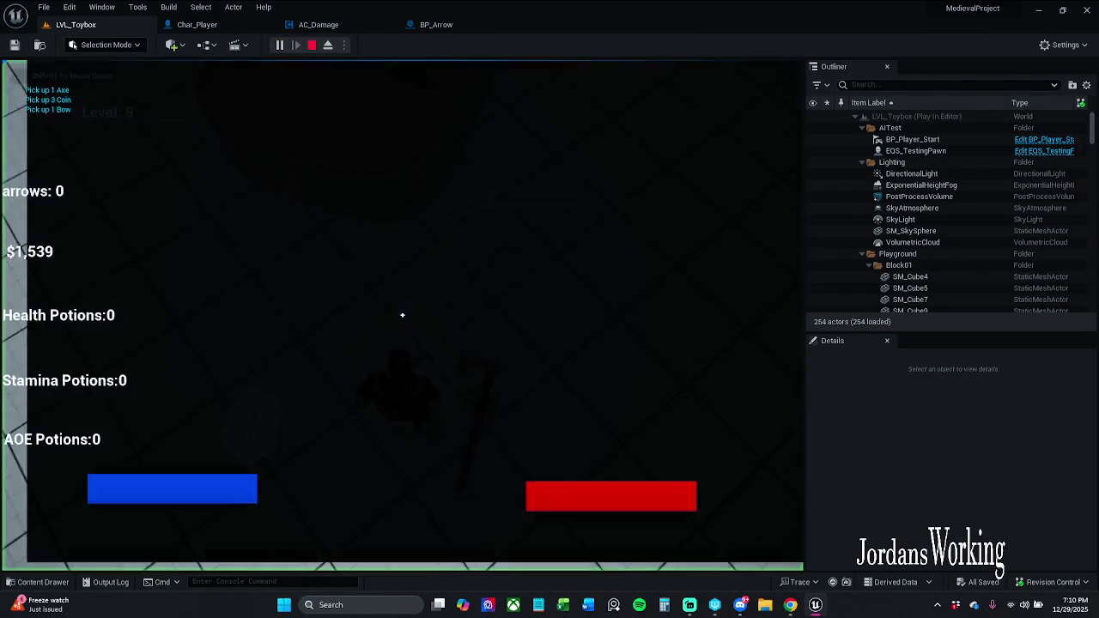
pyautogui.press('w')
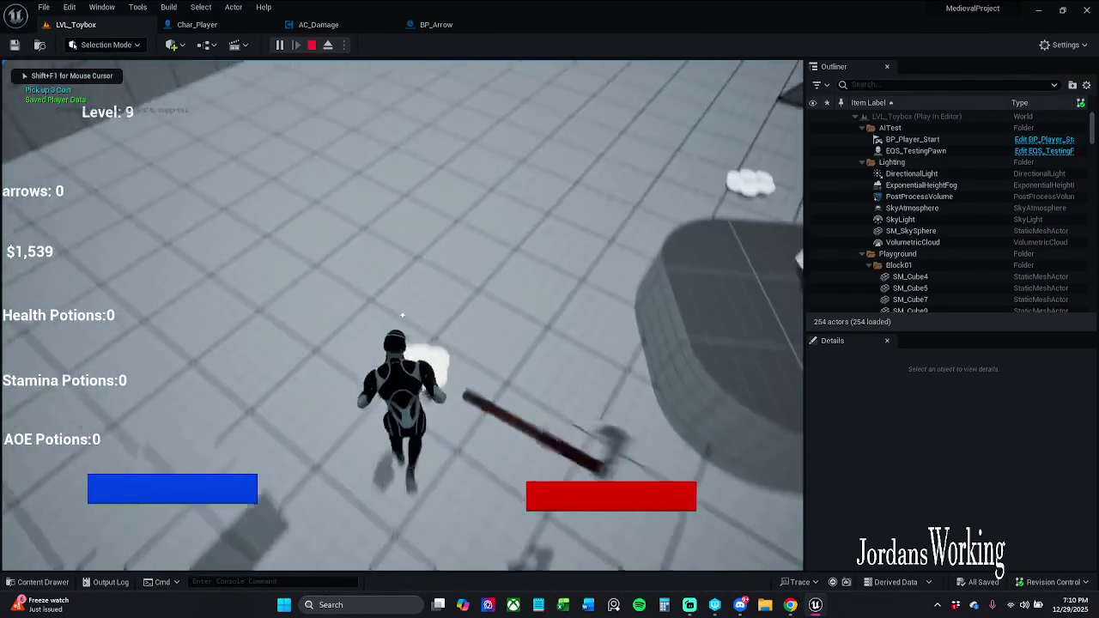
pyautogui.press('shift')
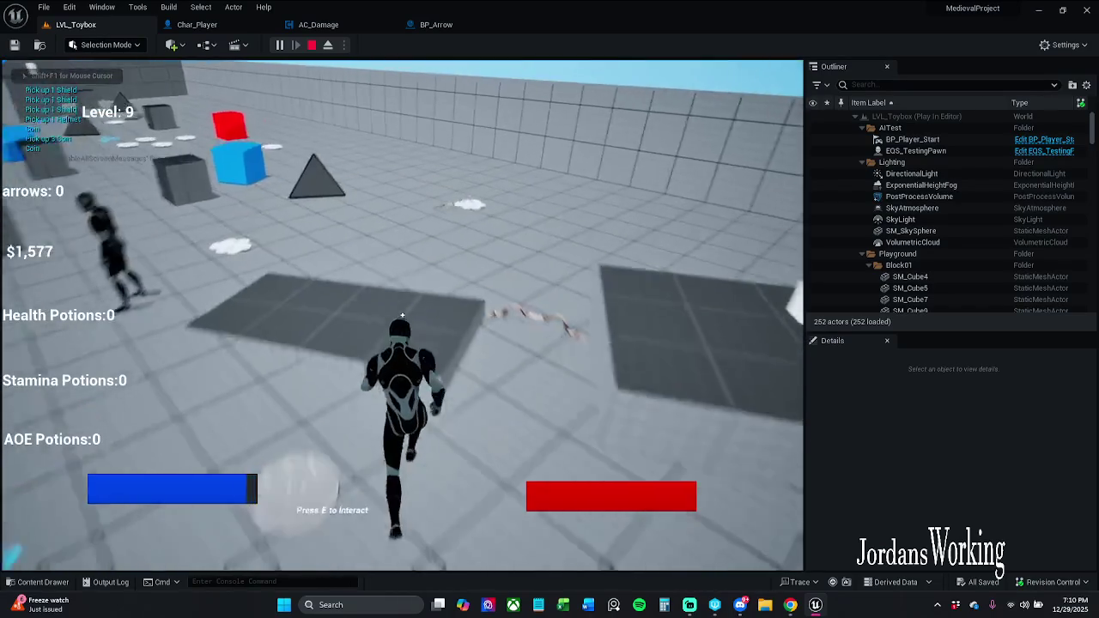
pyautogui.press('w')
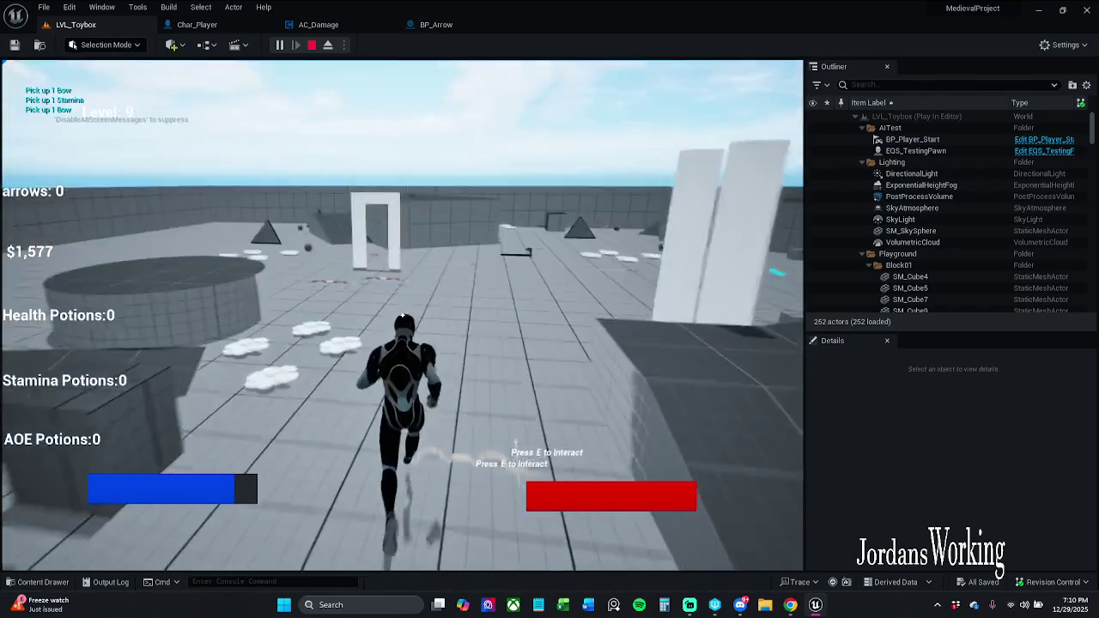
pyautogui.press('w')
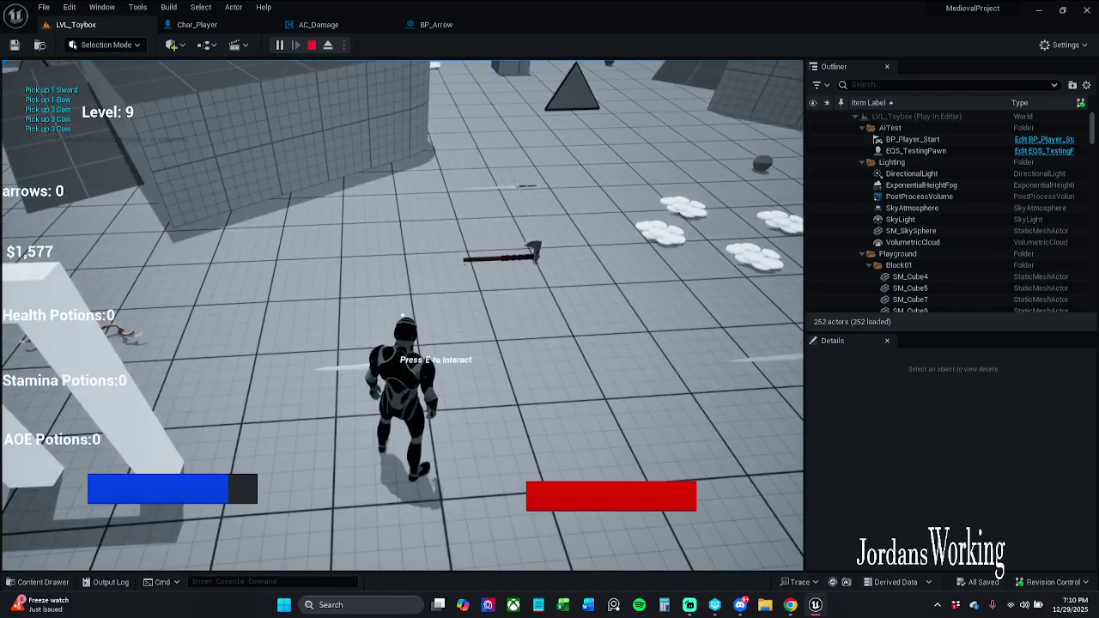
pyautogui.press('e')
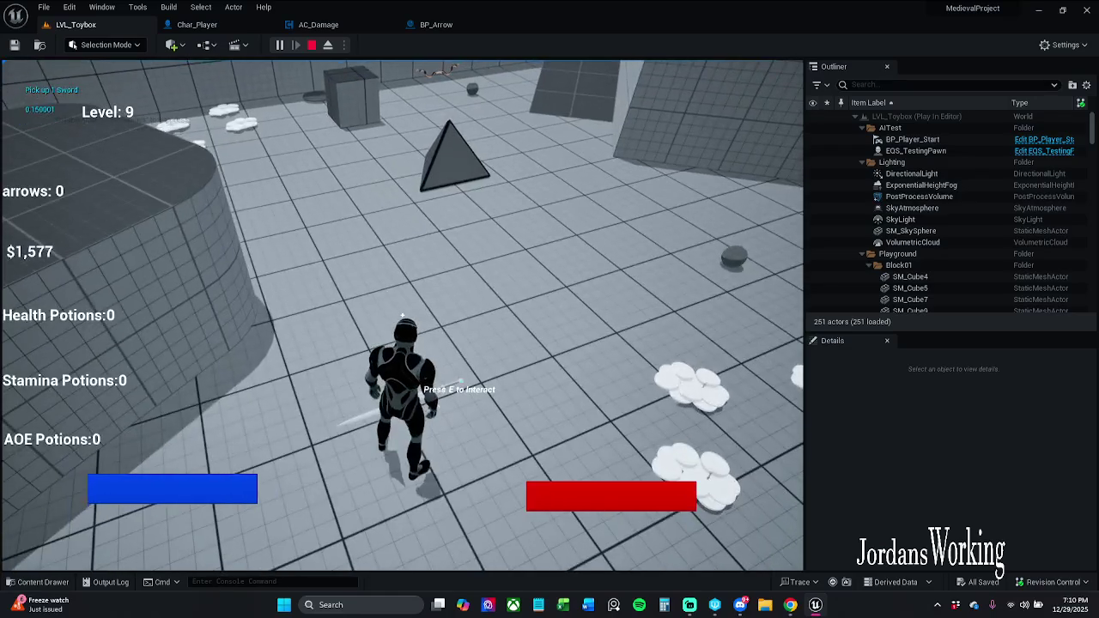
pyautogui.press('e')
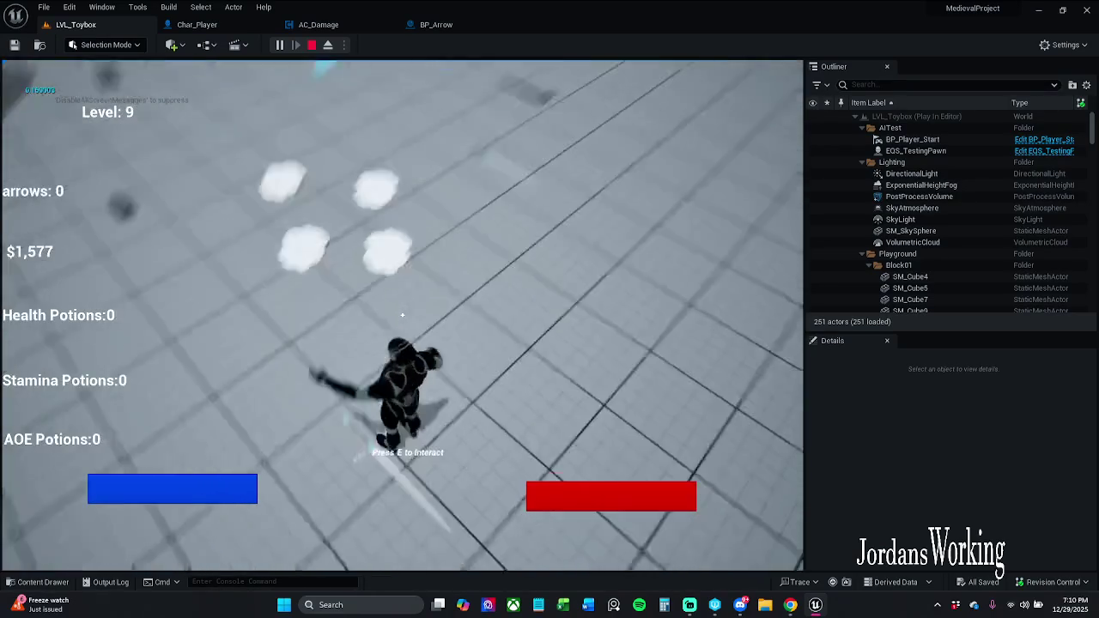
pyautogui.press('e')
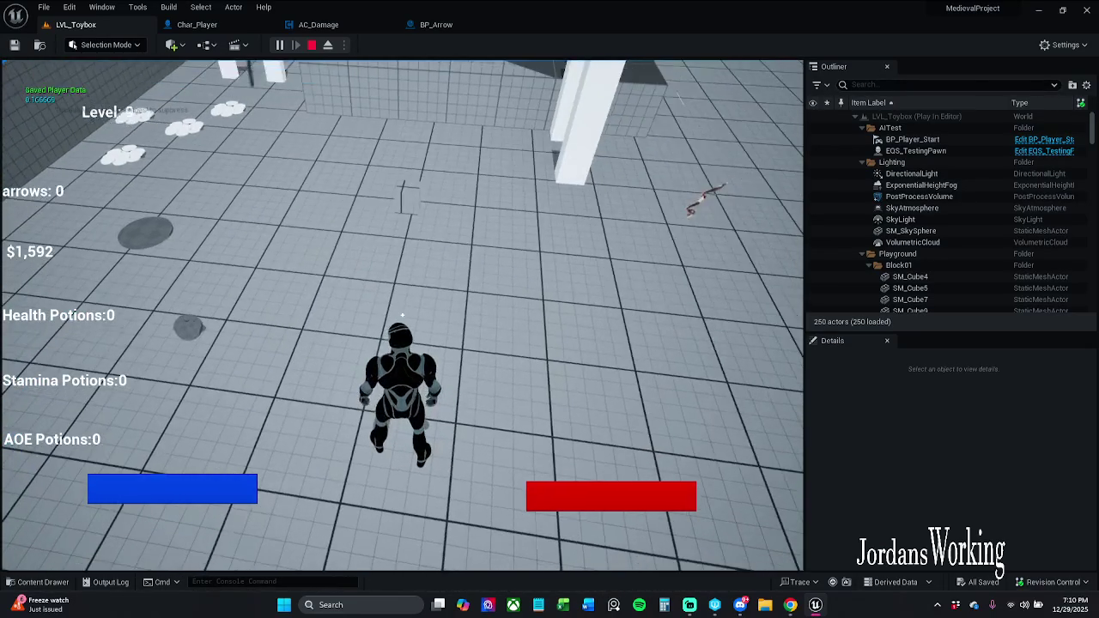
pyautogui.press('Escape')
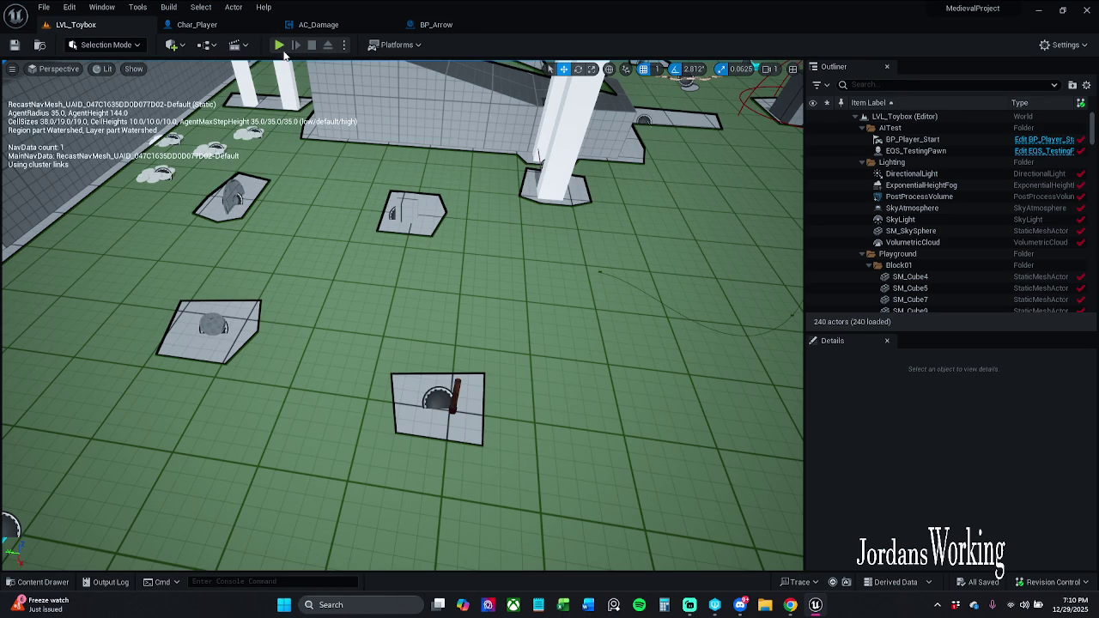
pyautogui.click(279, 45)
pyautogui.click(402, 315)
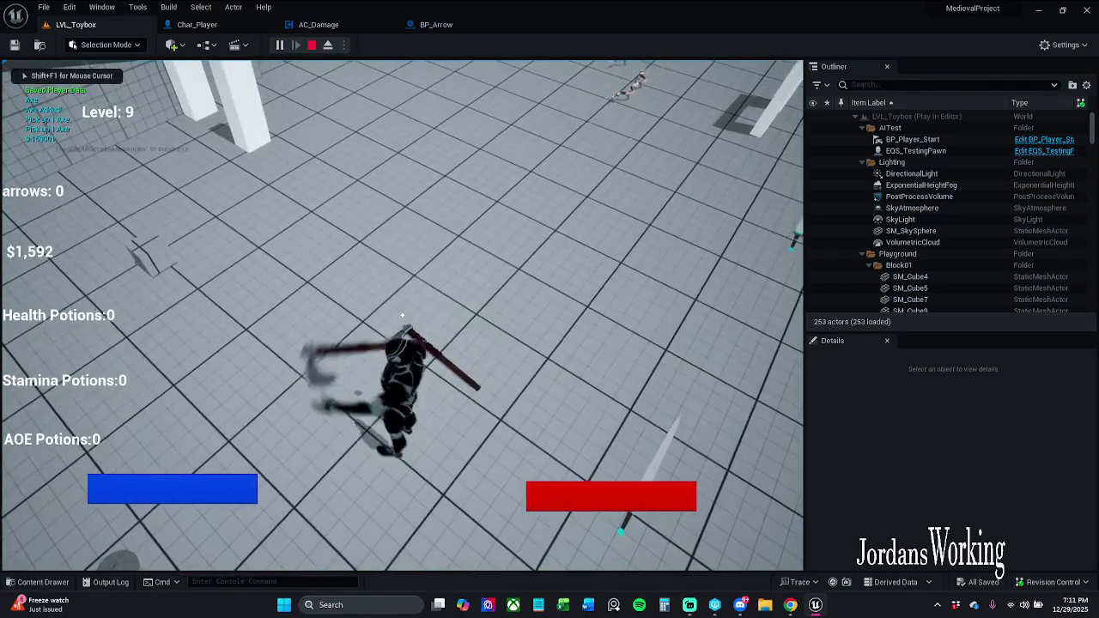
pyautogui.press('w')
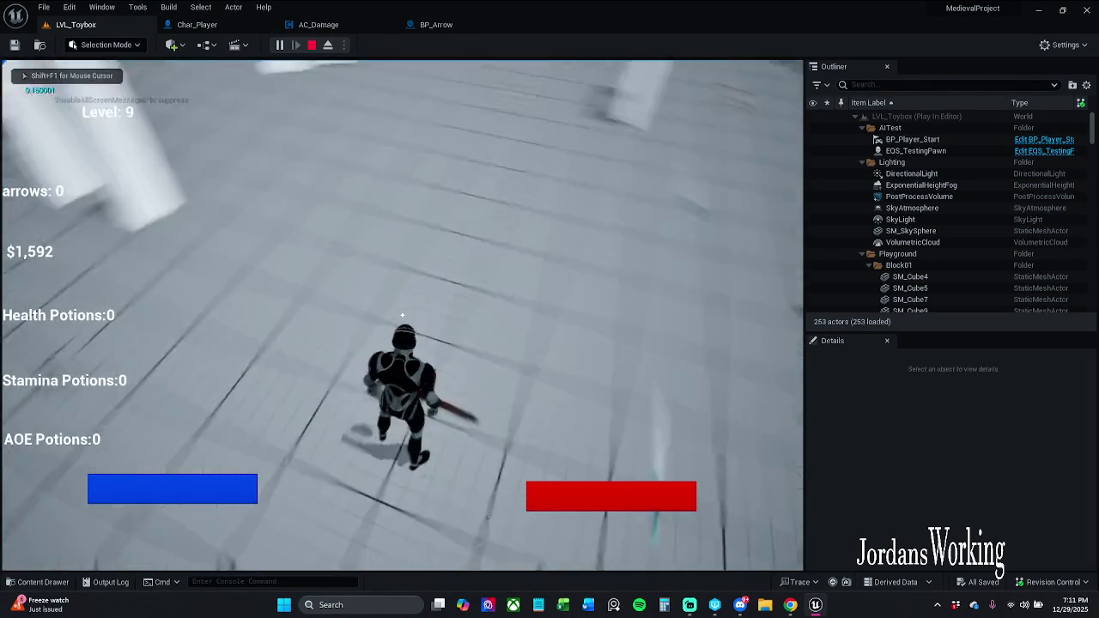
pyautogui.press('w')
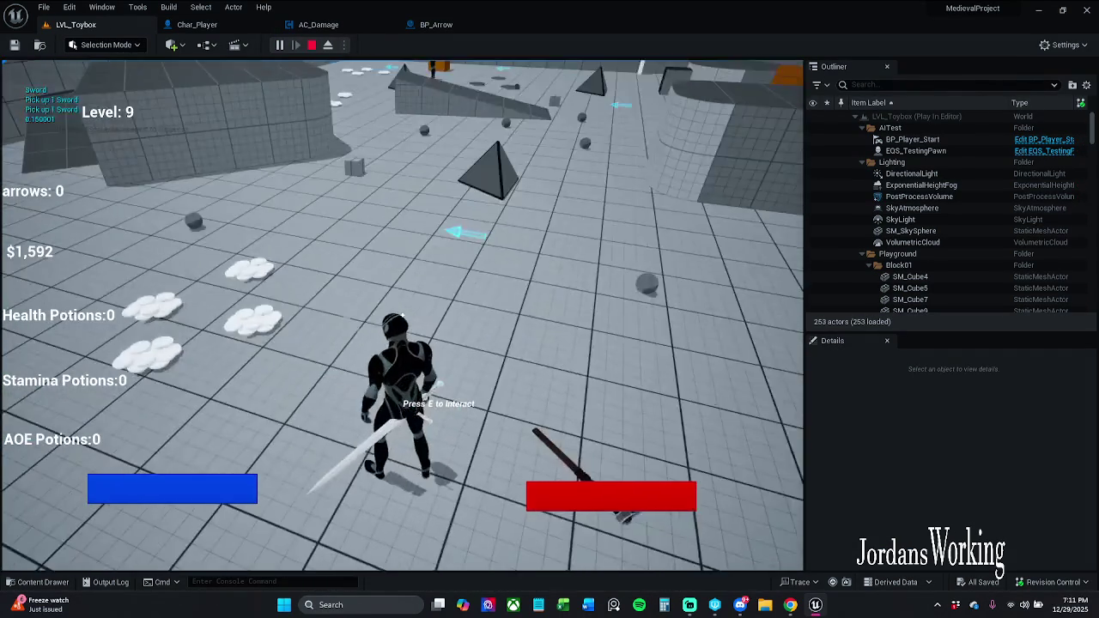
pyautogui.press('e')
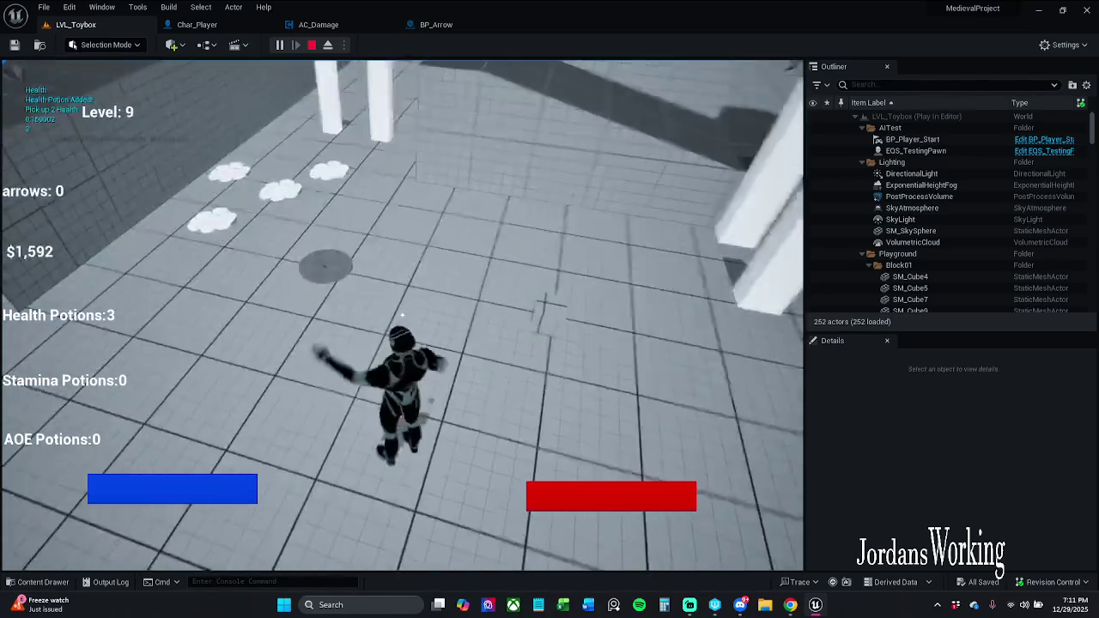
pyautogui.press('w')
pyautogui.press('w')
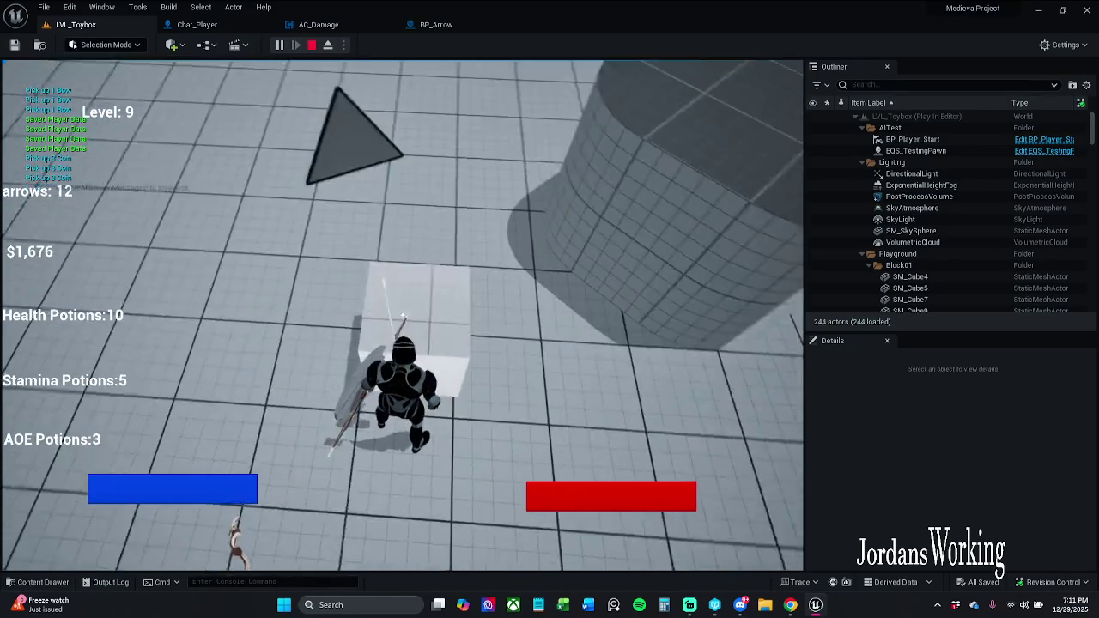
pyautogui.click(401, 315)
pyautogui.click(402, 316)
pyautogui.click(402, 315)
pyautogui.click(402, 315)
pyautogui.click(402, 315)
pyautogui.click(402, 315)
pyautogui.click(402, 315)
pyautogui.click(401, 315)
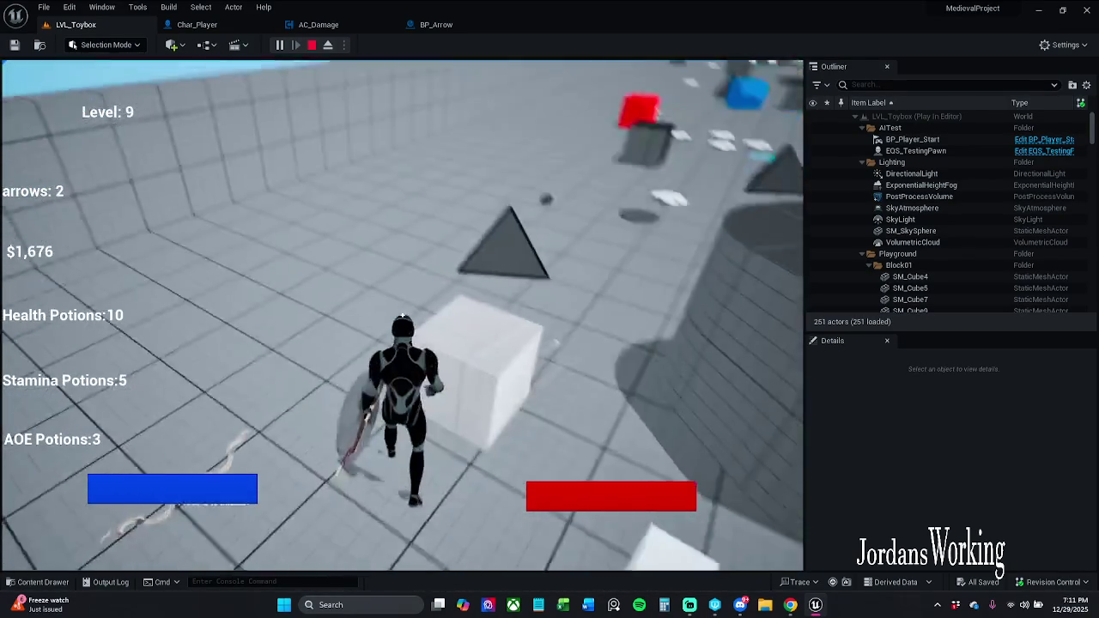
pyautogui.click(402, 316)
pyautogui.hotkey('shift', 'w')
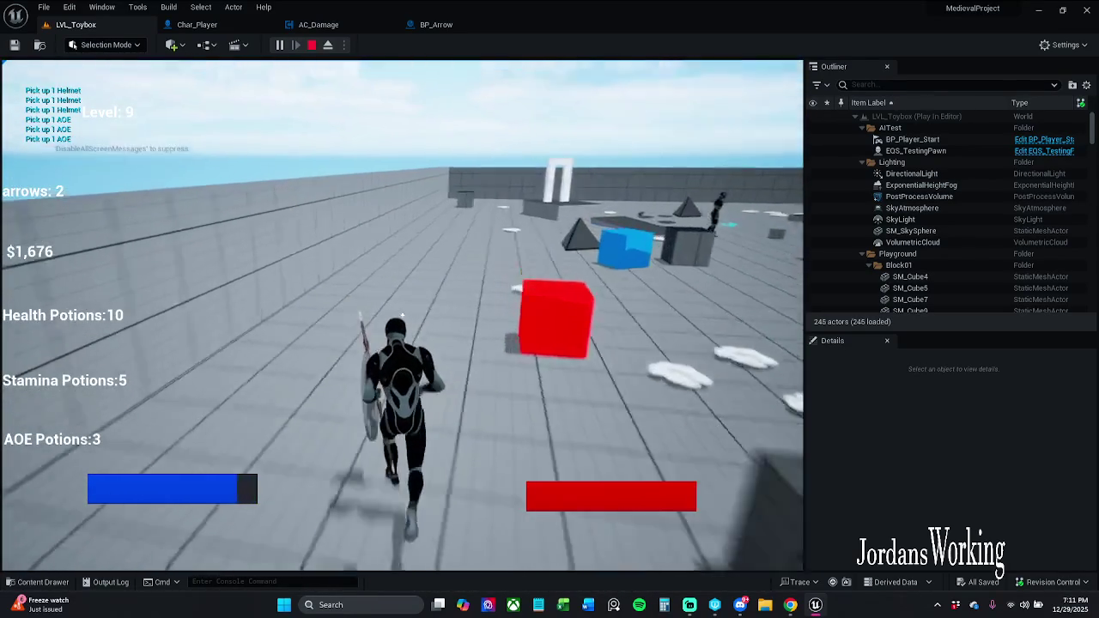
pyautogui.press('w')
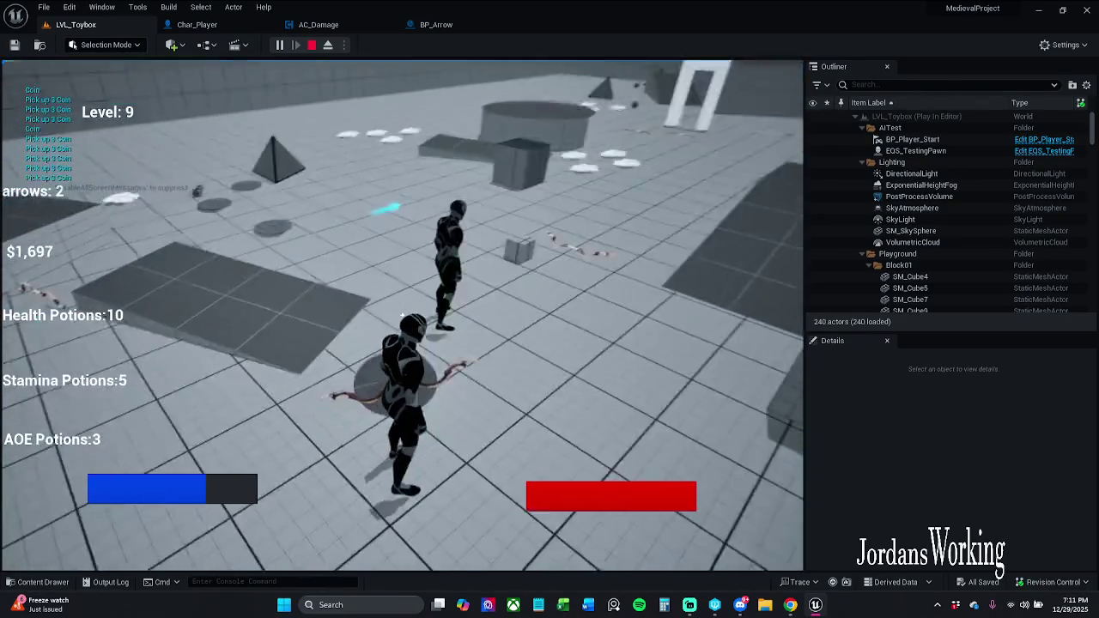
pyautogui.click(401, 315)
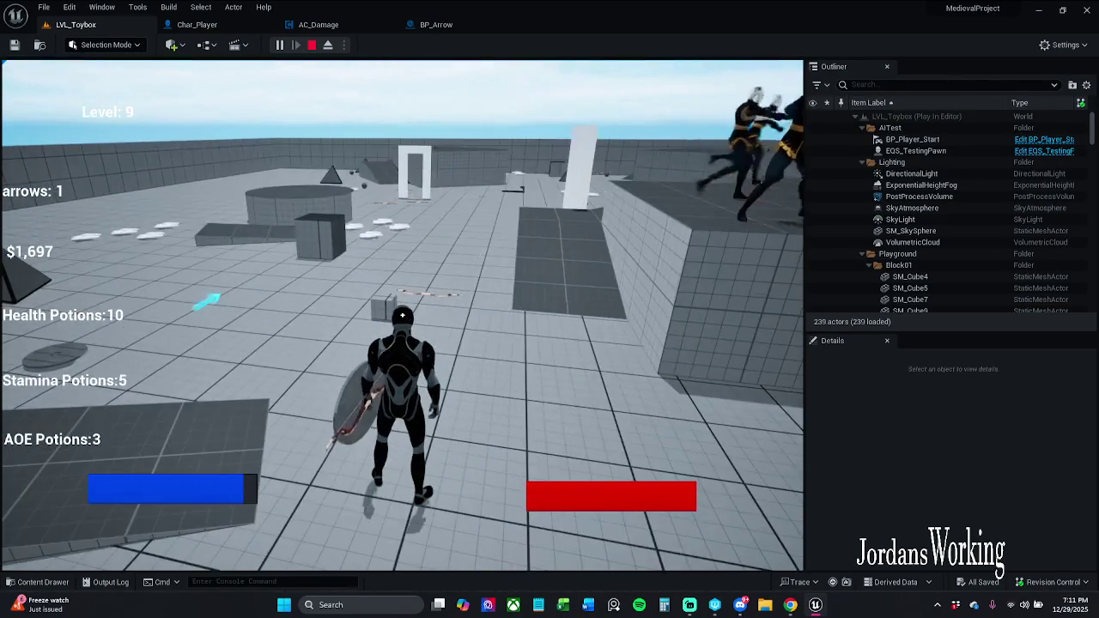
pyautogui.press('Escape')
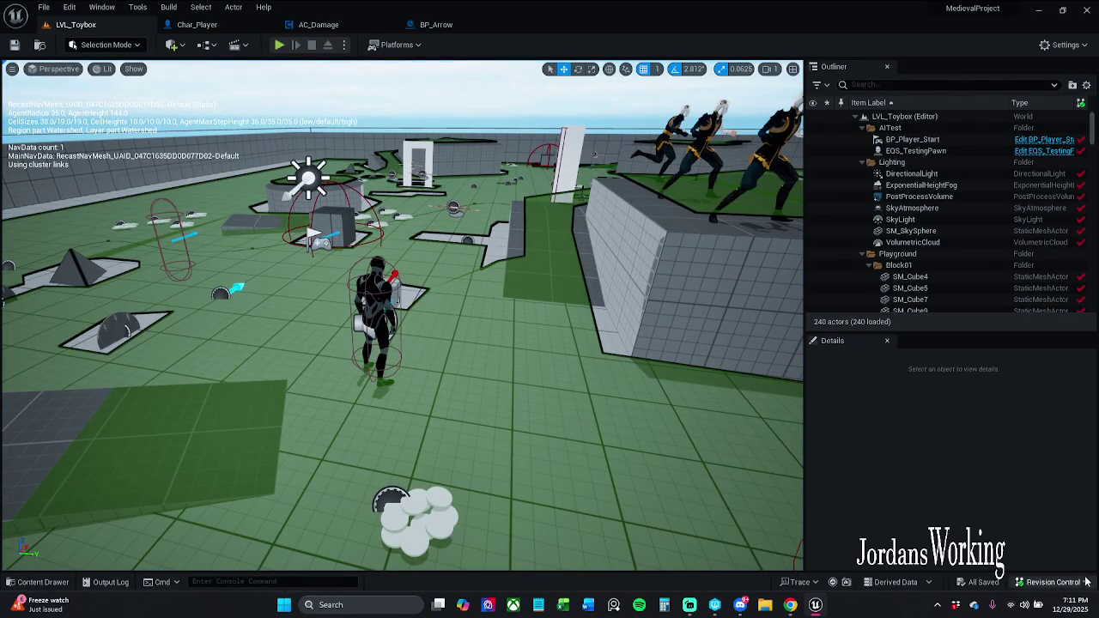
# Step: Reopen Revision Control's Submit Content dialog and begin editing the changelist description
pyautogui.click(1087, 582)
pyautogui.click(1023, 532)
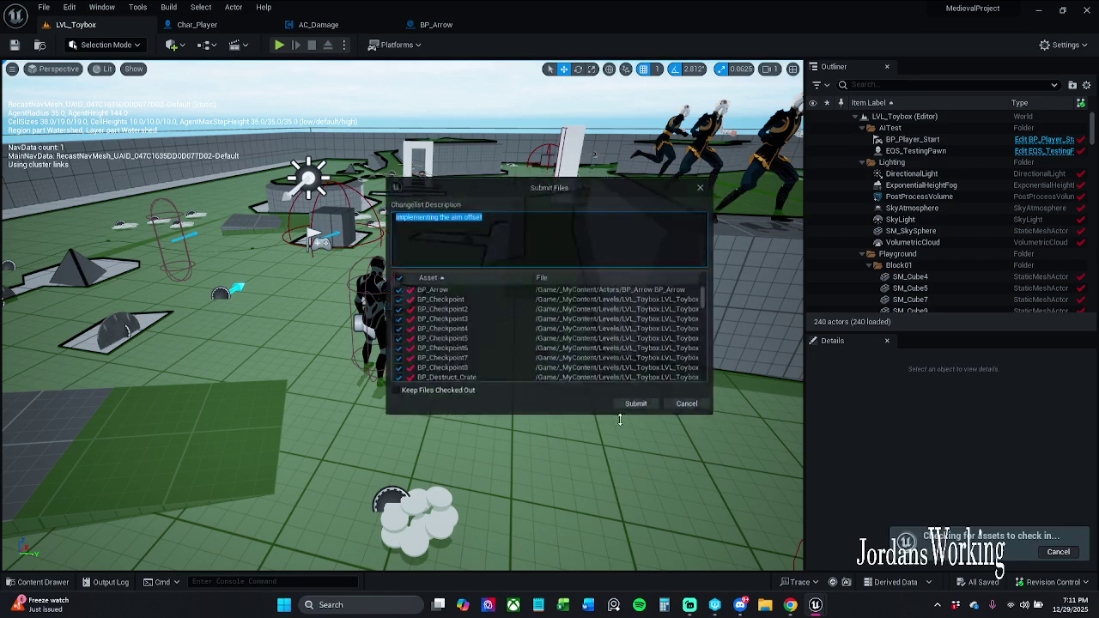
pyautogui.click(603, 228)
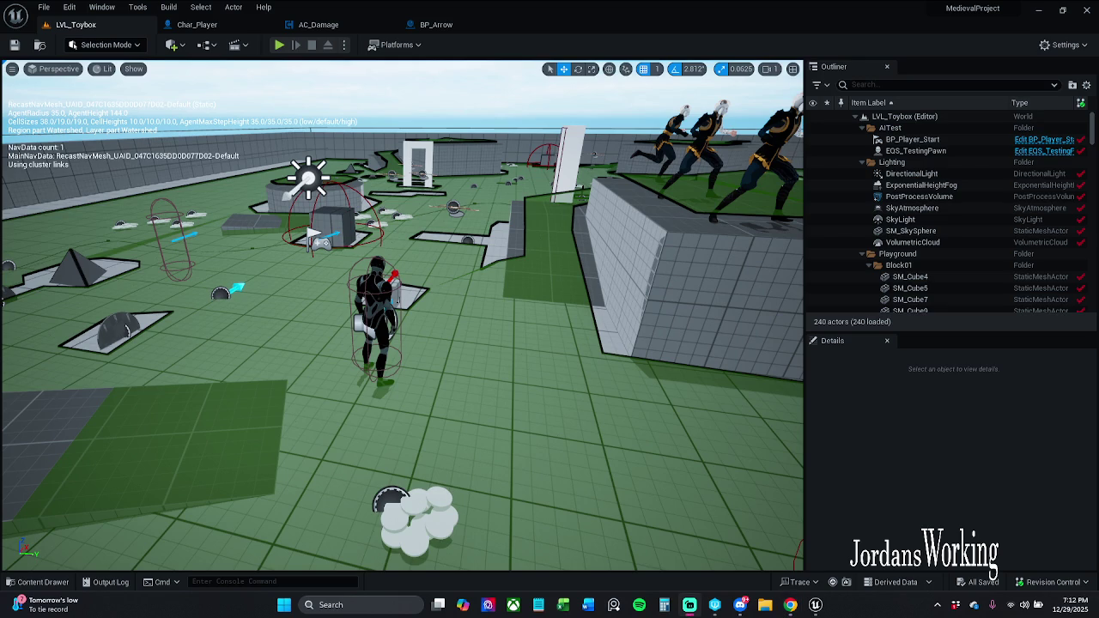
# Step: Switch windows and bring up Windows Task Manager with Ctrl+Shift+Esc
pyautogui.hotkey('alt', 'Tab')
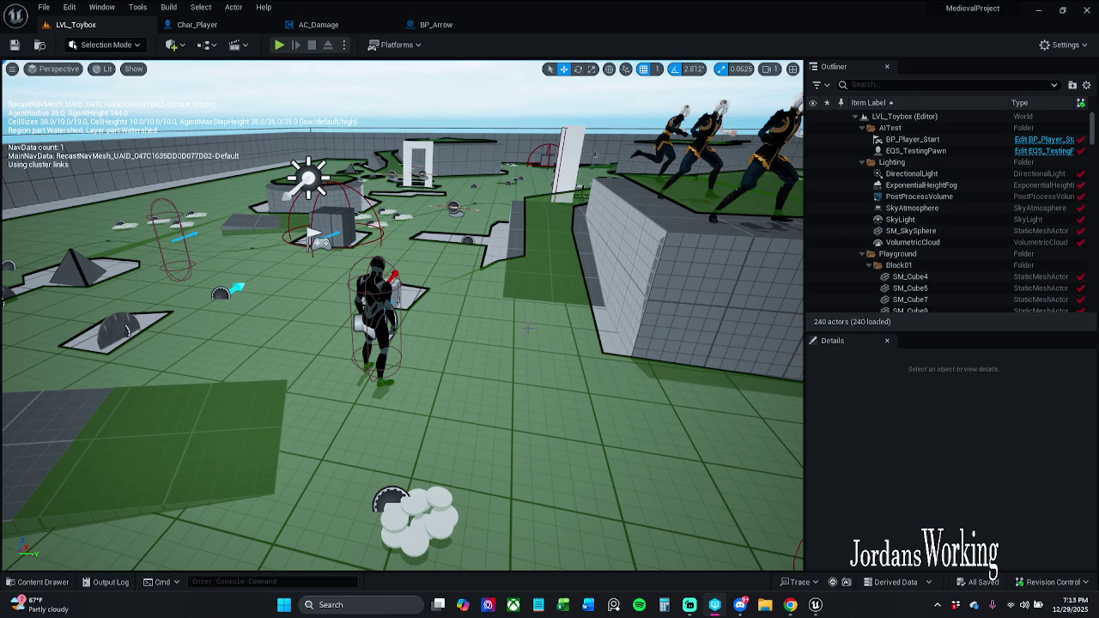
pyautogui.hotkey('ctrl', 'shift', 'Escape')
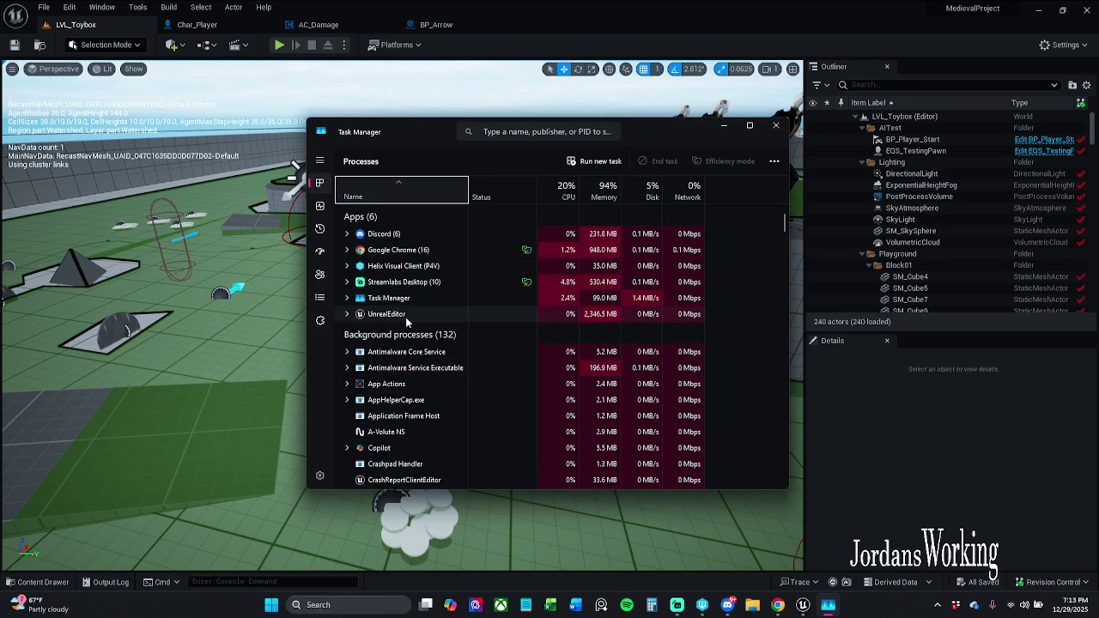
# Step: End the UnrealEditor task in Task Manager and close Task Manager
pyautogui.rightClick(404, 316)
pyautogui.click(436, 342)
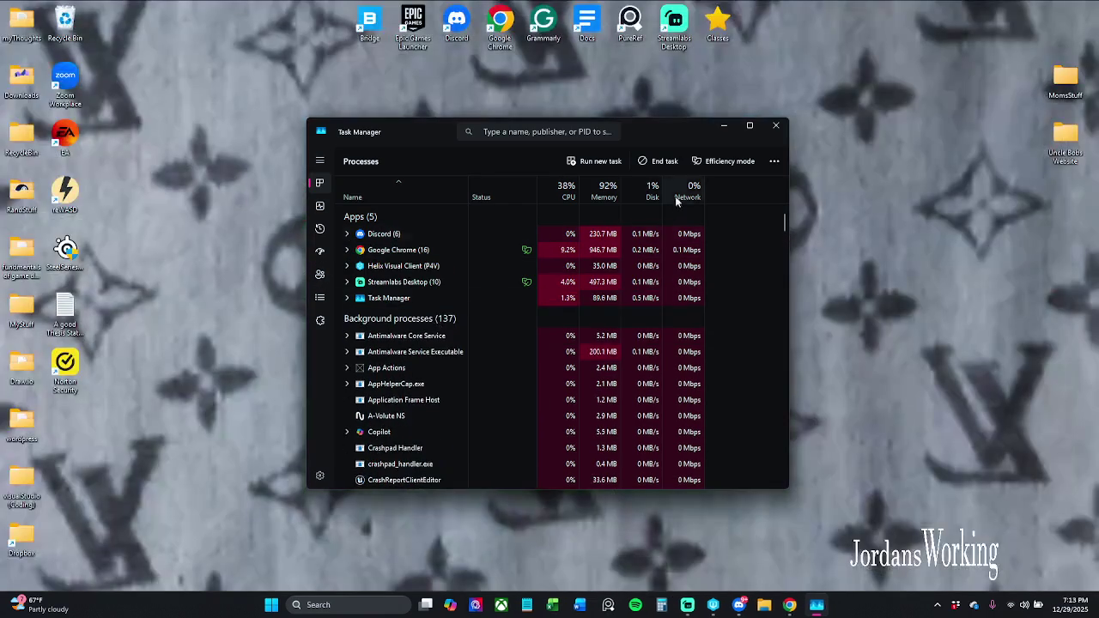
pyautogui.click(774, 127)
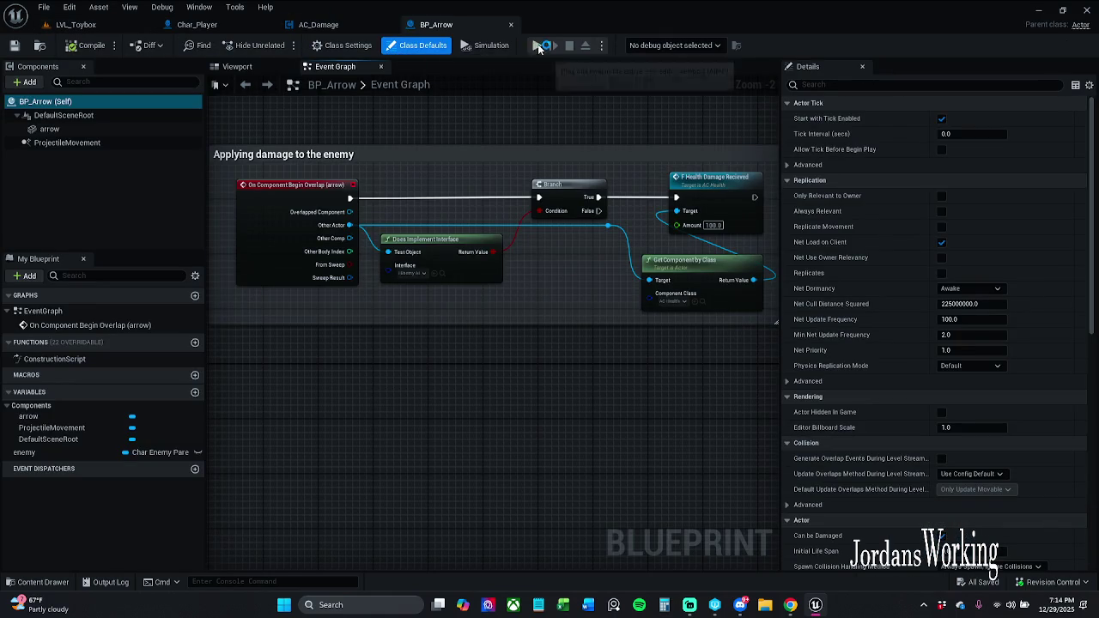
# Step: Start a standalone play-test and run and jump through the archway to collect the bow
pyautogui.click(539, 45)
pyautogui.press('Escape')
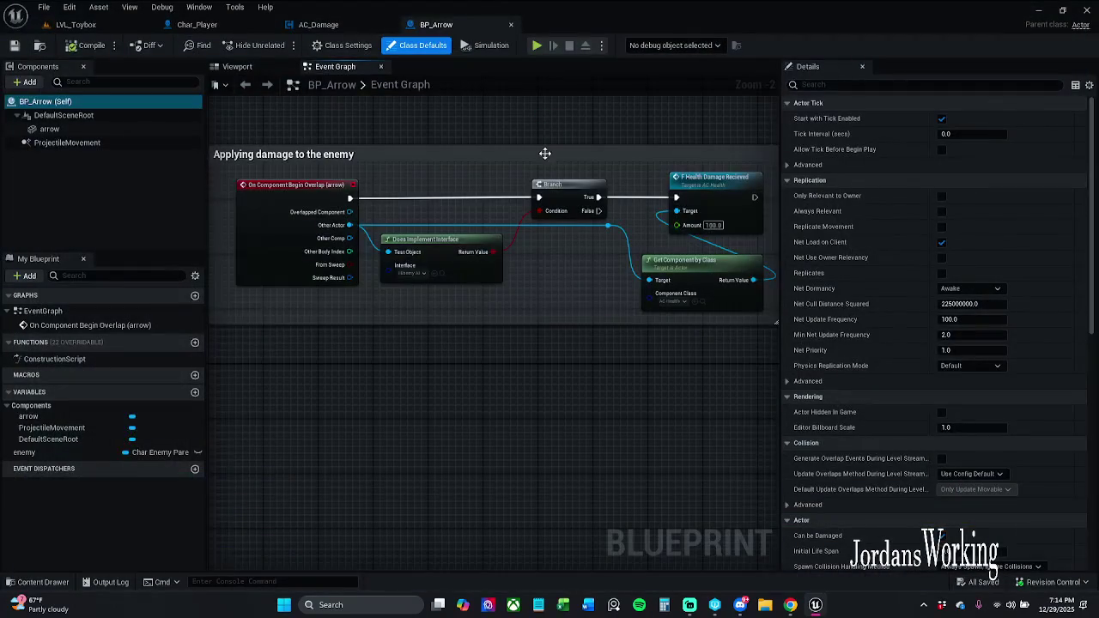
pyautogui.press('w')
pyautogui.press('space')
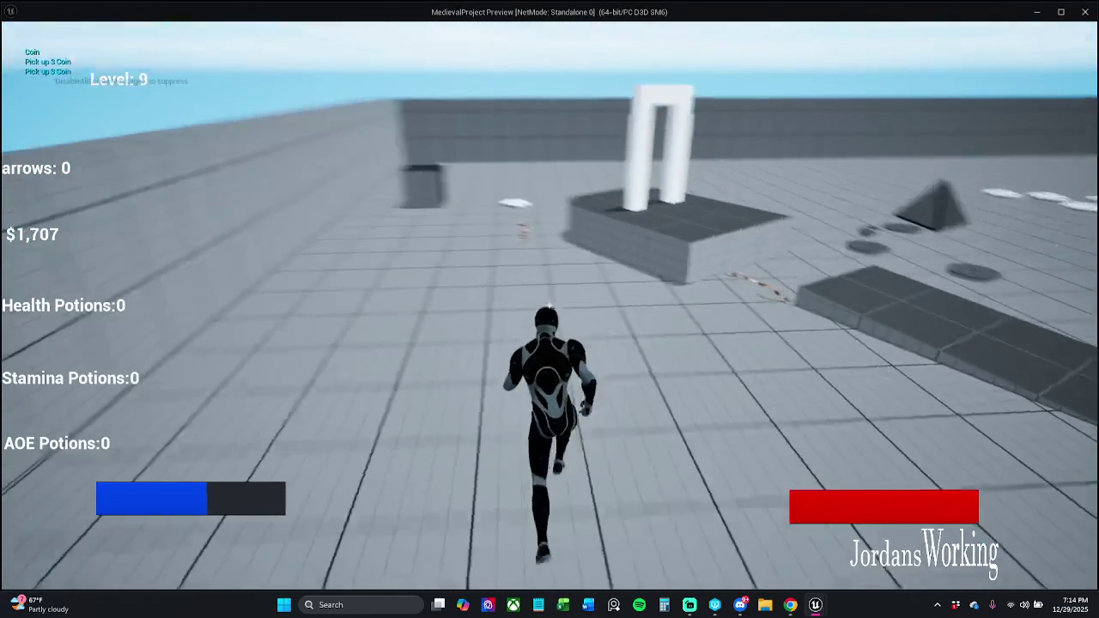
pyautogui.press('space')
pyautogui.press('w')
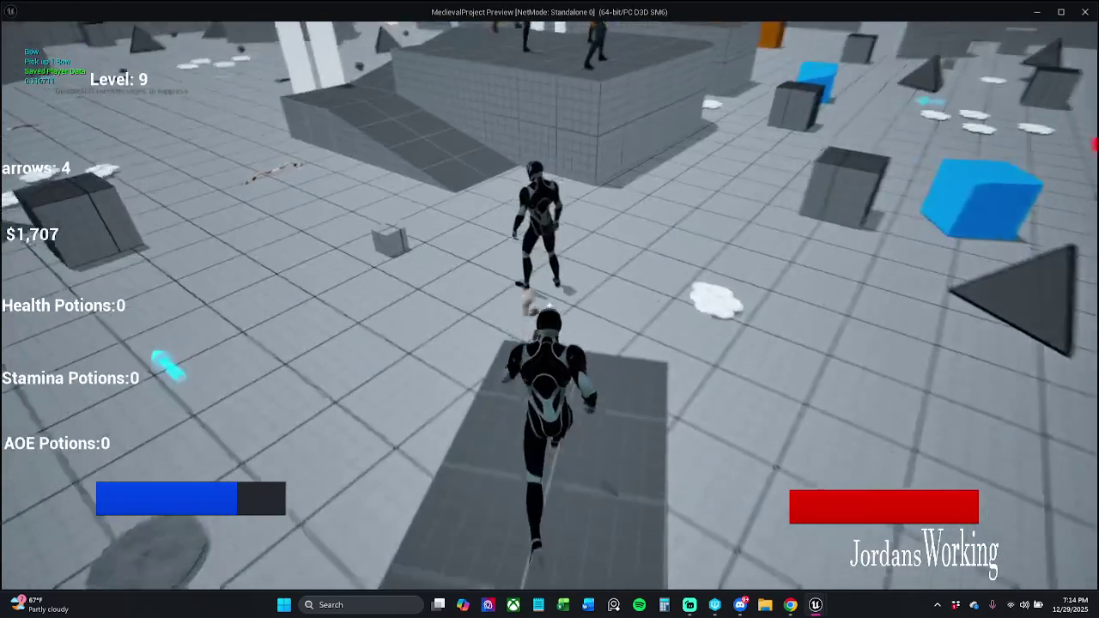
# Step: Fire two arrows from the bow, then end the play-test
pyautogui.click(549, 306)
pyautogui.click(550, 306)
pyautogui.press('Escape')
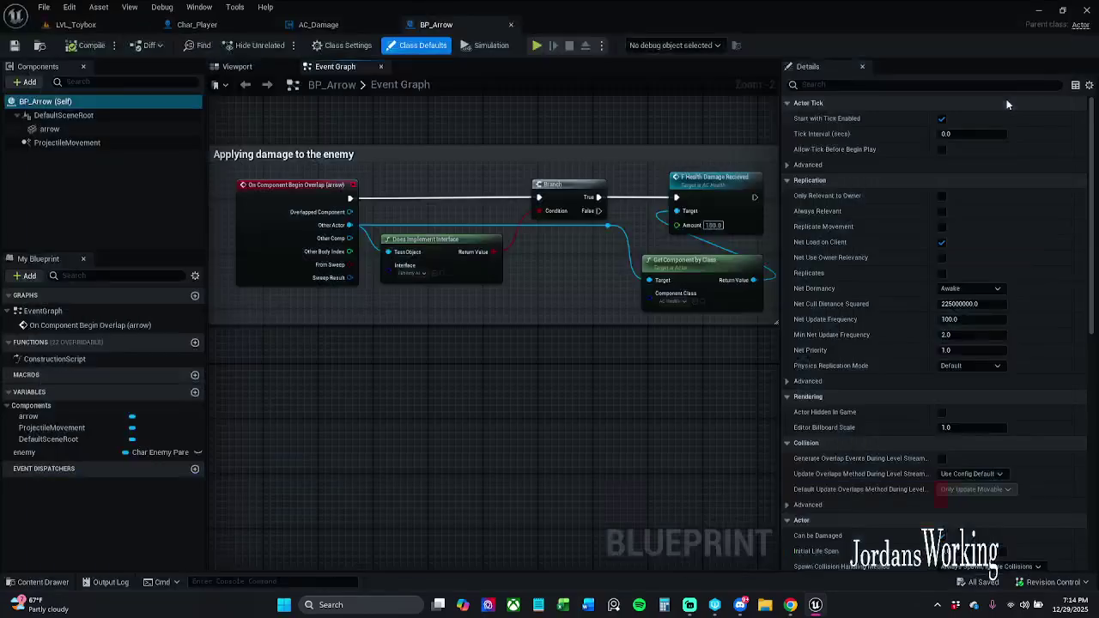
# Step: Close the BP_Arrow and AC_Damage blueprints and return to the LVL_Toybox level
pyautogui.click(511, 25)
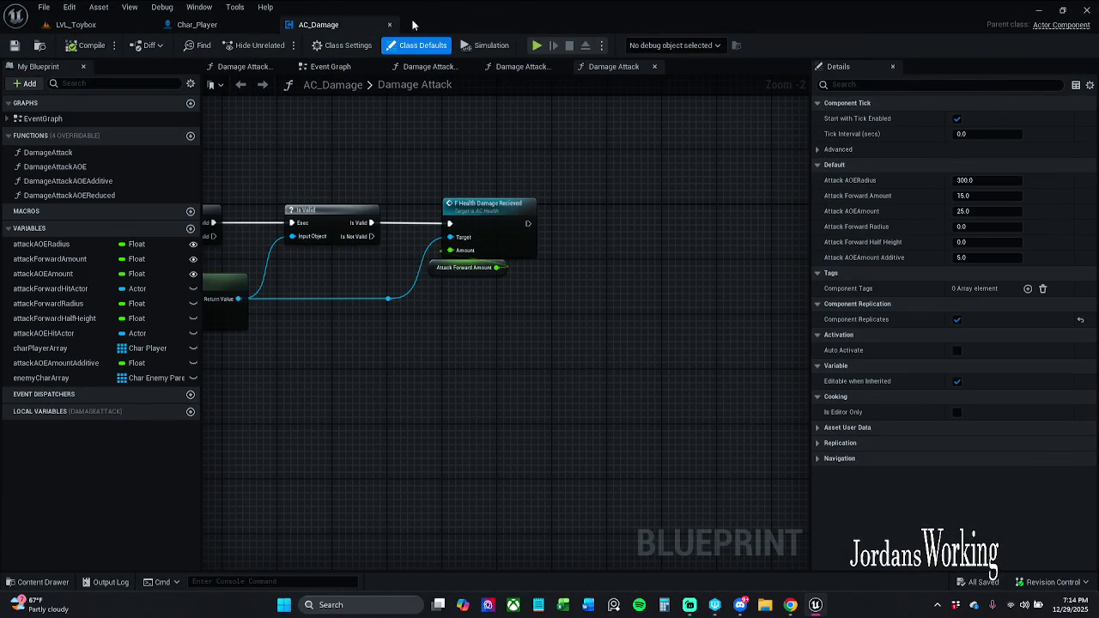
pyautogui.click(389, 24)
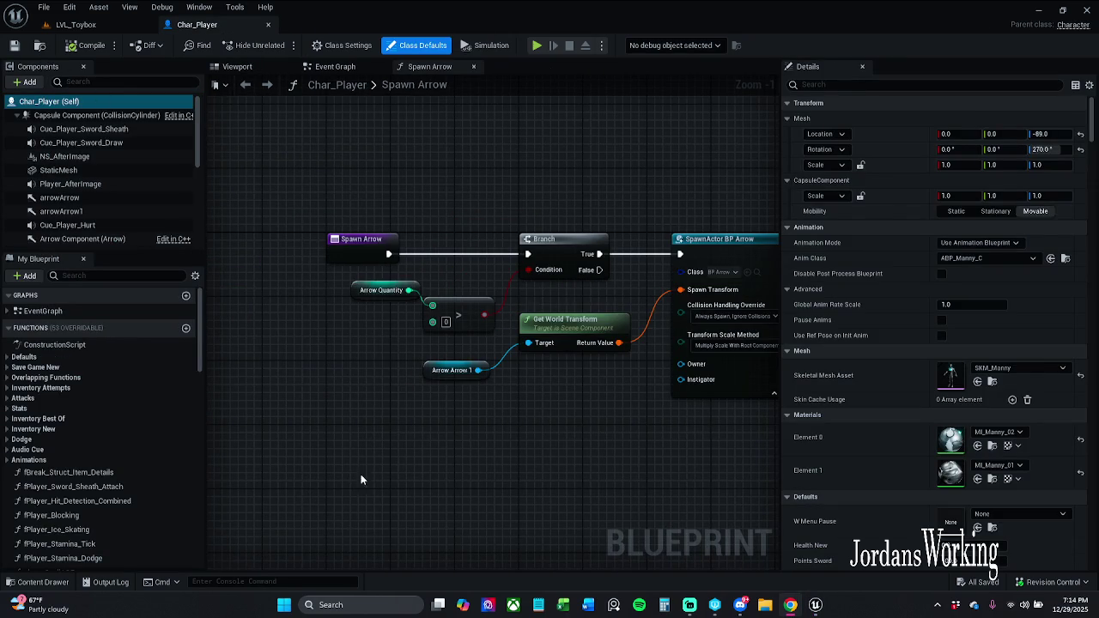
pyautogui.moveTo(486, 131); pyautogui.dragTo(403, 139)
pyautogui.click(326, 66)
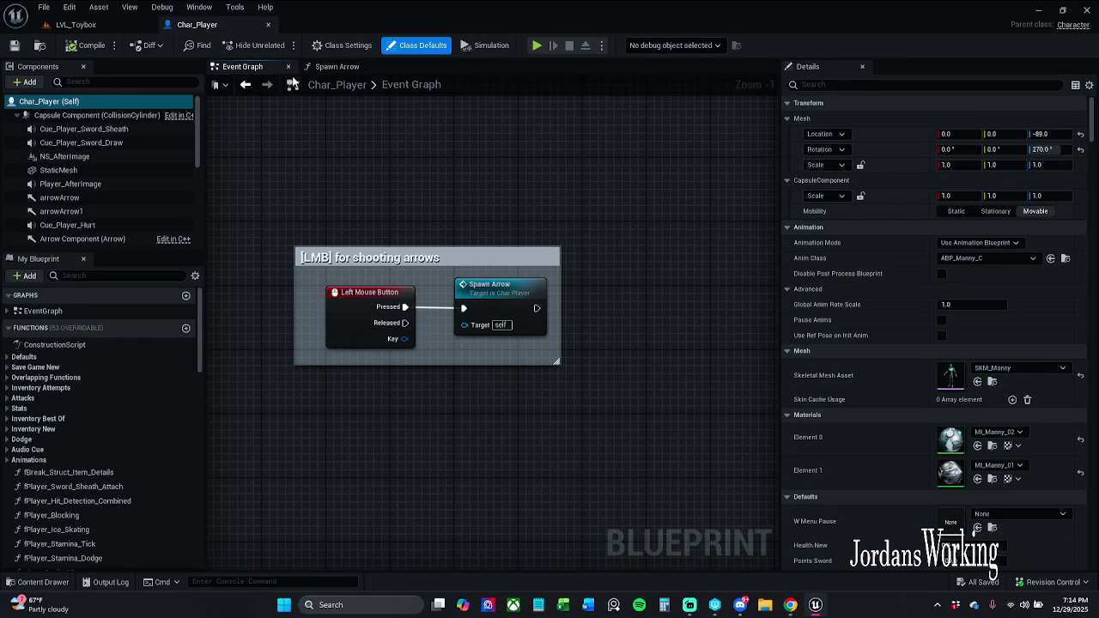
pyautogui.click(76, 24)
# Step: Open PC_Story from _MyContent > Blueprints > PlayerControllers in the Content Drawer
pyautogui.click(39, 582)
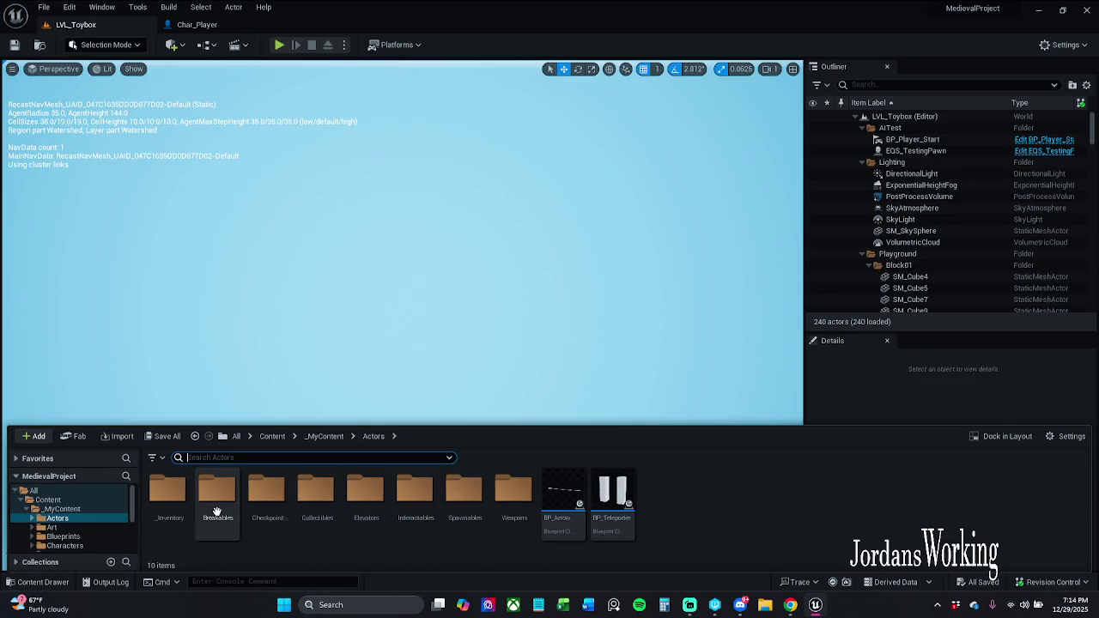
pyautogui.click(322, 436)
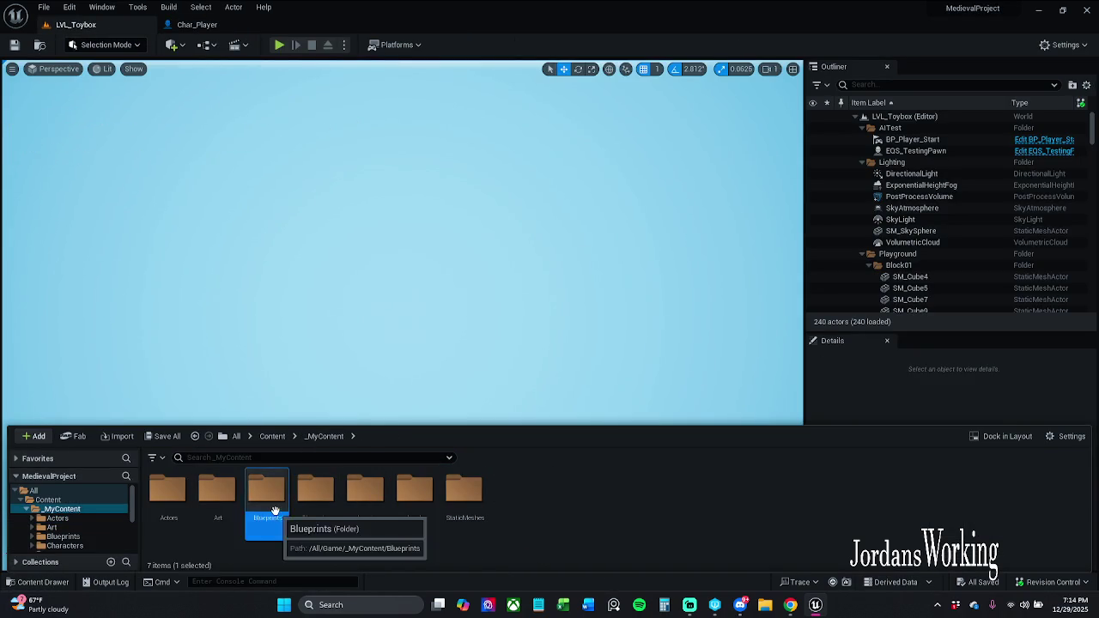
pyautogui.doubleClick(256, 505)
pyautogui.doubleClick(772, 507)
pyautogui.doubleClick(217, 498)
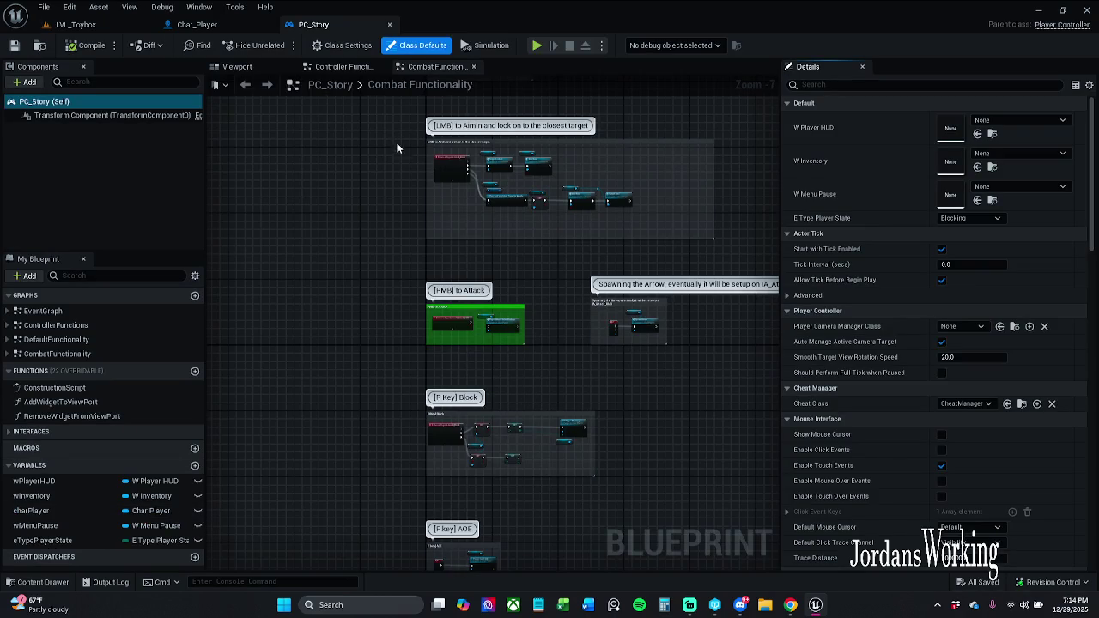
# Step: Follow PC_Story's Aim Bow call into Char_Player's Aim Bow function graph
pyautogui.scroll(-5, 485, 242)
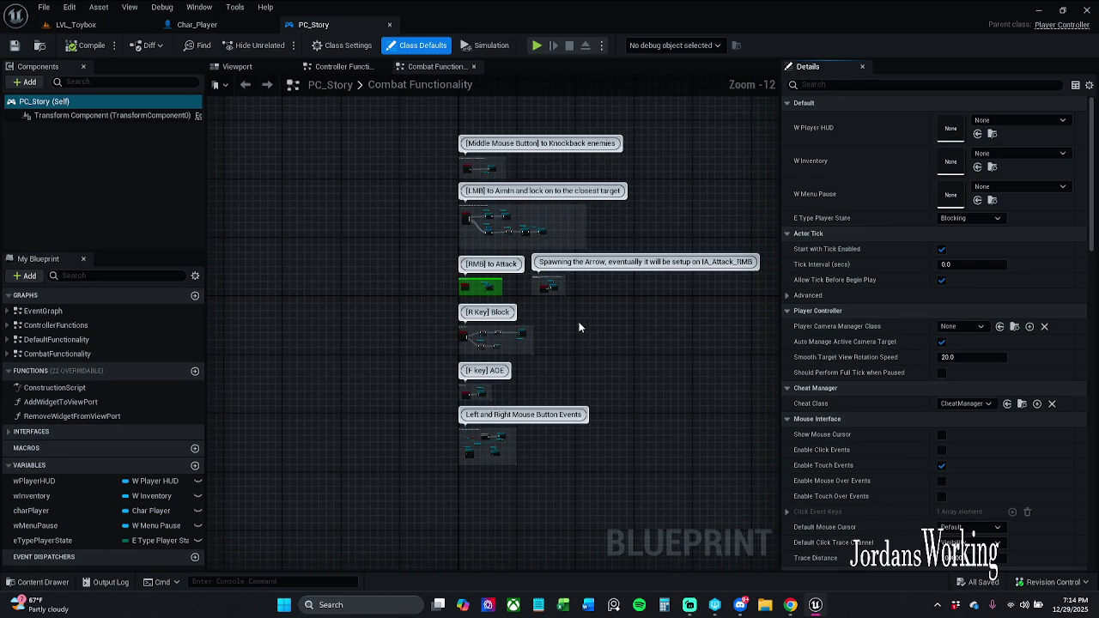
pyautogui.scroll(1, 502, 305)
pyautogui.scroll(5, 437, 231)
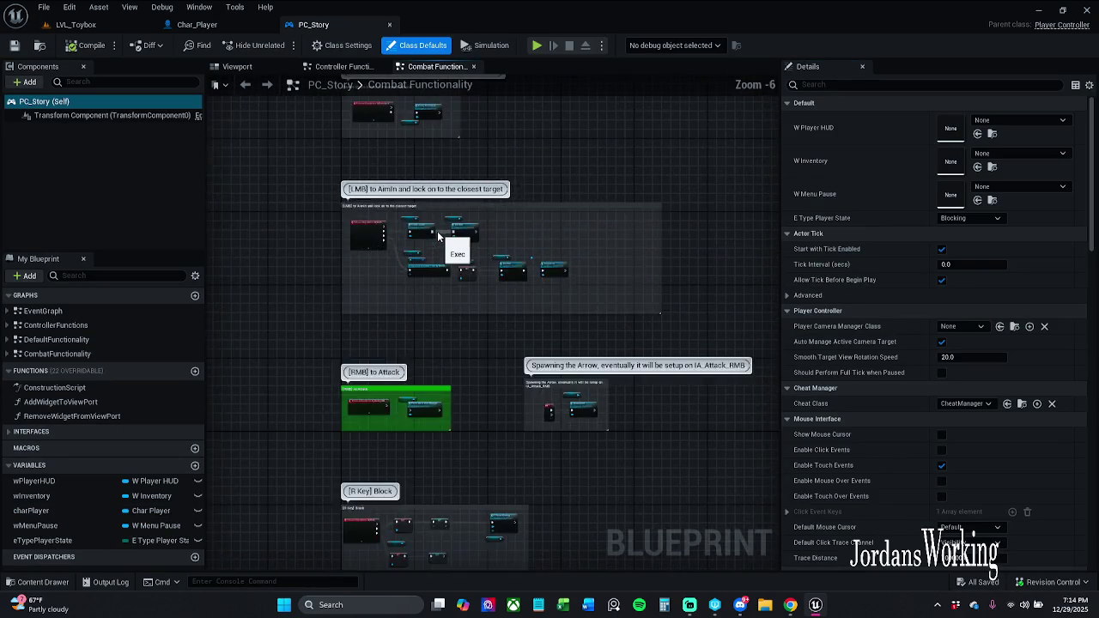
pyautogui.scroll(6, 437, 231)
pyautogui.click(520, 212)
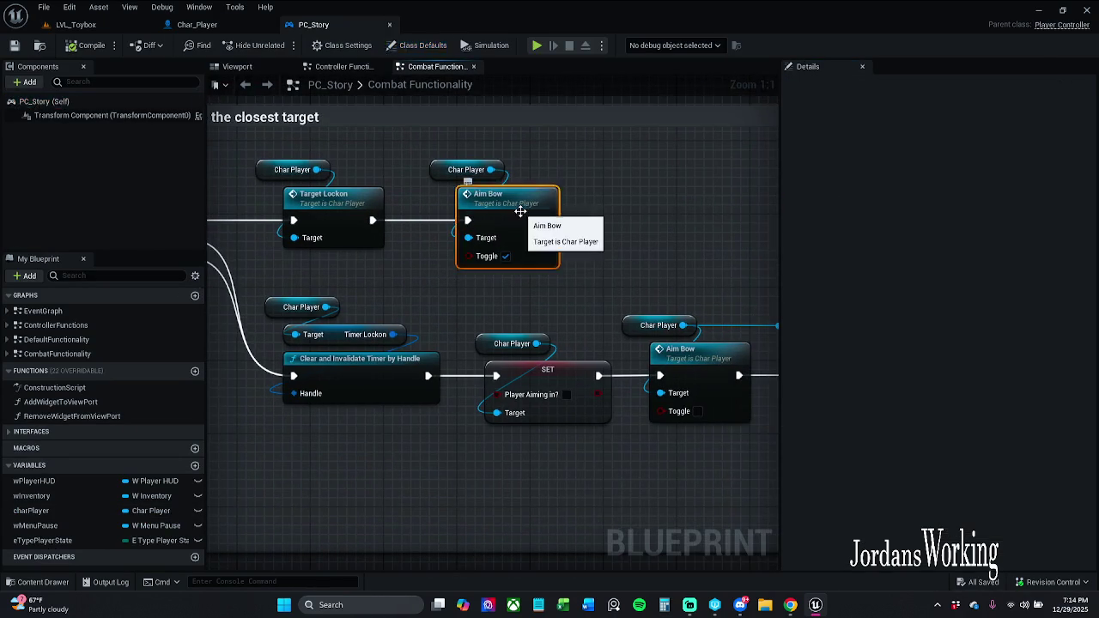
pyautogui.doubleClick(520, 211)
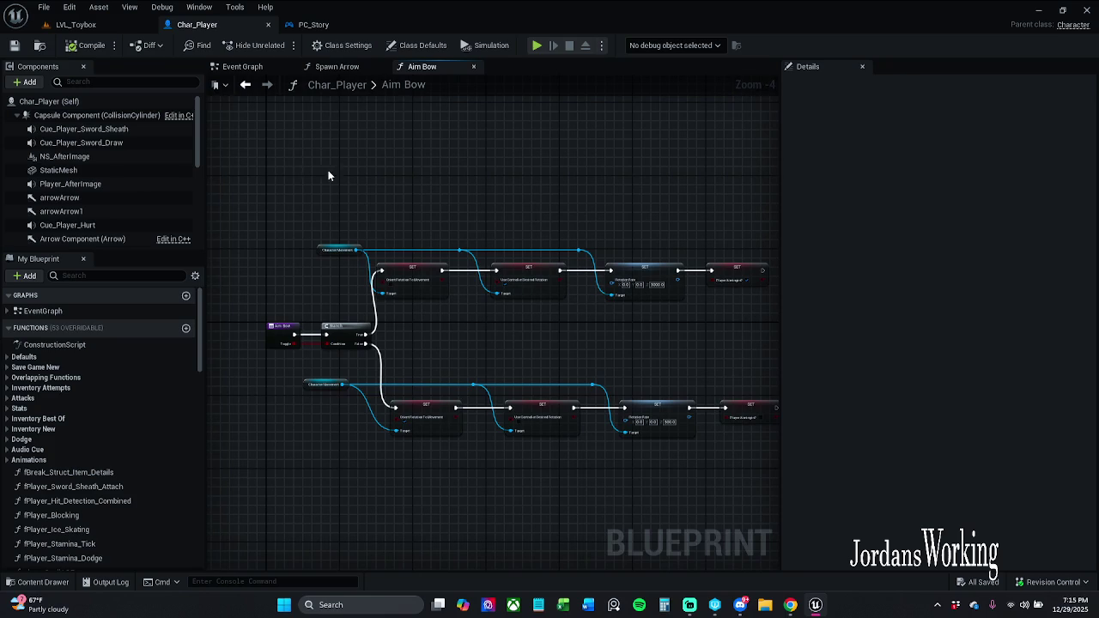
pyautogui.moveTo(583, 286); pyautogui.dragTo(458, 249)
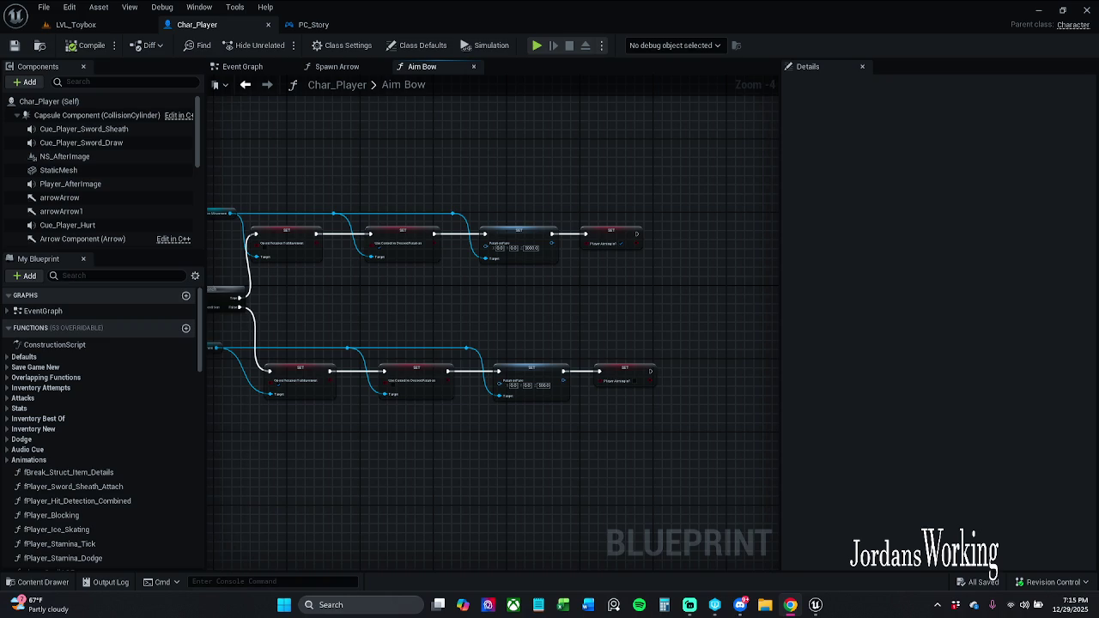
# Step: From PC_Story, jump to Char_Player's TargetLockon event and check the Lerp (Vector) nodes
pyautogui.click(314, 24)
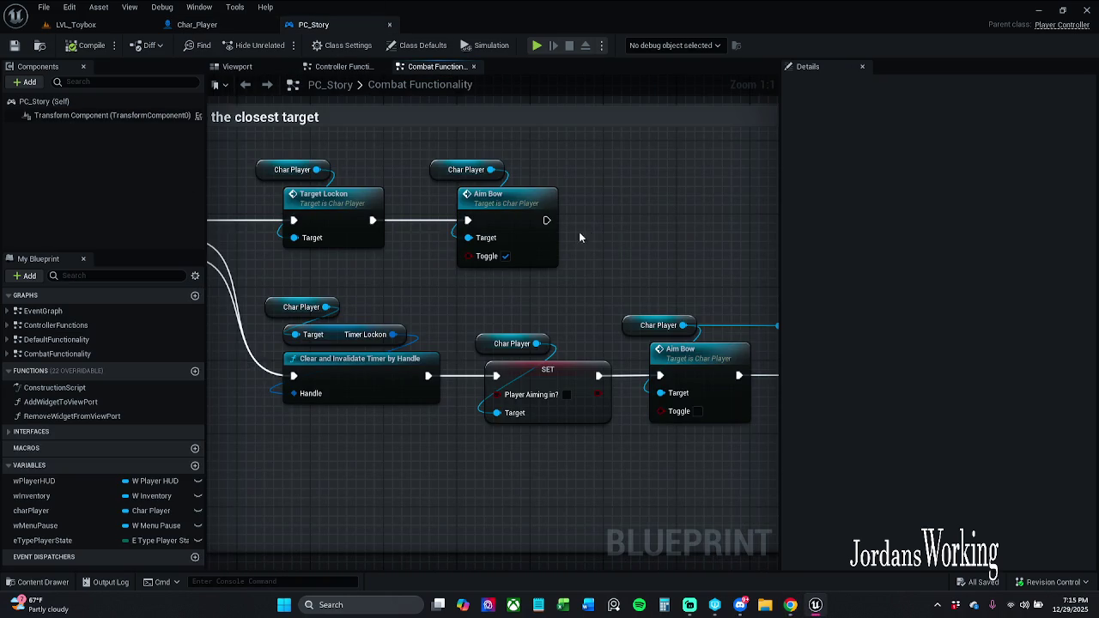
pyautogui.doubleClick(316, 206)
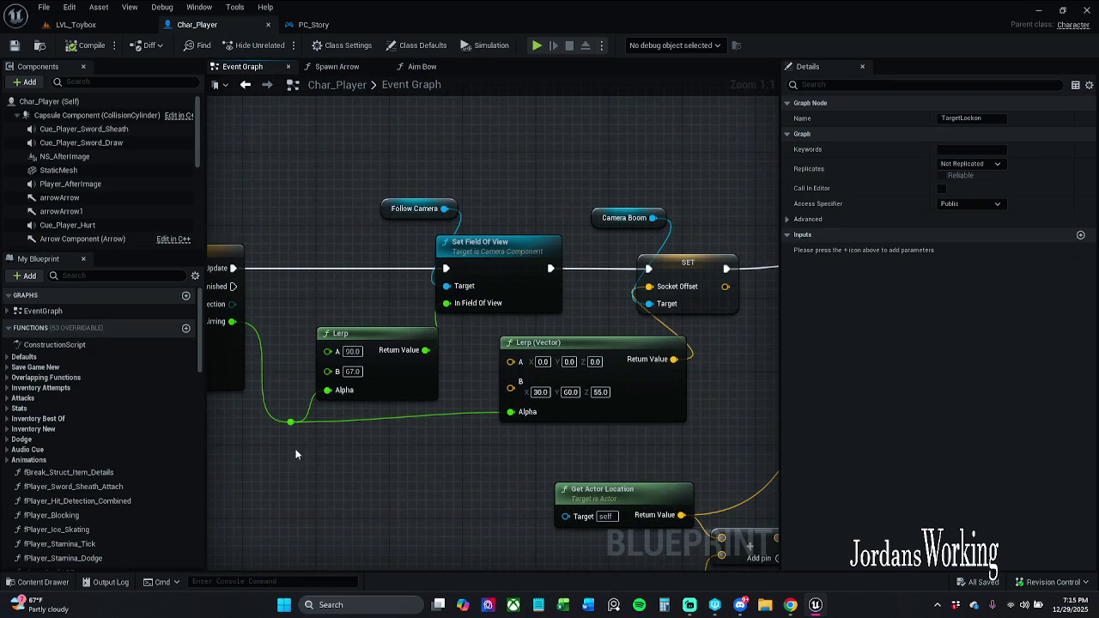
pyautogui.click(626, 380)
pyautogui.keyDown('ctrl'); pyautogui.click(291, 422); pyautogui.keyUp('ctrl')
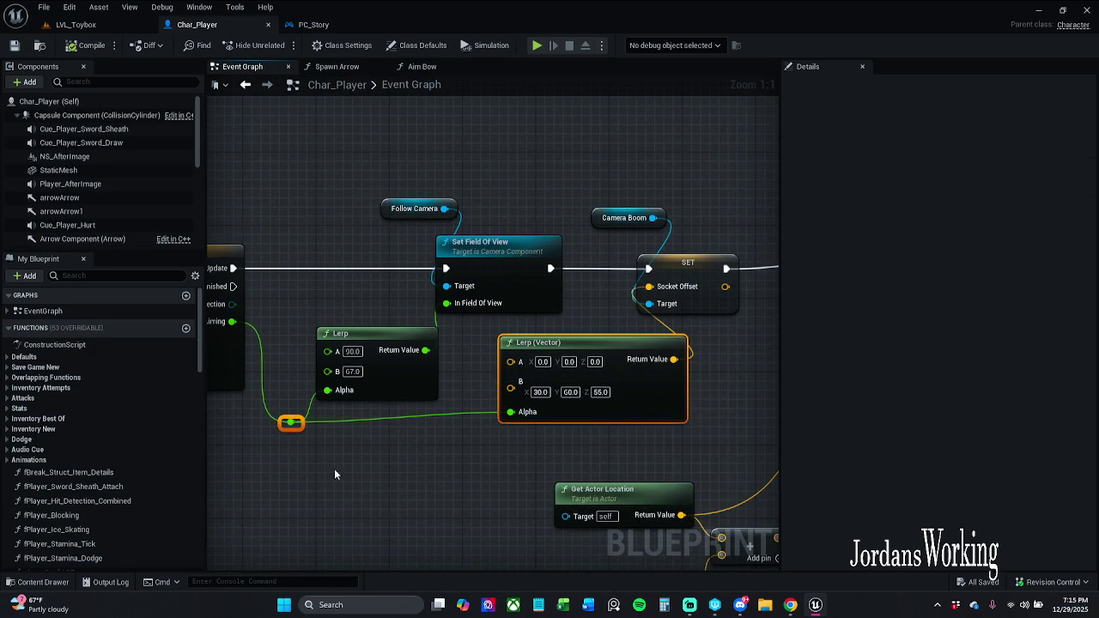
pyautogui.click(378, 468)
# Step: Bring the timeline and camera Lerp nodes into view, then save and check out Char_Player
pyautogui.scroll(-1, 436, 430)
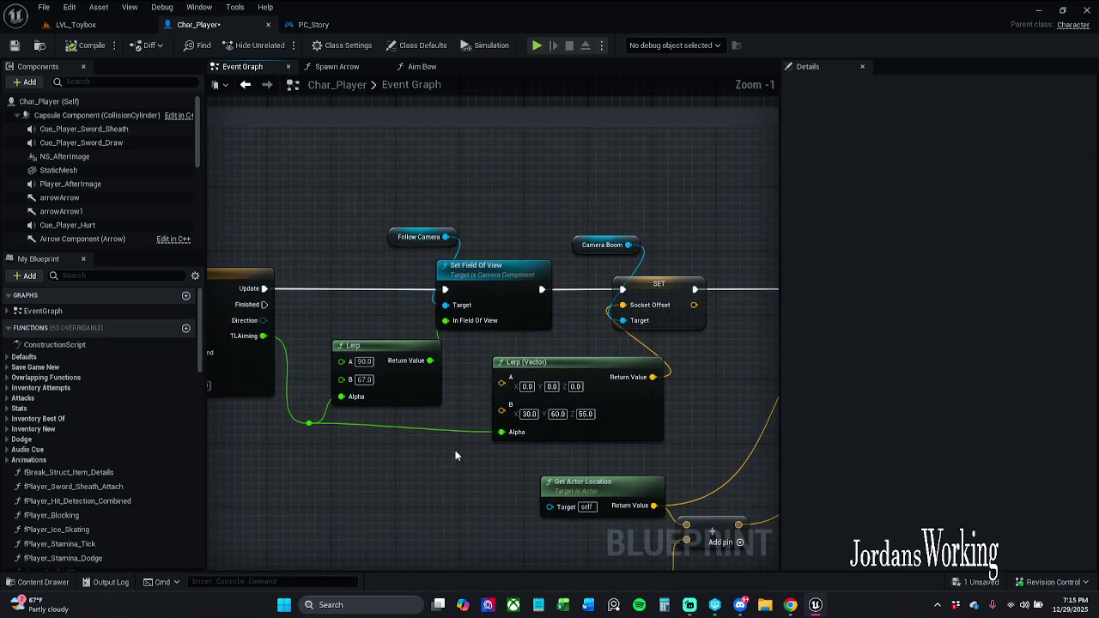
pyautogui.moveTo(455, 455); pyautogui.dragTo(378, 336)
pyautogui.scroll(-2, 478, 314)
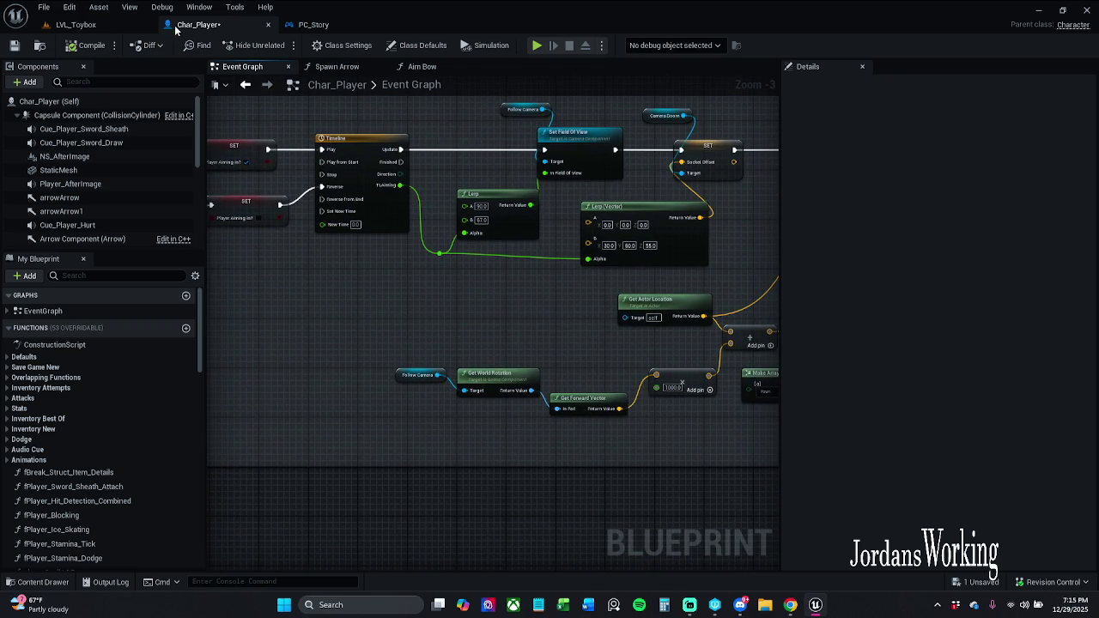
pyautogui.click(15, 46)
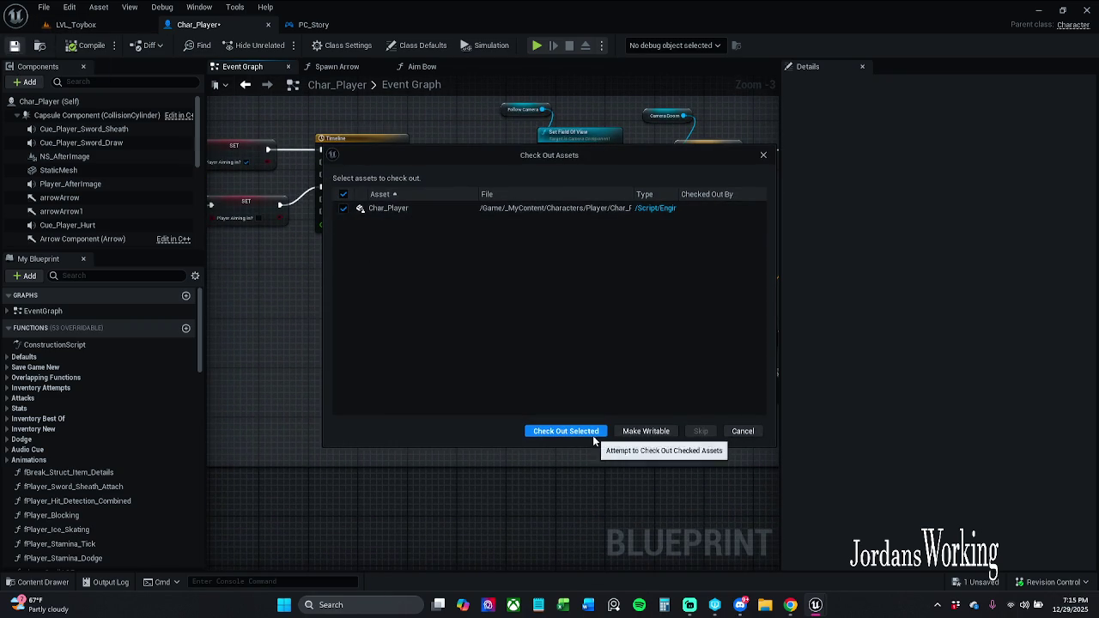
pyautogui.click(580, 432)
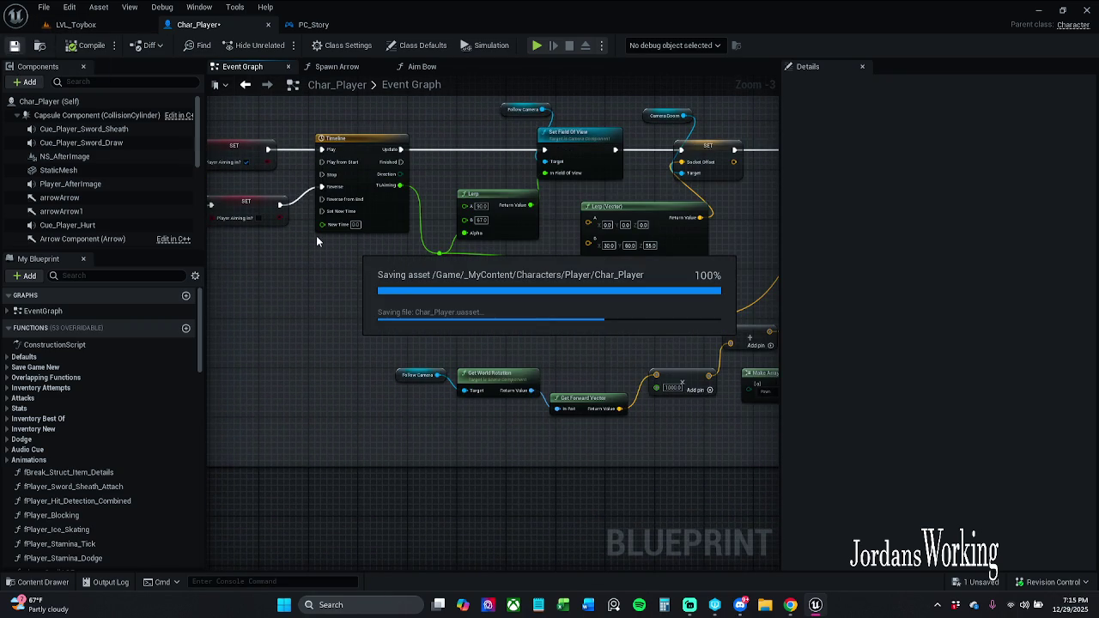
# Step: Nudge the reroute knot on the green alpha wire feeding both Lerp alphas
pyautogui.moveTo(489, 176); pyautogui.dragTo(461, 164)
pyautogui.moveTo(413, 241)
pyautogui.mouseDown()
pyautogui.moveTo(386, 238)
pyautogui.moveTo(418, 249)
pyautogui.mouseUp()
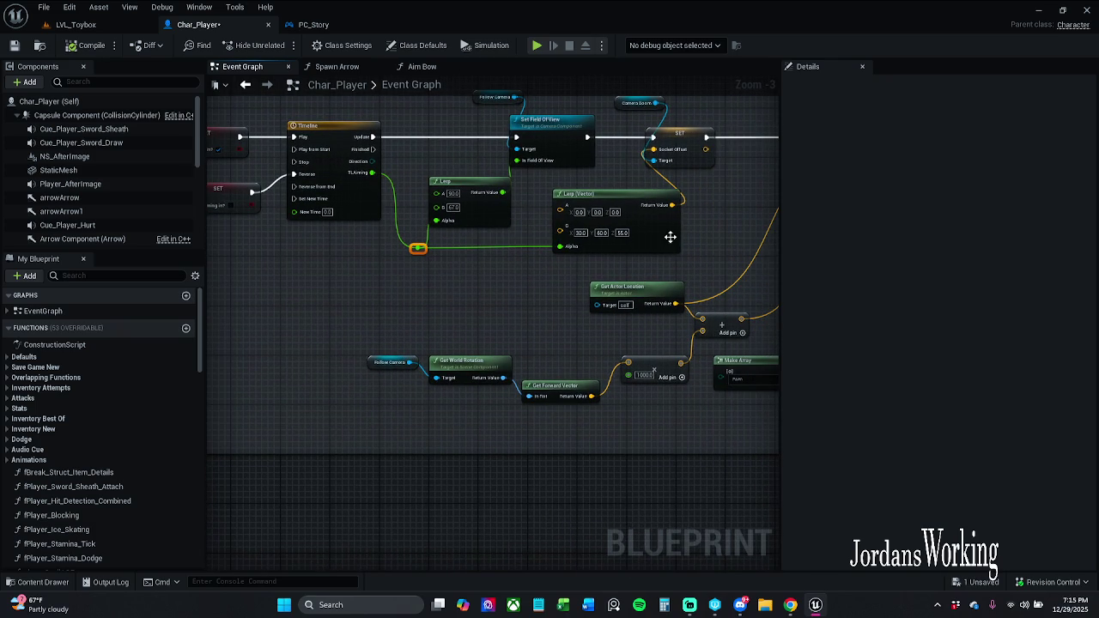
pyautogui.click(665, 272)
# Step: Pan the Event Graph across the TargetLockon and TargetLost nodes to reach the Branch node
pyautogui.moveTo(254, 267)
pyautogui.mouseDown()
pyautogui.moveTo(368, 322)
pyautogui.moveTo(436, 335)
pyautogui.mouseUp()
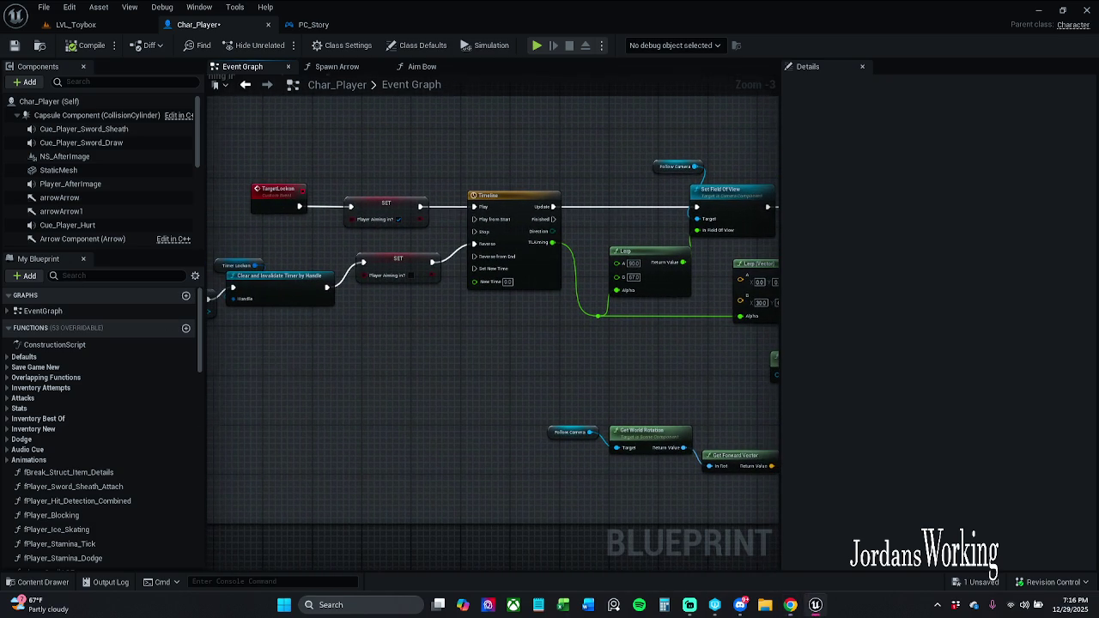
pyautogui.moveTo(315, 352); pyautogui.dragTo(461, 344)
pyautogui.moveTo(307, 239); pyautogui.dragTo(469, 365)
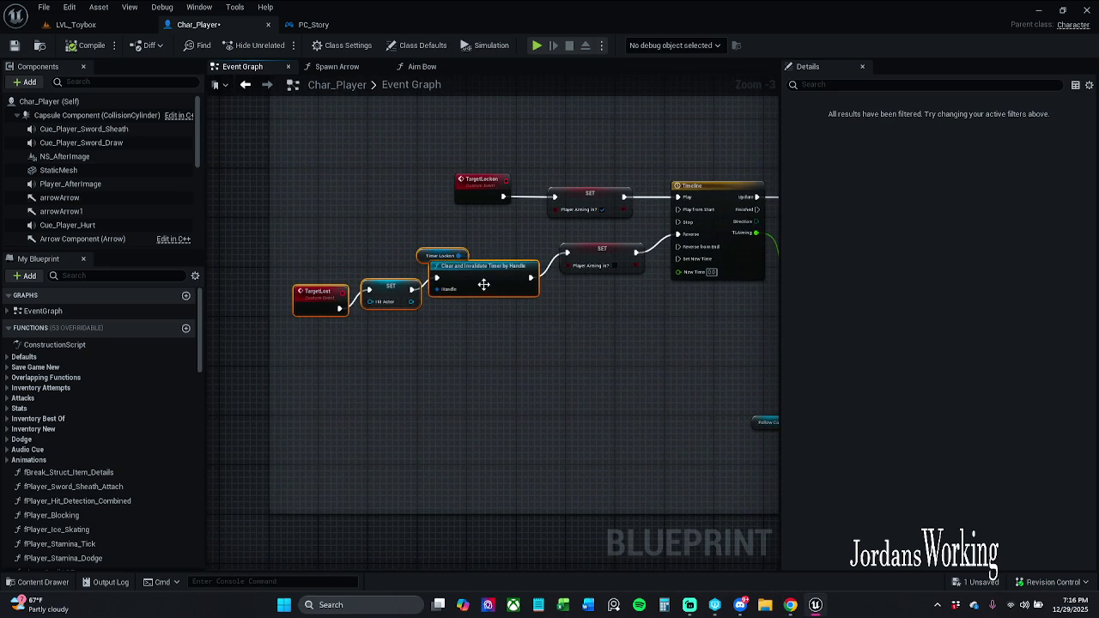
pyautogui.click(582, 349)
pyautogui.moveTo(601, 348)
pyautogui.mouseDown()
pyautogui.moveTo(548, 348)
pyautogui.moveTo(523, 300)
pyautogui.moveTo(475, 311)
pyautogui.moveTo(561, 315)
pyautogui.moveTo(208, 291)
pyautogui.mouseUp()
pyautogui.moveTo(515, 300)
pyautogui.mouseDown()
pyautogui.moveTo(361, 257)
pyautogui.moveTo(378, 189)
pyautogui.mouseUp()
pyautogui.moveTo(515, 326)
pyautogui.mouseDown()
pyautogui.moveTo(562, 328)
pyautogui.moveTo(286, 330)
pyautogui.mouseUp()
pyautogui.moveTo(481, 327)
pyautogui.mouseDown()
pyautogui.moveTo(719, 361)
pyautogui.moveTo(601, 343)
pyautogui.moveTo(618, 343)
pyautogui.moveTo(640, 470)
pyautogui.mouseUp()
pyautogui.moveTo(211, 301)
pyautogui.mouseDown()
pyautogui.moveTo(279, 314)
pyautogui.moveTo(313, 365)
pyautogui.mouseUp()
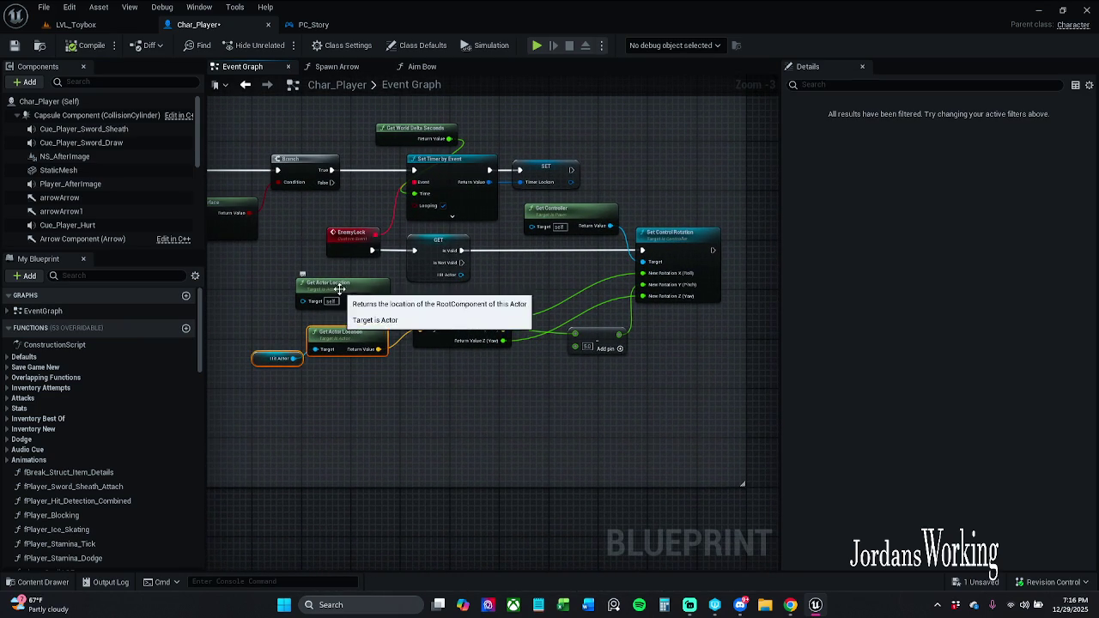
# Step: Move Hit Actor and both Get Actor Location nodes down to uncover Find Look at Rotation, then save
pyautogui.moveTo(340, 290); pyautogui.dragTo(352, 291)
pyautogui.click(323, 410)
pyautogui.moveTo(323, 410)
pyautogui.mouseDown()
pyautogui.moveTo(288, 331)
pyautogui.moveTo(309, 297)
pyautogui.moveTo(332, 306)
pyautogui.mouseUp()
pyautogui.click(452, 447)
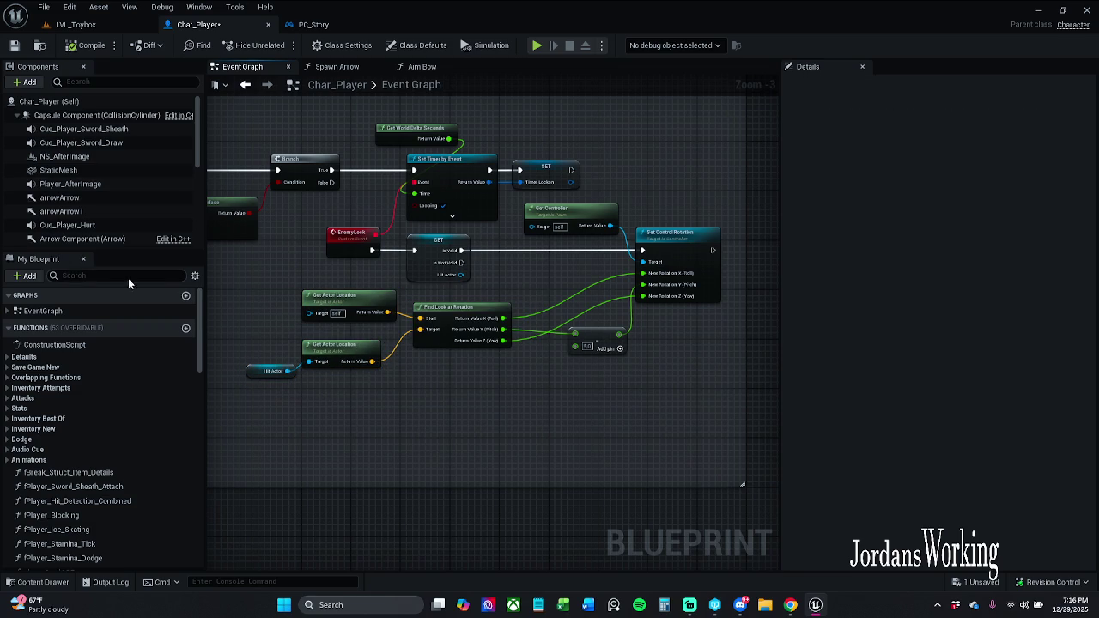
pyautogui.click(14, 46)
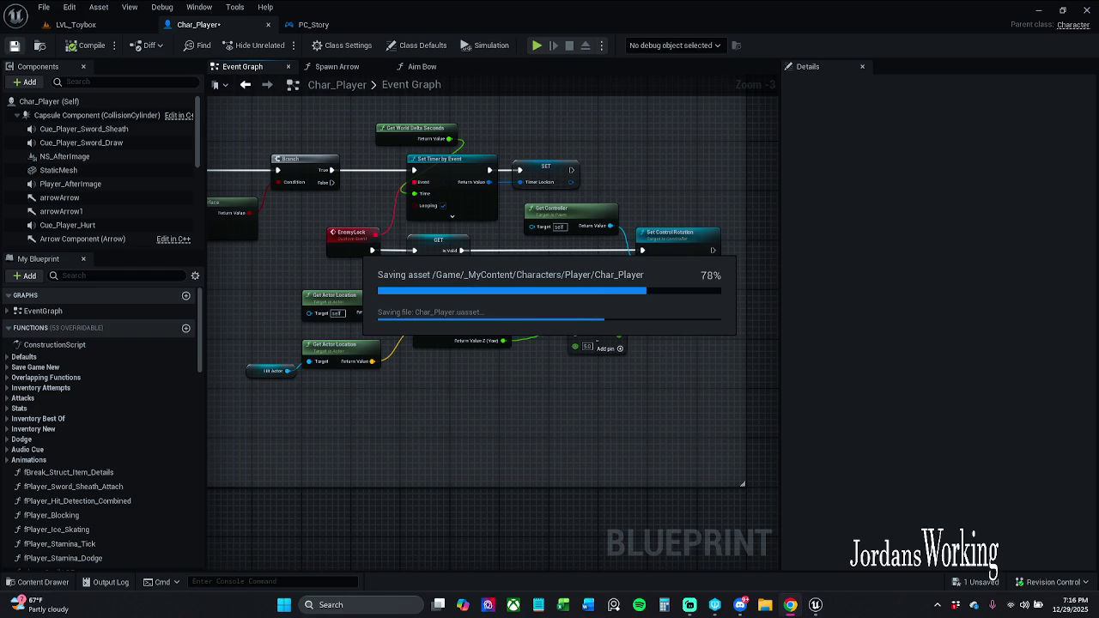
# Step: Pan back across Sphere Trace For Objects to the Timeline and Lerp nodes
pyautogui.moveTo(567, 343)
pyautogui.mouseDown()
pyautogui.moveTo(579, 340)
pyautogui.moveTo(487, 341)
pyautogui.moveTo(591, 341)
pyautogui.moveTo(569, 344)
pyautogui.mouseUp()
pyautogui.moveTo(318, 258); pyautogui.dragTo(751, 262)
pyautogui.moveTo(412, 210); pyautogui.dragTo(456, 210)
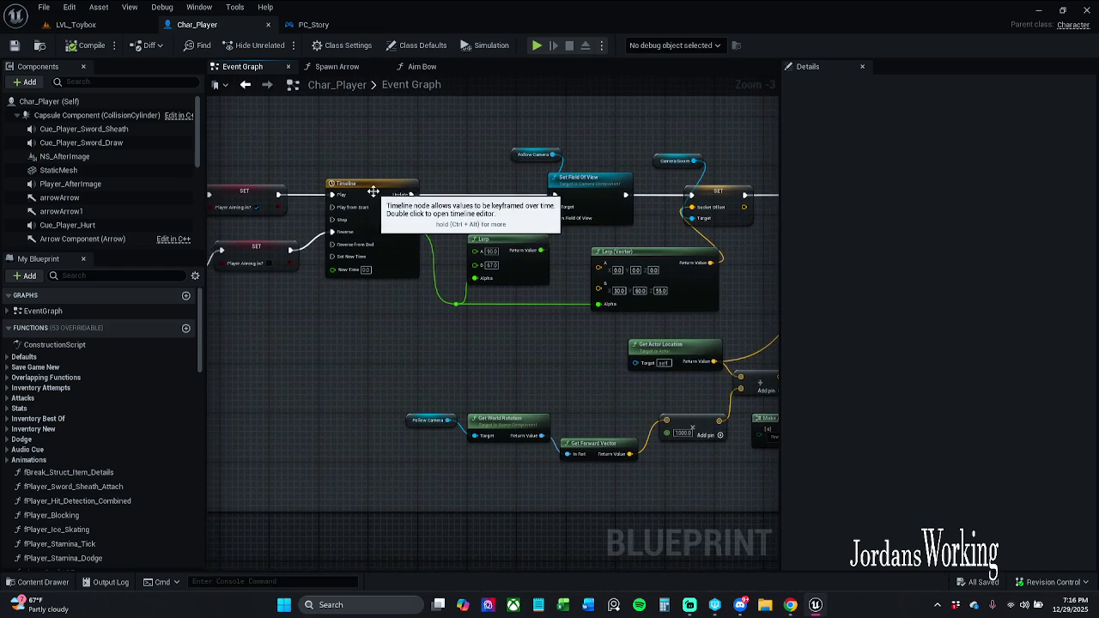
# Step: Inspect the TLAiming timeline curve, then close it and the Aim Bow graph
pyautogui.doubleClick(373, 196)
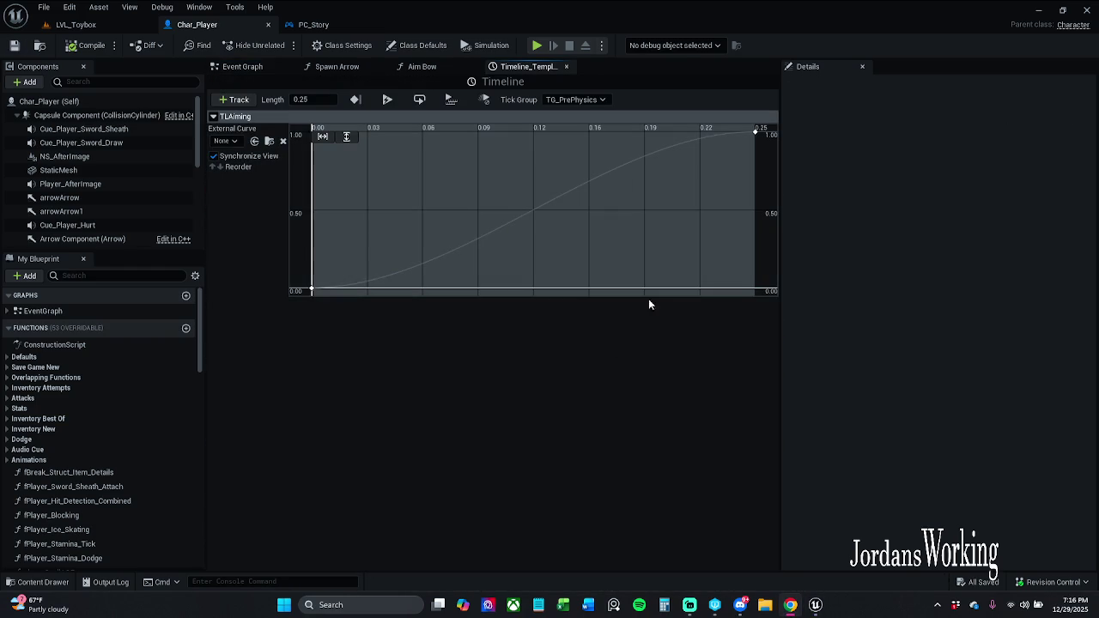
pyautogui.click(565, 66)
pyautogui.click(473, 67)
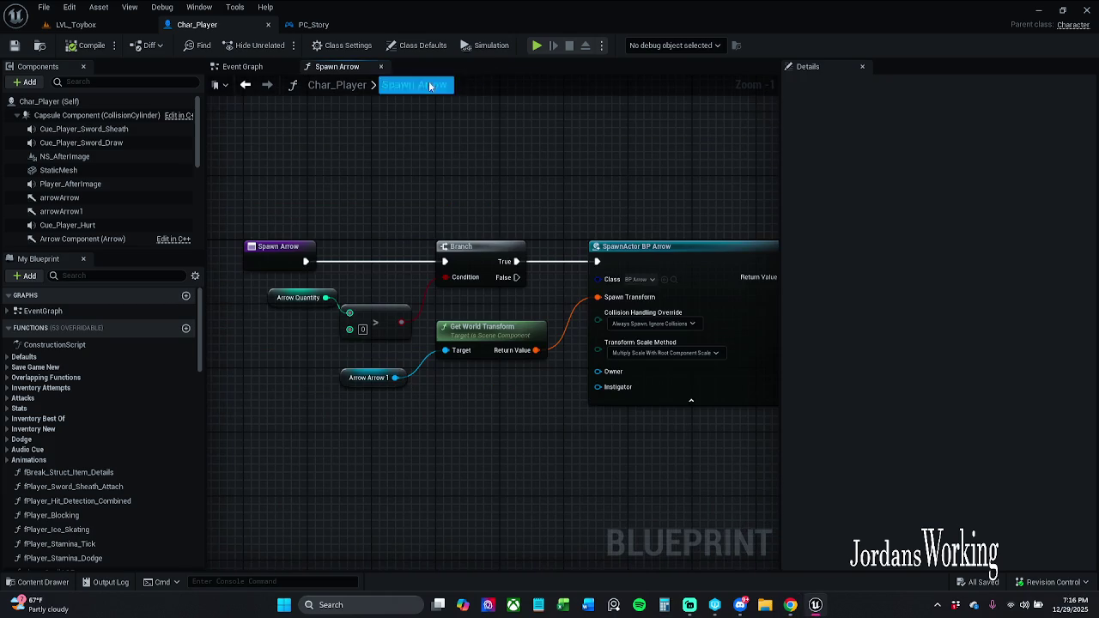
# Step: Return via PC_Story to Char_Player's TargetLockon event with the Timeline and Lerp nodes visible
pyautogui.click(313, 24)
pyautogui.moveTo(556, 267)
pyautogui.mouseDown()
pyautogui.moveTo(572, 241)
pyautogui.moveTo(481, 242)
pyautogui.mouseUp()
pyautogui.doubleClick(368, 209)
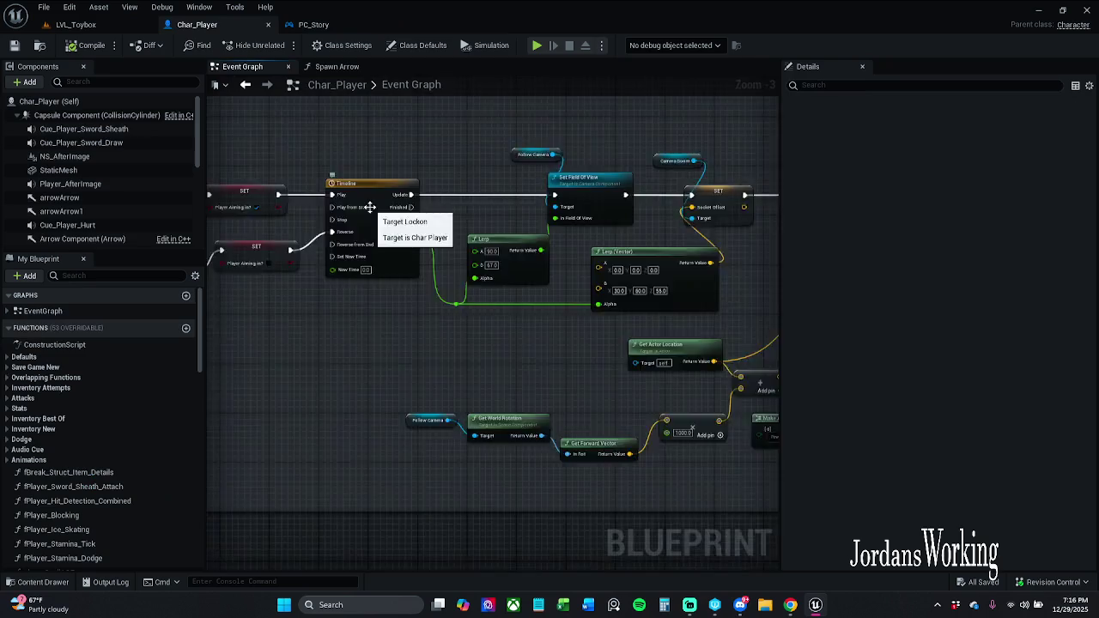
pyautogui.scroll(-3, 565, 236)
pyautogui.moveTo(565, 235)
pyautogui.mouseDown()
pyautogui.moveTo(553, 223)
pyautogui.moveTo(467, 216)
pyautogui.moveTo(294, 221)
pyautogui.moveTo(417, 223)
pyautogui.moveTo(404, 200)
pyautogui.mouseUp()
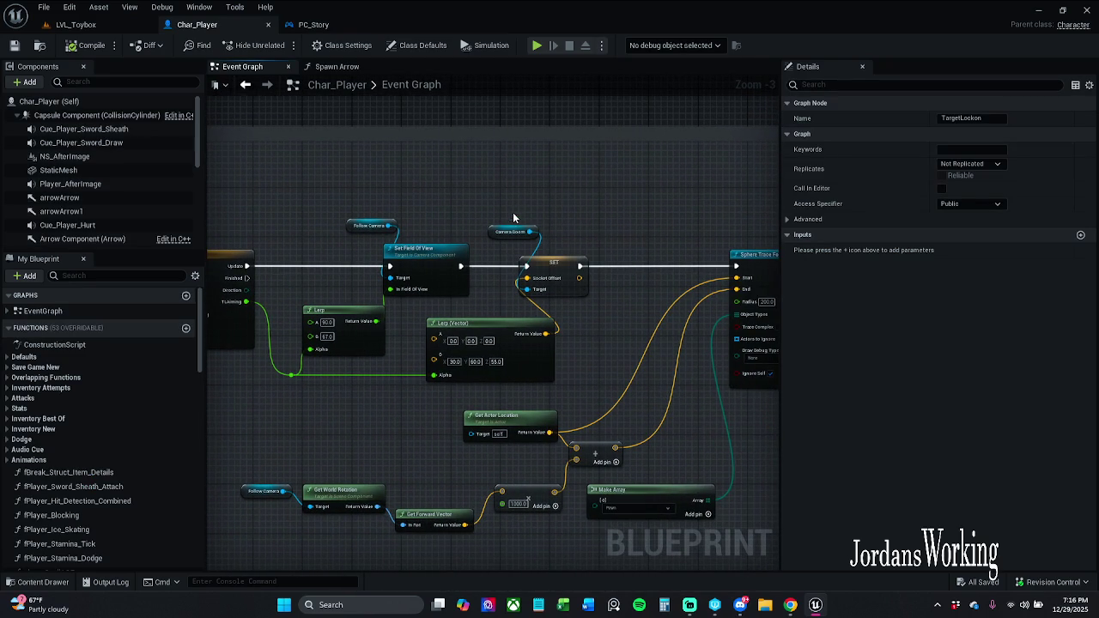
pyautogui.scroll(2, 428, 222)
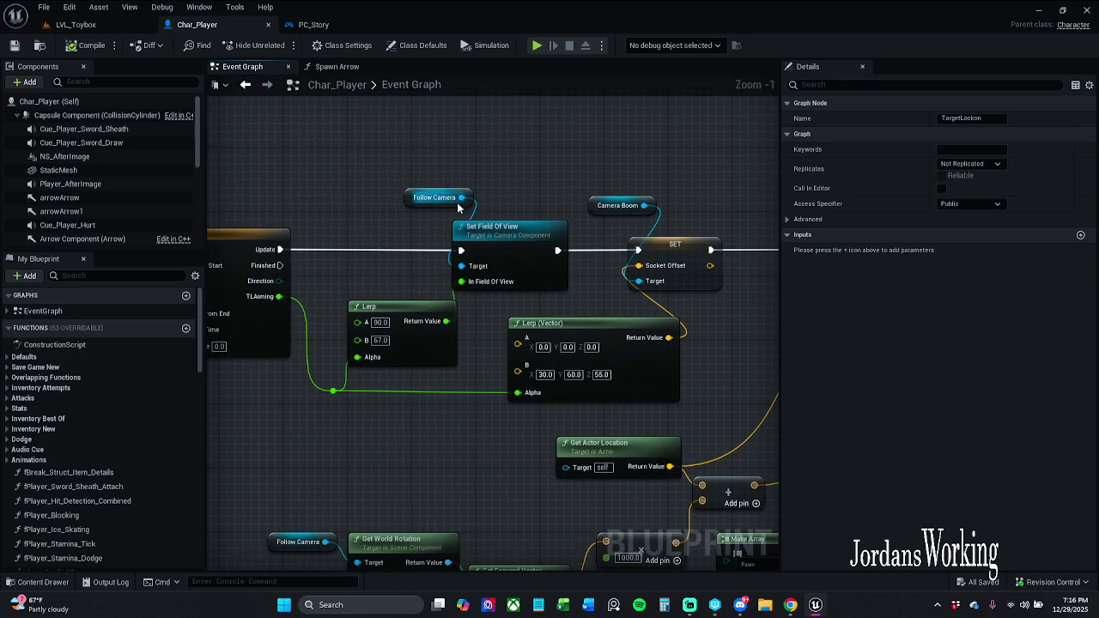
# Step: Shift the Follow Camera node slightly right and save Char_Player
pyautogui.moveTo(441, 206); pyautogui.dragTo(459, 205)
pyautogui.click(529, 161)
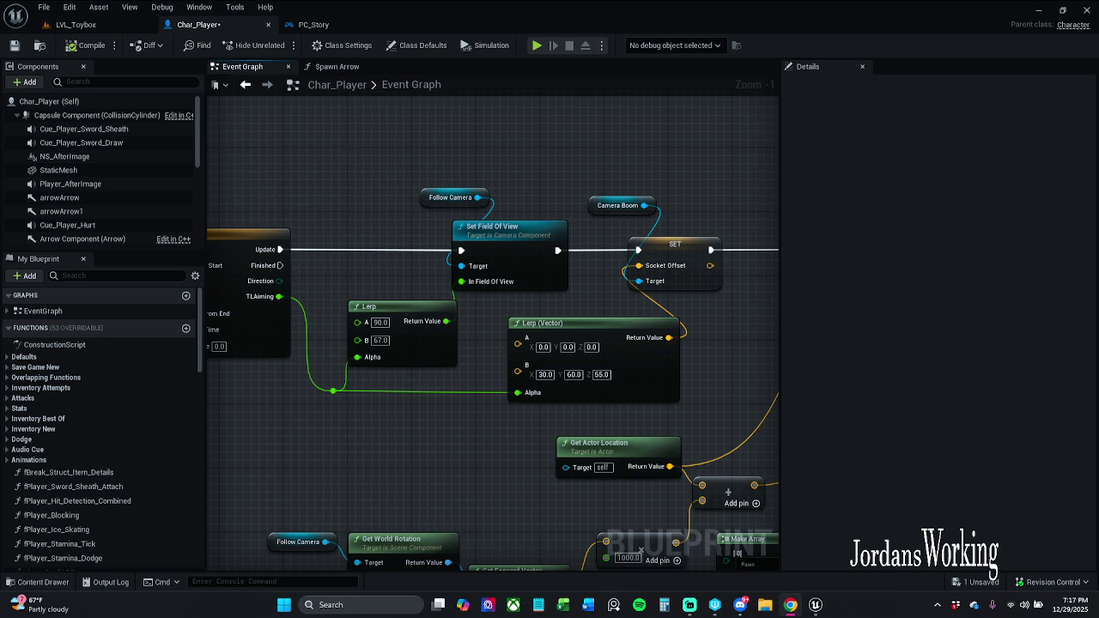
pyautogui.moveTo(527, 184); pyautogui.dragTo(382, 176)
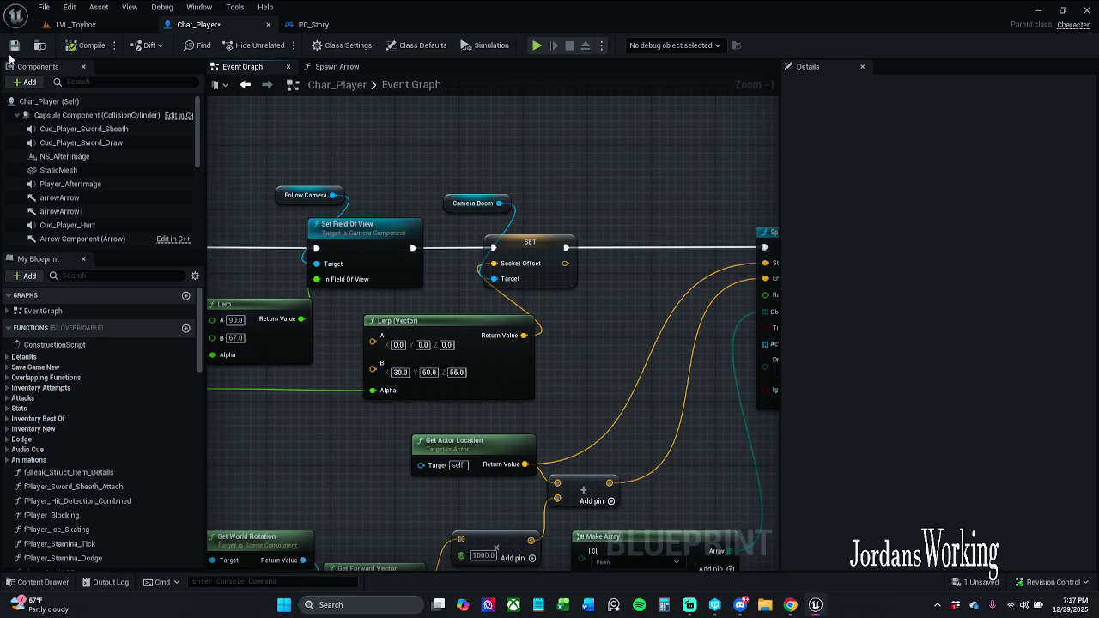
pyautogui.click(18, 49)
# Step: Show the Follow Camera variable's properties, then select the CameraBoom component
pyautogui.moveTo(281, 164); pyautogui.dragTo(510, 161)
pyautogui.click(550, 192)
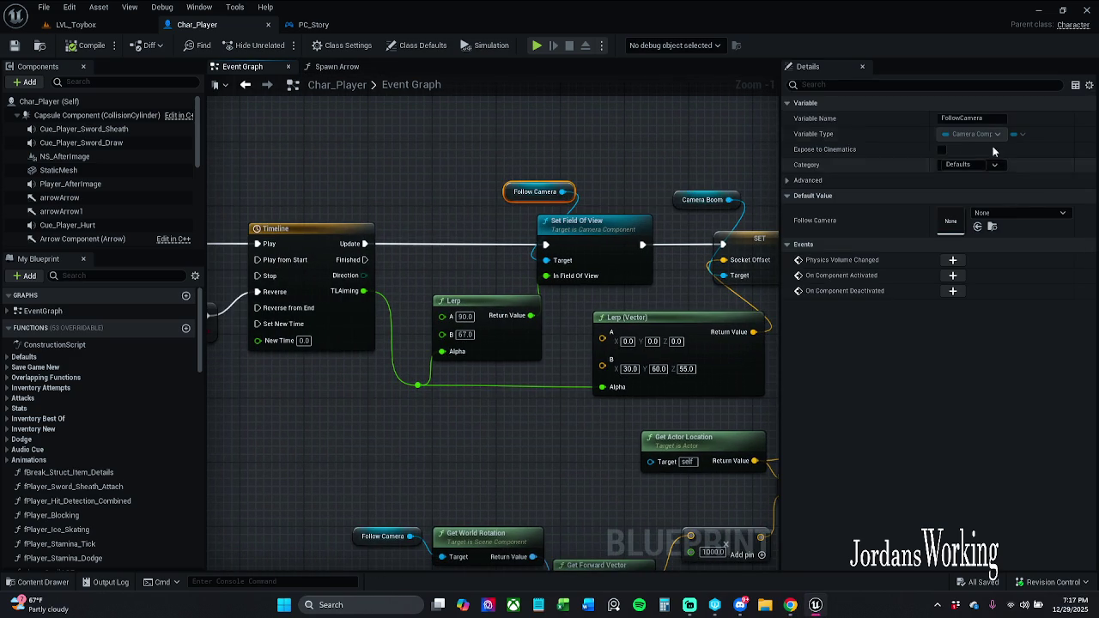
pyautogui.scroll(-2, 81, 180)
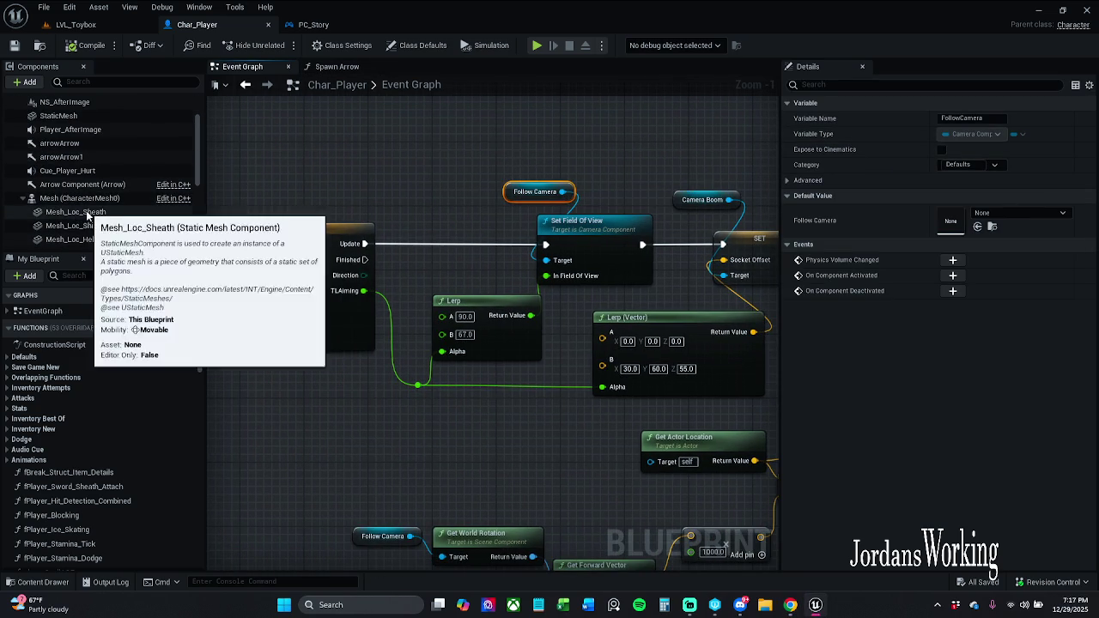
pyautogui.scroll(2, 71, 154)
pyautogui.scroll(-3, 72, 150)
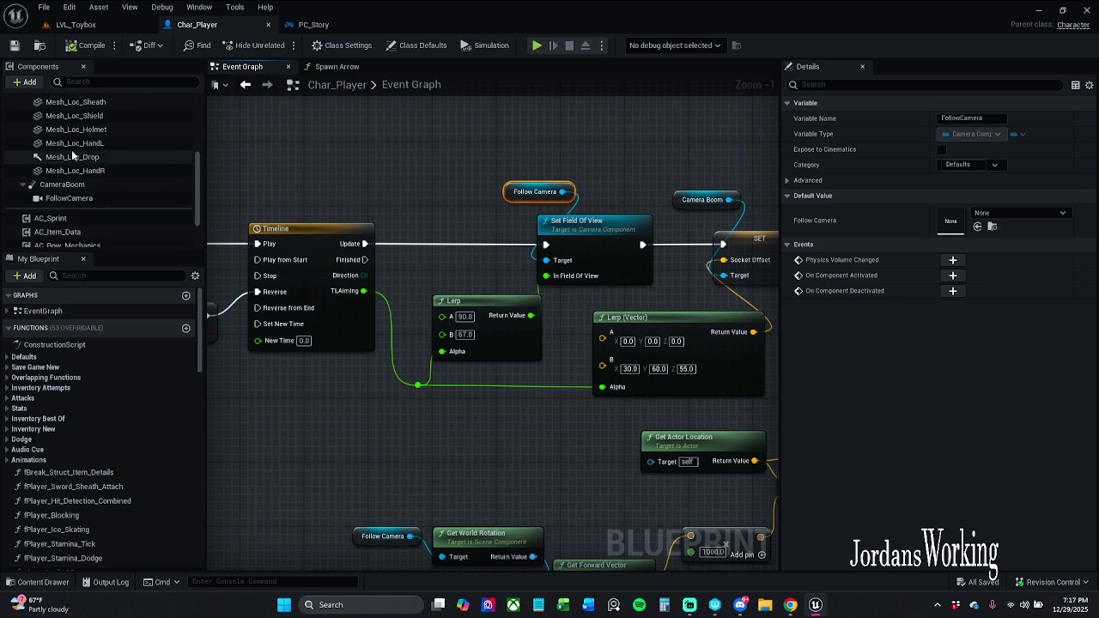
pyautogui.click(87, 186)
pyautogui.click(86, 199)
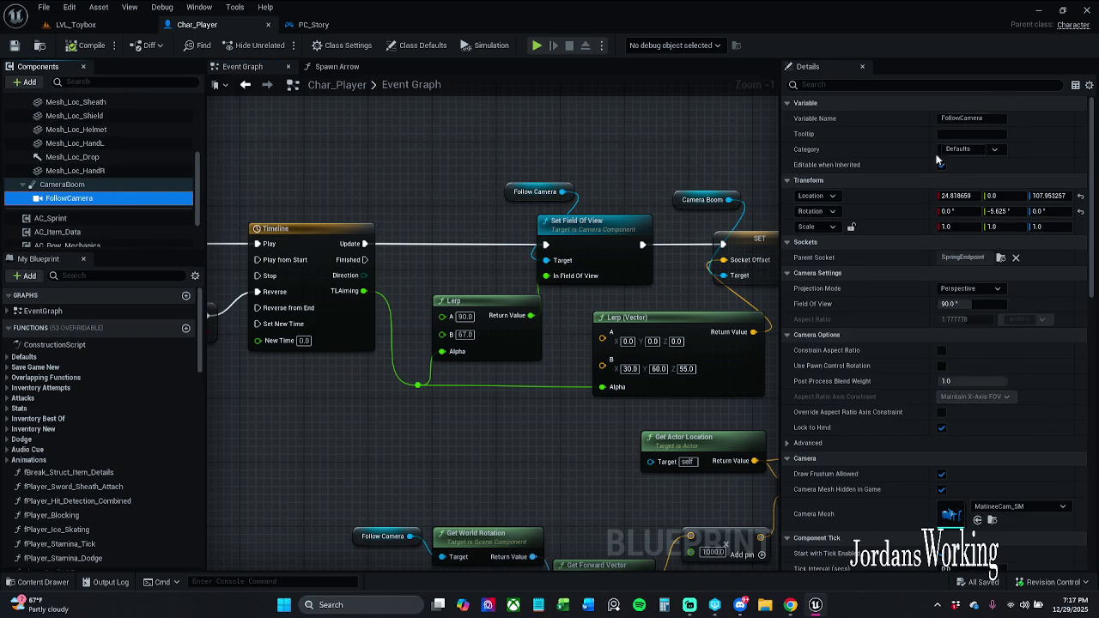
pyautogui.click(972, 84)
pyautogui.write('fiew')
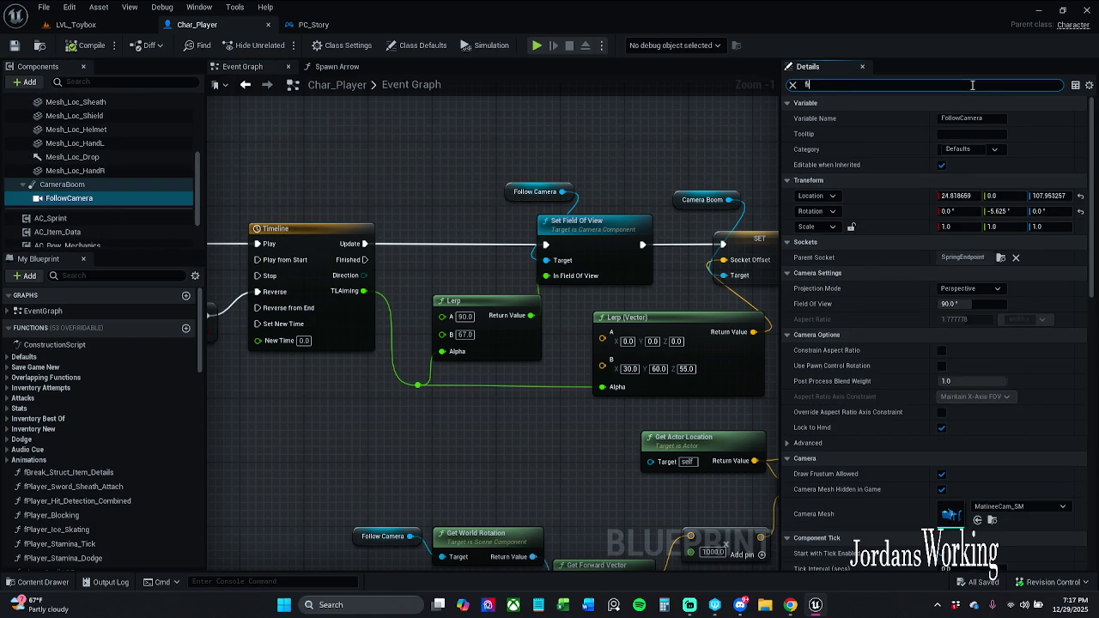
pyautogui.press('BackSpace')
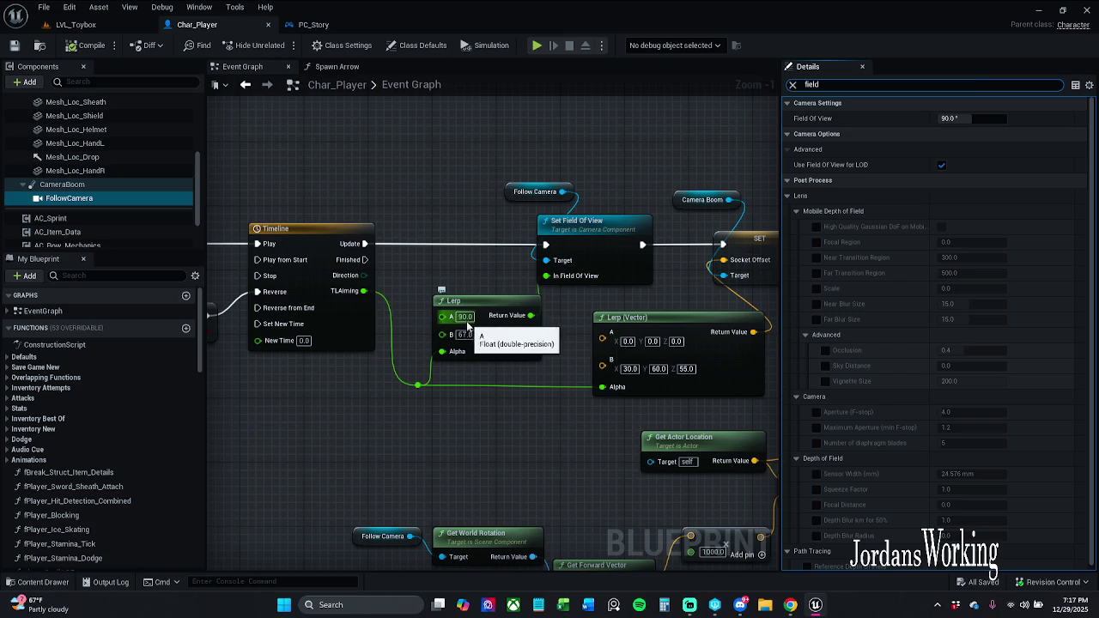
pyautogui.moveTo(540, 361)
pyautogui.mouseDown()
pyautogui.moveTo(452, 354)
pyautogui.moveTo(669, 351)
pyautogui.mouseUp()
pyautogui.moveTo(763, 349)
pyautogui.mouseDown()
pyautogui.moveTo(777, 348)
pyautogui.moveTo(486, 343)
pyautogui.moveTo(504, 345)
pyautogui.mouseUp()
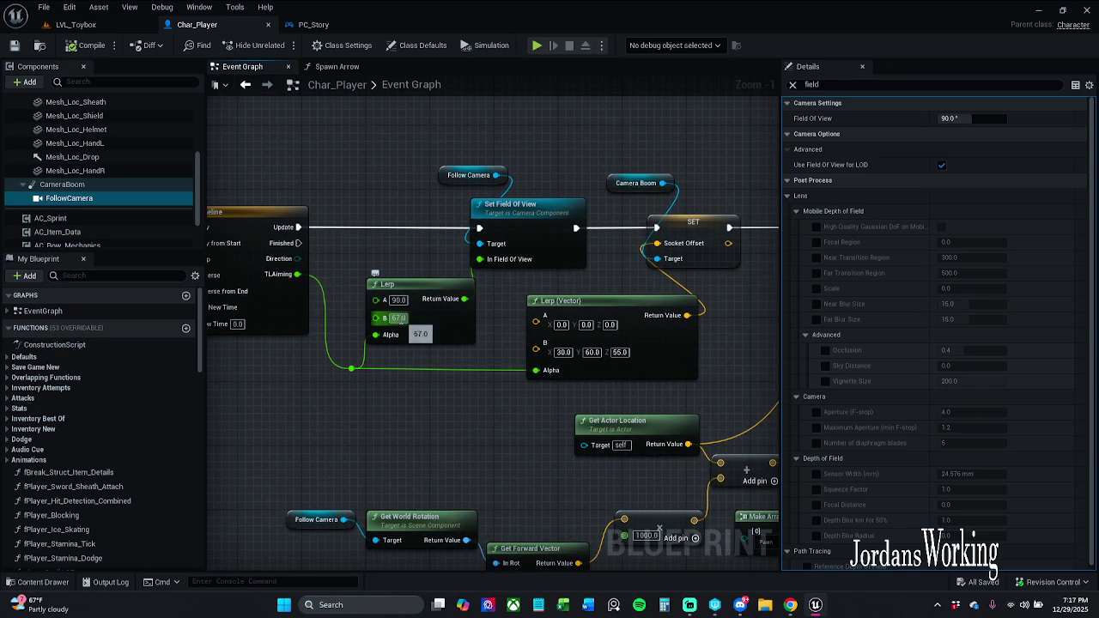
pyautogui.moveTo(377, 318); pyautogui.dragTo(747, 313)
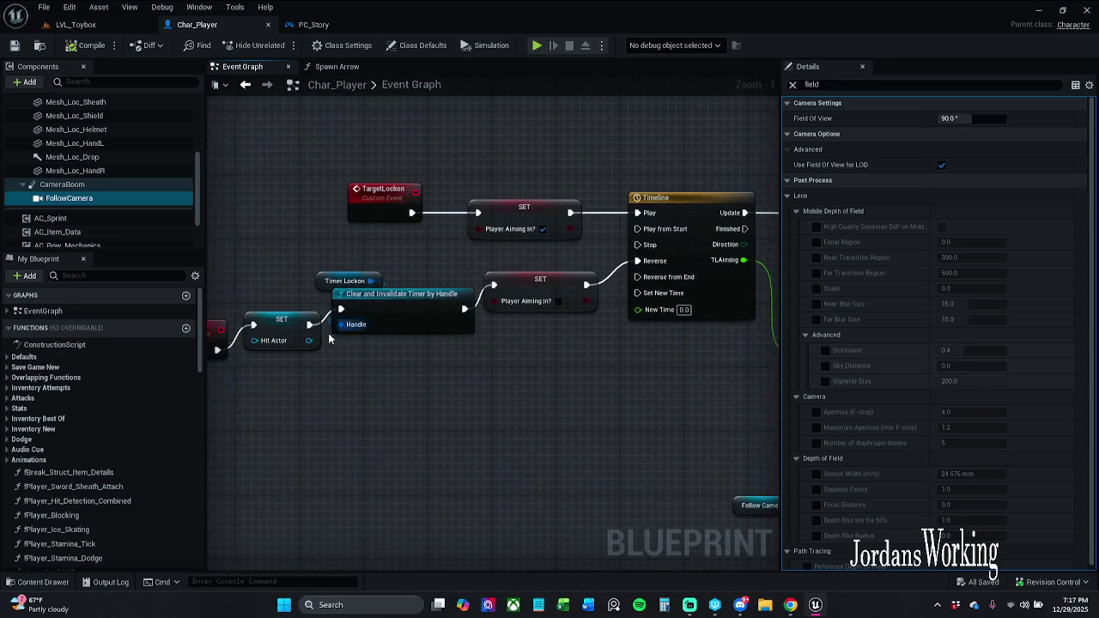
pyautogui.moveTo(249, 319); pyautogui.dragTo(355, 319)
pyautogui.moveTo(476, 336)
pyautogui.mouseDown()
pyautogui.moveTo(356, 335)
pyautogui.moveTo(419, 346)
pyautogui.mouseUp()
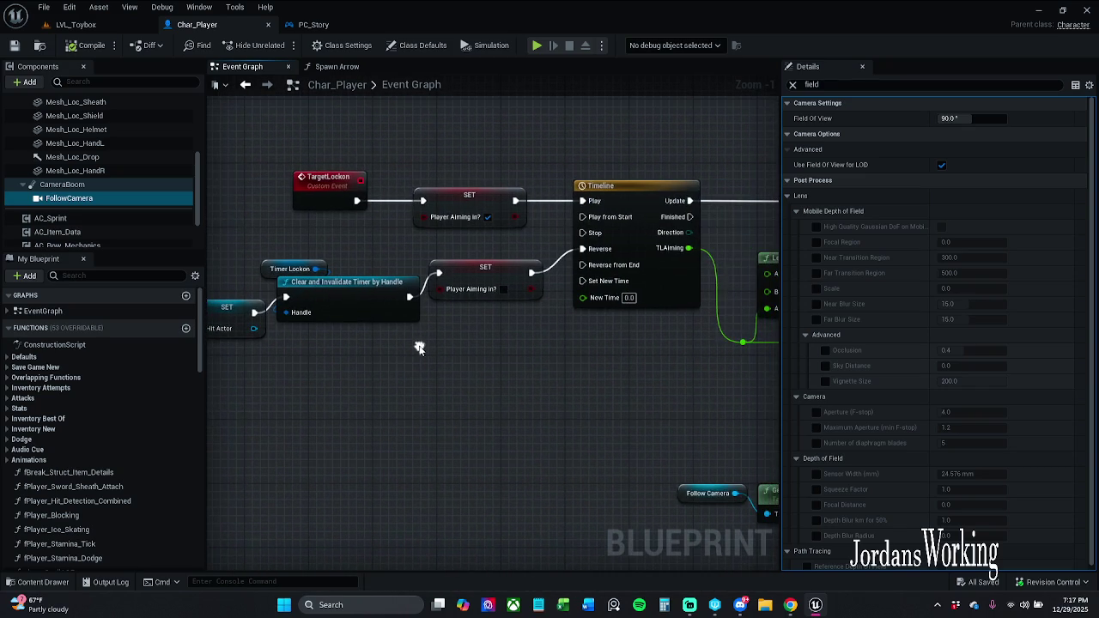
pyautogui.moveTo(571, 350)
pyautogui.mouseDown()
pyautogui.moveTo(530, 330)
pyautogui.moveTo(475, 325)
pyautogui.mouseUp()
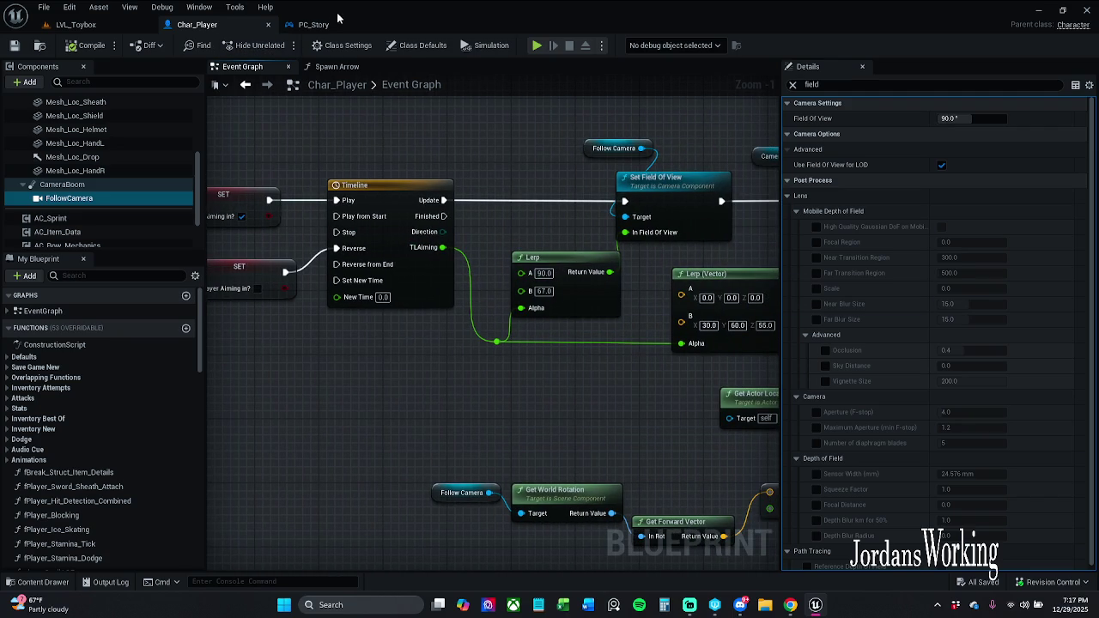
# Step: From PC_Story's Aim Bow call node, open the Aim Bow function graph and centre its nodes
pyautogui.click(338, 23)
pyautogui.moveTo(463, 320)
pyautogui.mouseDown()
pyautogui.moveTo(287, 280)
pyautogui.moveTo(248, 285)
pyautogui.mouseUp()
pyautogui.doubleClick(517, 320)
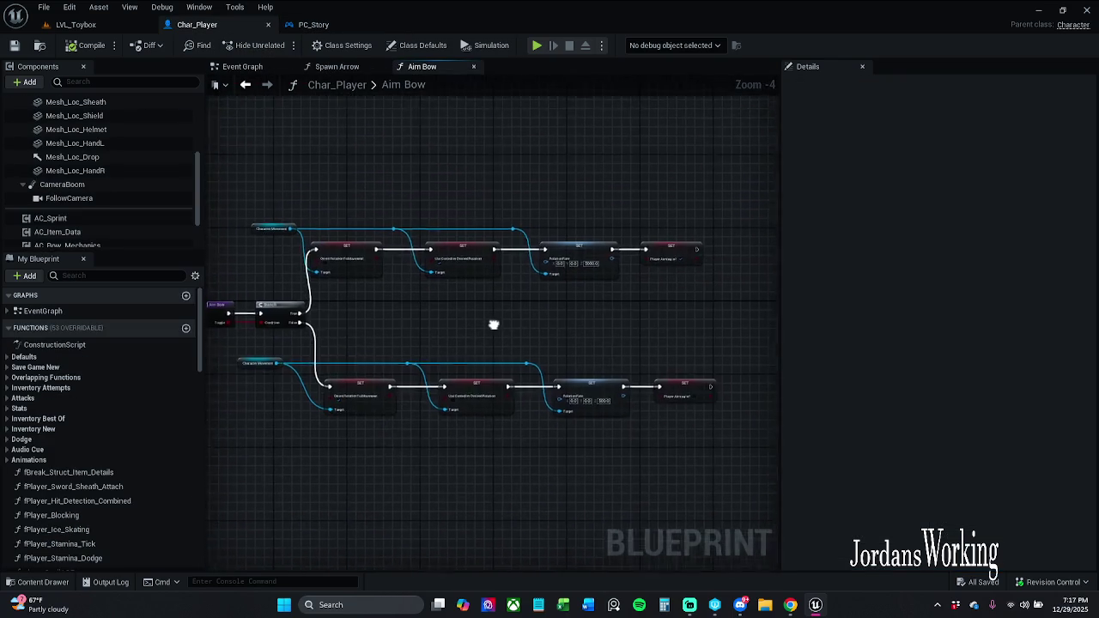
pyautogui.scroll(2, 601, 309)
pyautogui.moveTo(525, 297)
pyautogui.mouseDown()
pyautogui.moveTo(500, 297)
pyautogui.moveTo(626, 286)
pyautogui.mouseUp()
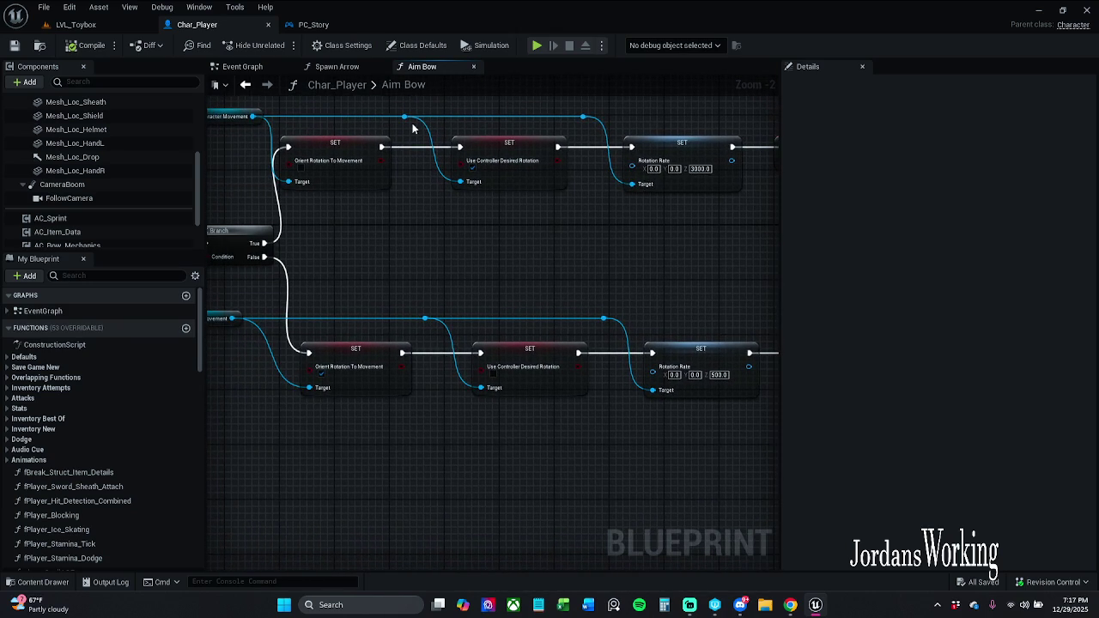
# Step: Compare the Spawn Arrow graph, then jump from PC_Story to Char_Player's TargetLockon event
pyautogui.click(339, 67)
pyautogui.click(421, 66)
pyautogui.click(337, 28)
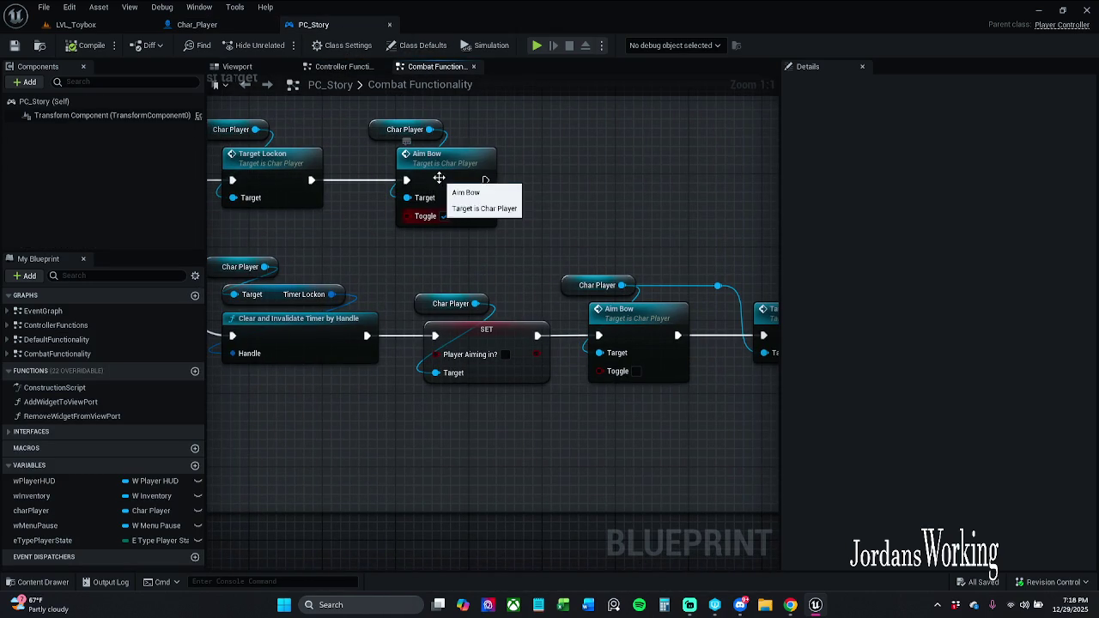
pyautogui.doubleClick(279, 170)
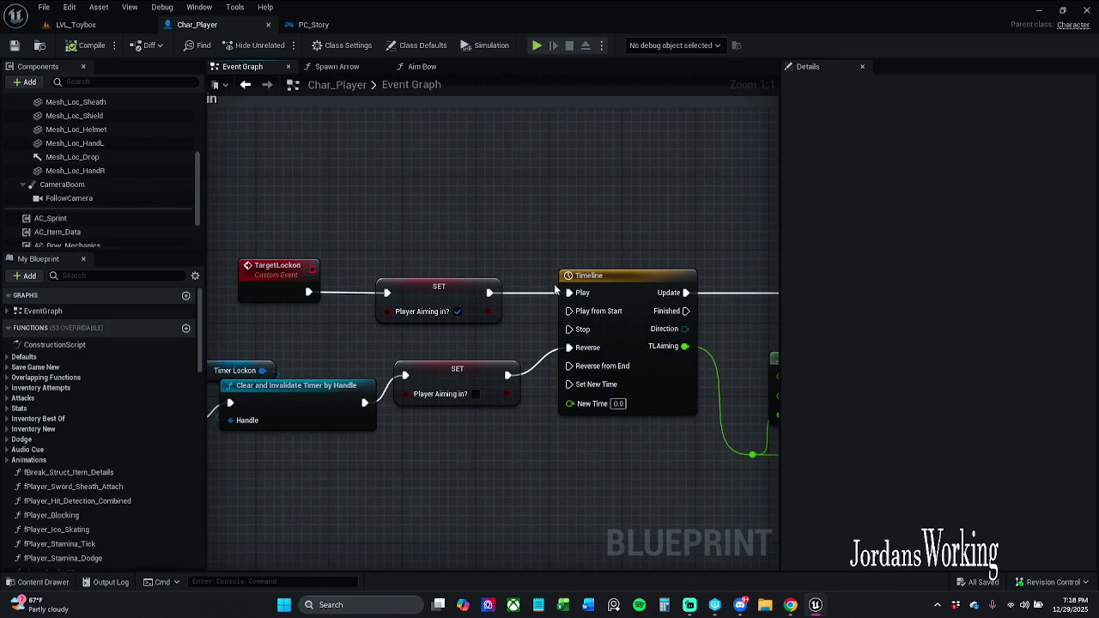
pyautogui.moveTo(529, 241)
pyautogui.mouseDown()
pyautogui.moveTo(641, 211)
pyautogui.moveTo(618, 201)
pyautogui.moveTo(674, 185)
pyautogui.moveTo(756, 179)
pyautogui.mouseUp()
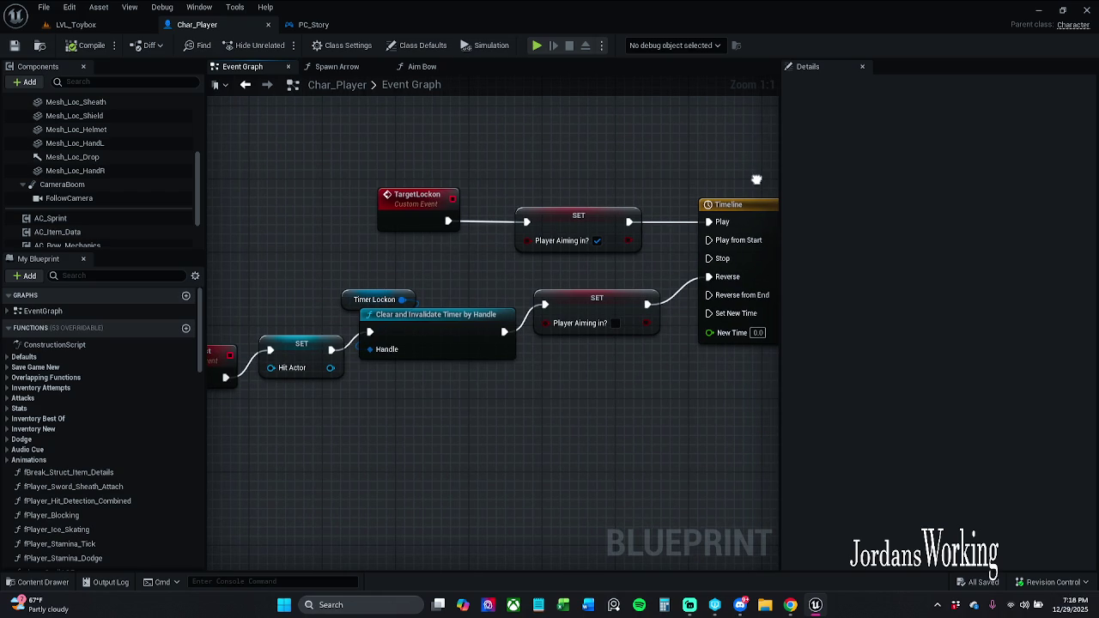
pyautogui.rightClick(265, 448)
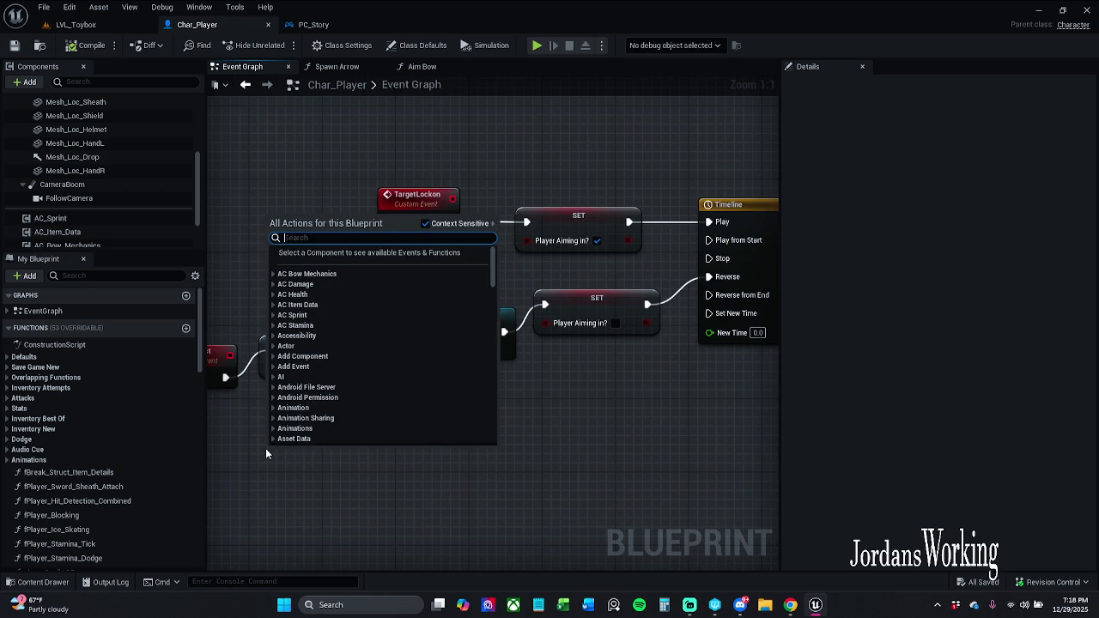
pyautogui.write('clear')
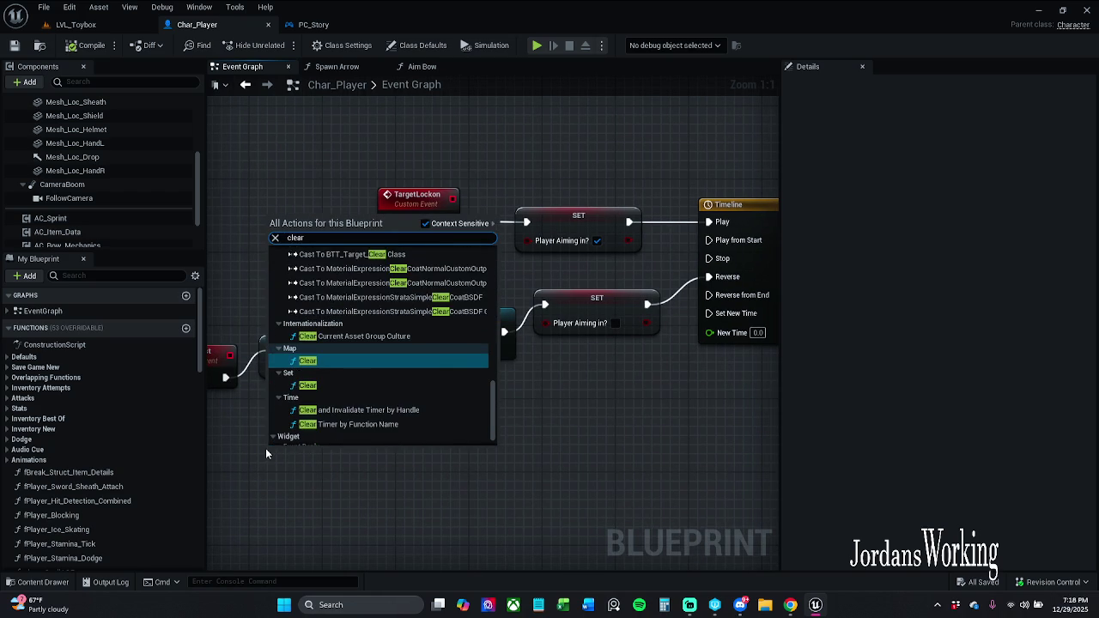
pyautogui.press('Return')
pyautogui.press('Delete')
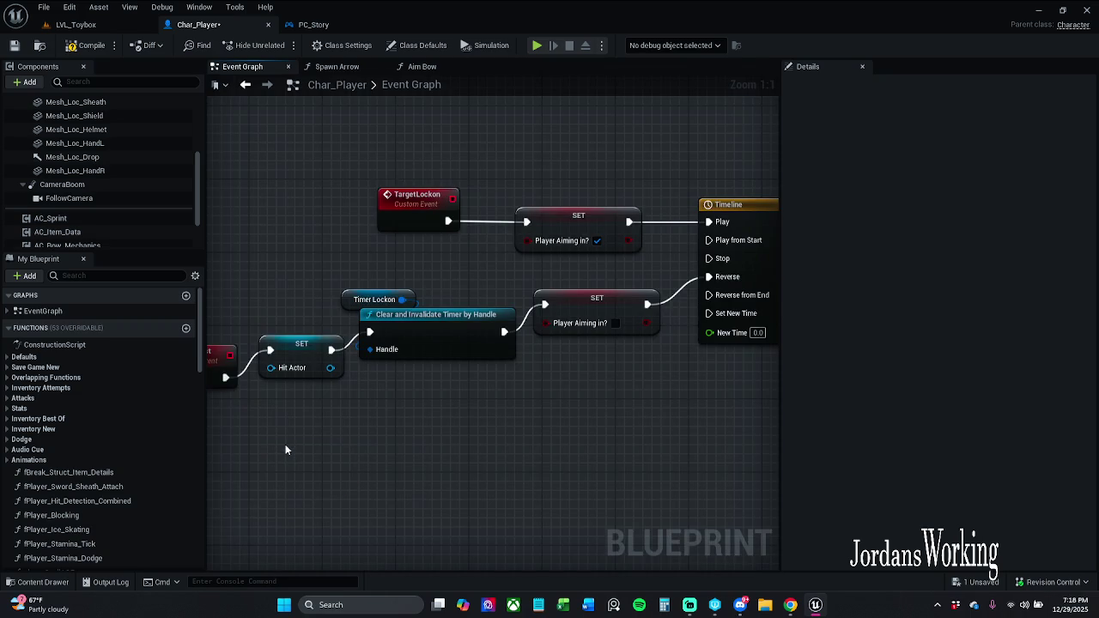
pyautogui.moveTo(313, 416)
pyautogui.mouseDown()
pyautogui.moveTo(366, 435)
pyautogui.moveTo(263, 434)
pyautogui.mouseUp()
pyautogui.moveTo(375, 409)
pyautogui.mouseDown()
pyautogui.moveTo(309, 414)
pyautogui.moveTo(331, 421)
pyautogui.moveTo(308, 397)
pyautogui.mouseUp()
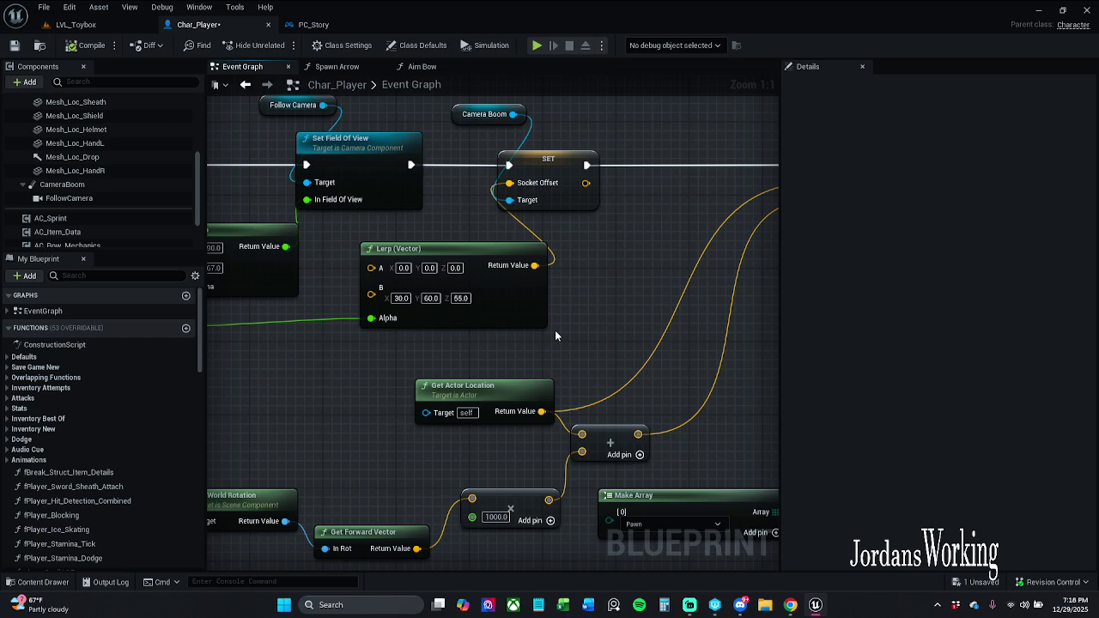
pyautogui.moveTo(582, 313); pyautogui.dragTo(610, 351)
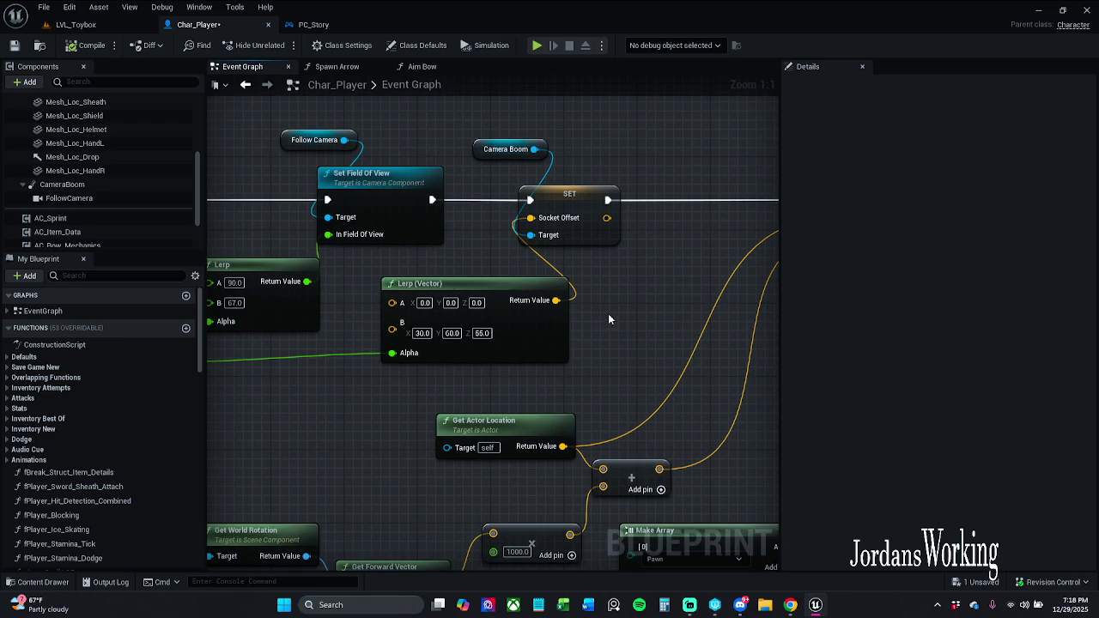
pyautogui.moveTo(752, 350)
pyautogui.mouseDown()
pyautogui.moveTo(474, 340)
pyautogui.moveTo(380, 308)
pyautogui.mouseUp()
pyautogui.scroll(-3, 471, 260)
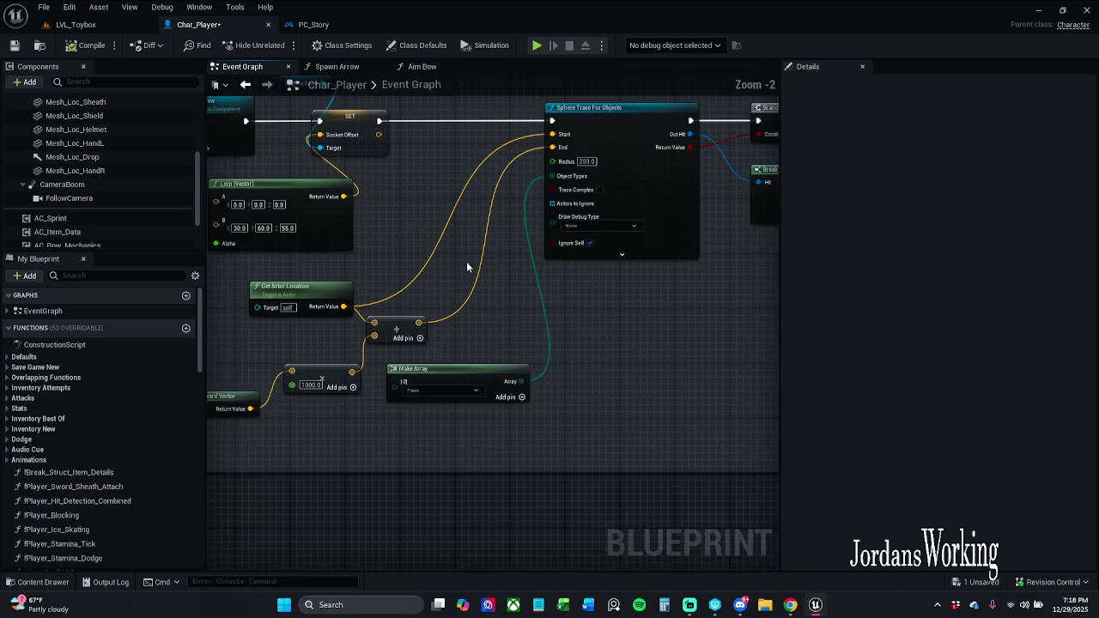
pyautogui.moveTo(574, 290)
pyautogui.mouseDown()
pyautogui.moveTo(709, 343)
pyautogui.moveTo(618, 336)
pyautogui.moveTo(417, 375)
pyautogui.mouseUp()
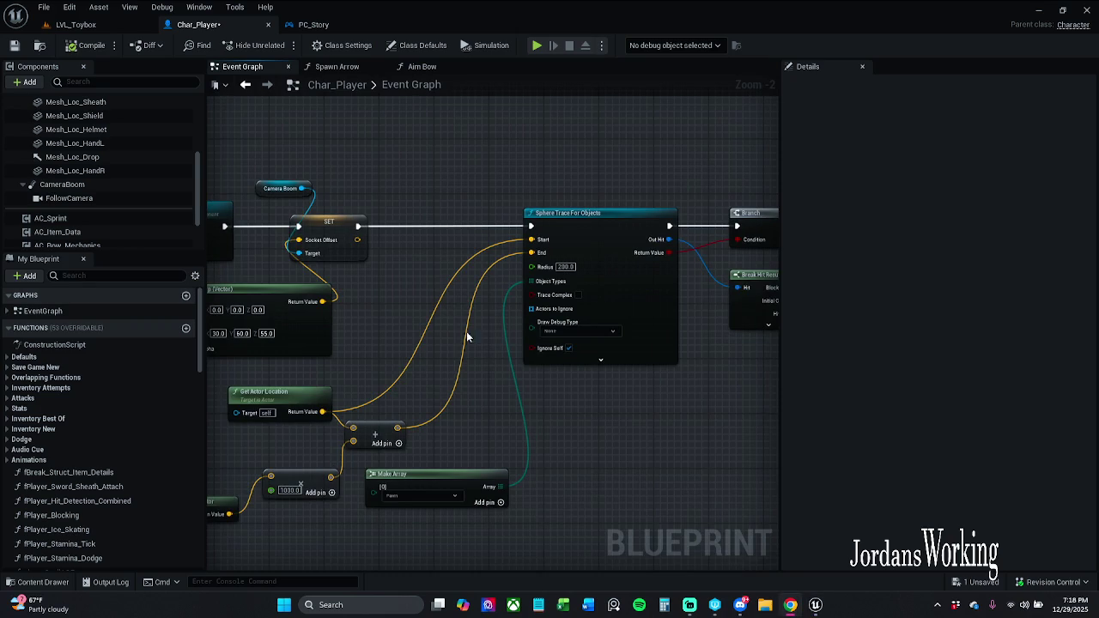
pyautogui.moveTo(417, 287)
pyautogui.mouseDown()
pyautogui.moveTo(489, 260)
pyautogui.moveTo(888, 294)
pyautogui.moveTo(579, 301)
pyautogui.mouseUp()
pyautogui.moveTo(692, 297); pyautogui.dragTo(396, 255)
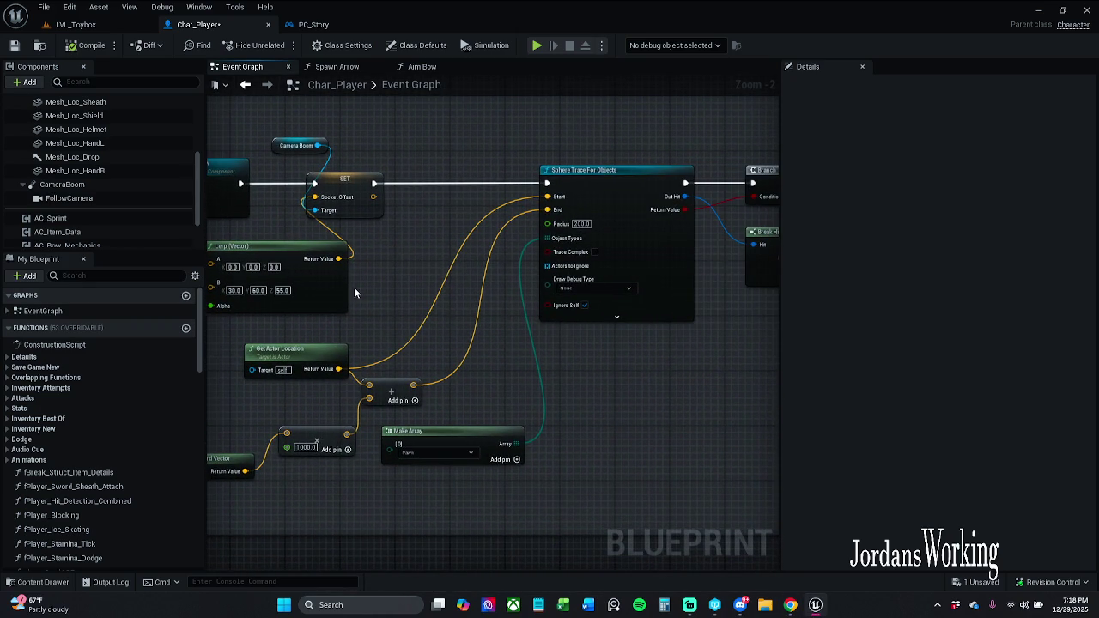
pyautogui.moveTo(456, 290); pyautogui.dragTo(793, 293)
pyautogui.moveTo(756, 412)
pyautogui.mouseDown()
pyautogui.moveTo(641, 419)
pyautogui.moveTo(387, 316)
pyautogui.mouseUp()
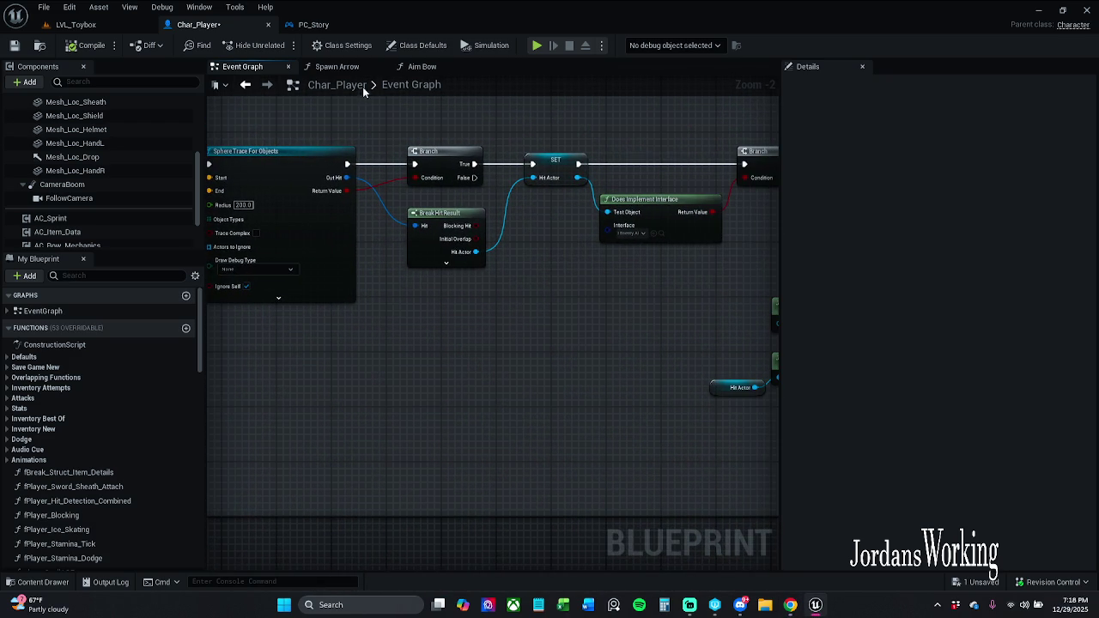
pyautogui.click(435, 69)
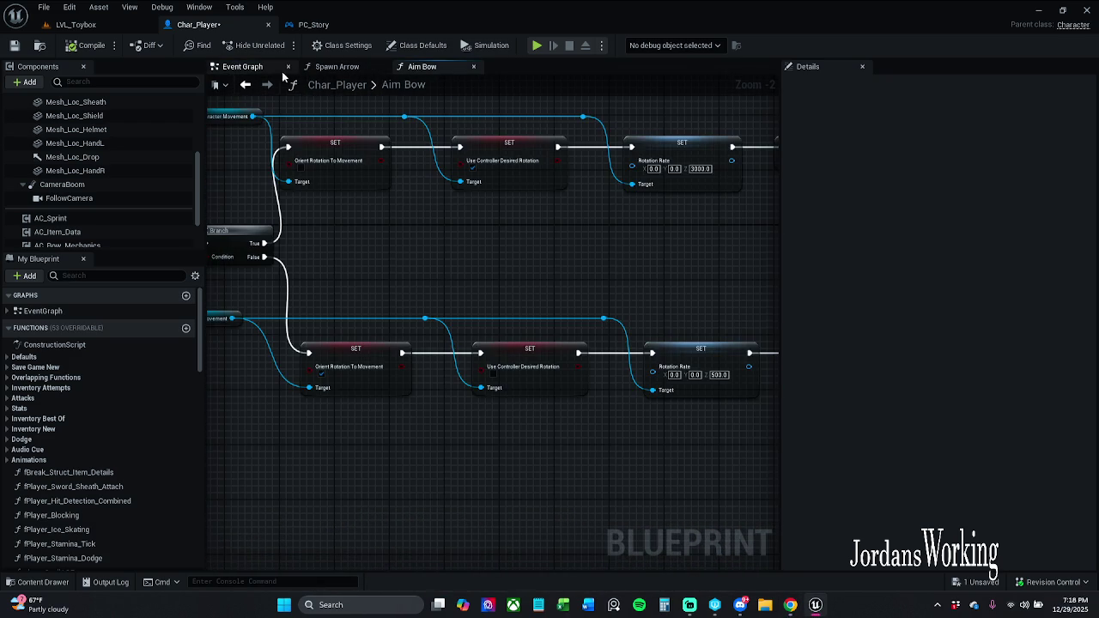
pyautogui.click(268, 70)
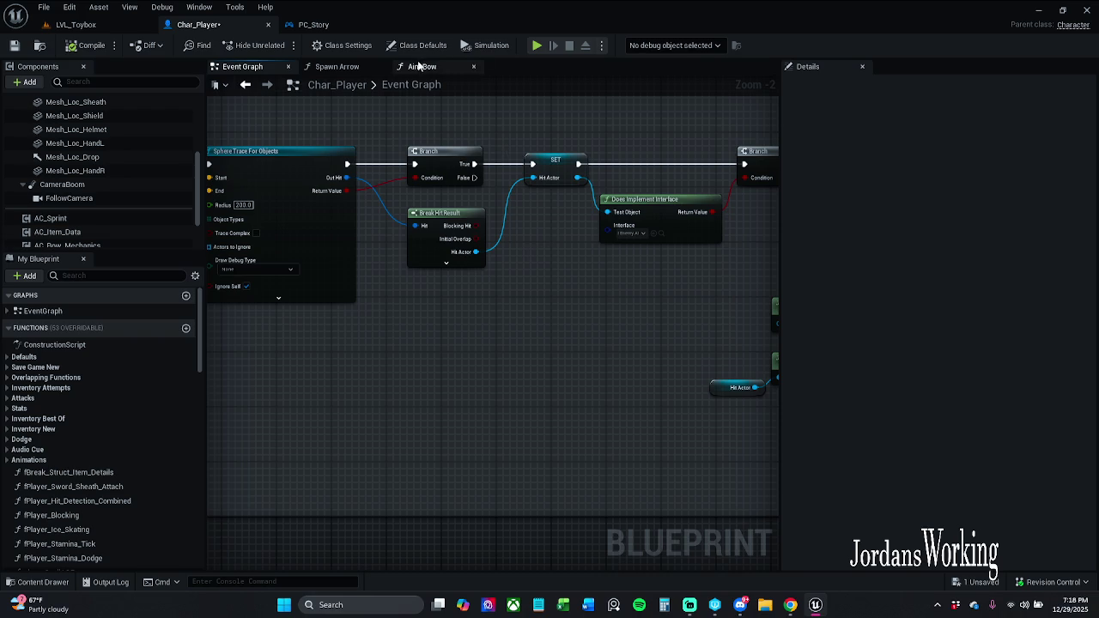
pyautogui.click(430, 67)
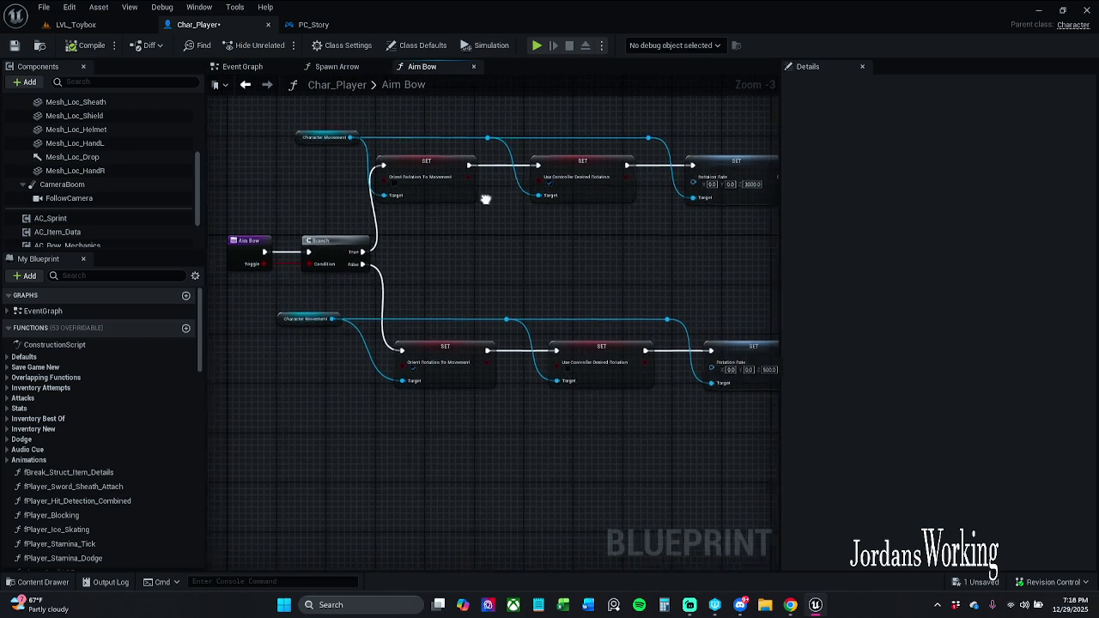
pyautogui.click(249, 67)
pyautogui.moveTo(552, 240); pyautogui.dragTo(492, 220)
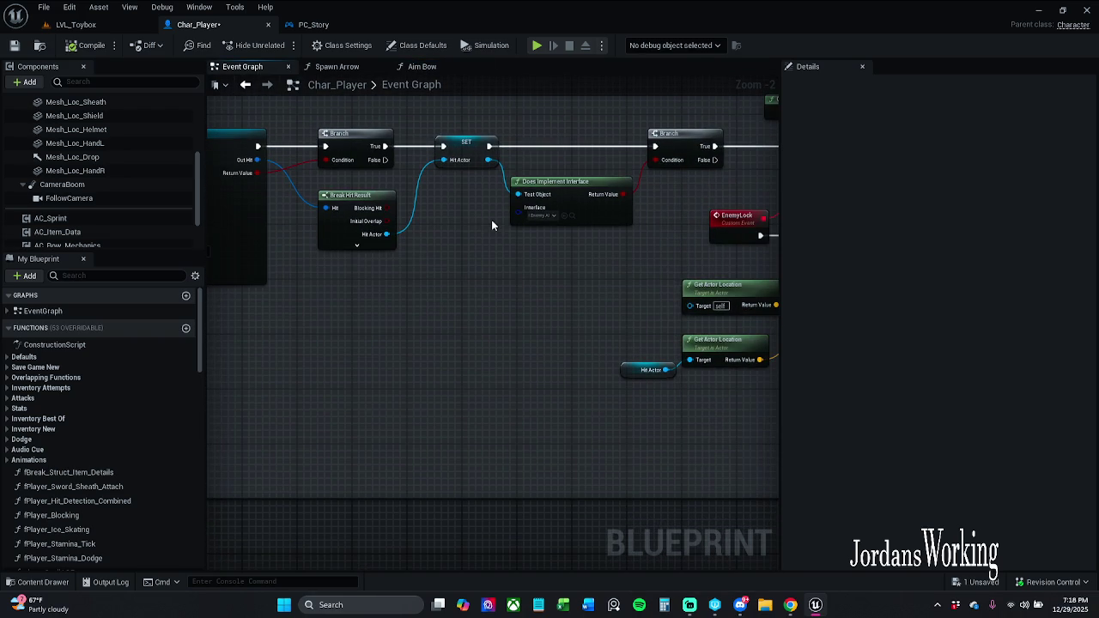
pyautogui.moveTo(662, 249)
pyautogui.mouseDown()
pyautogui.moveTo(505, 250)
pyautogui.moveTo(348, 291)
pyautogui.mouseUp()
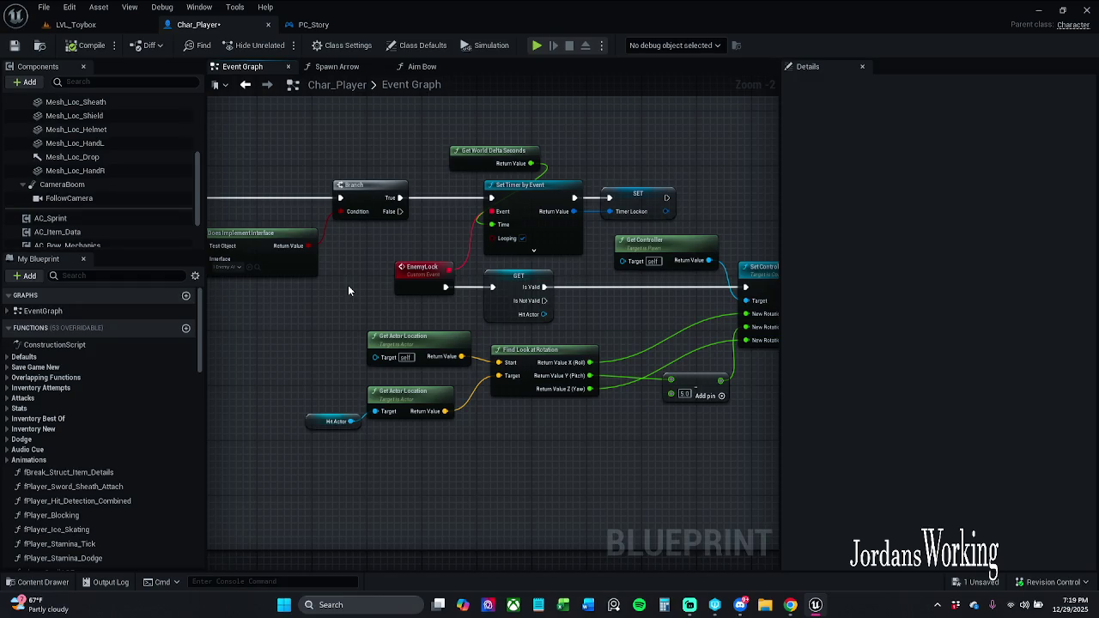
pyautogui.moveTo(409, 255); pyautogui.dragTo(395, 228)
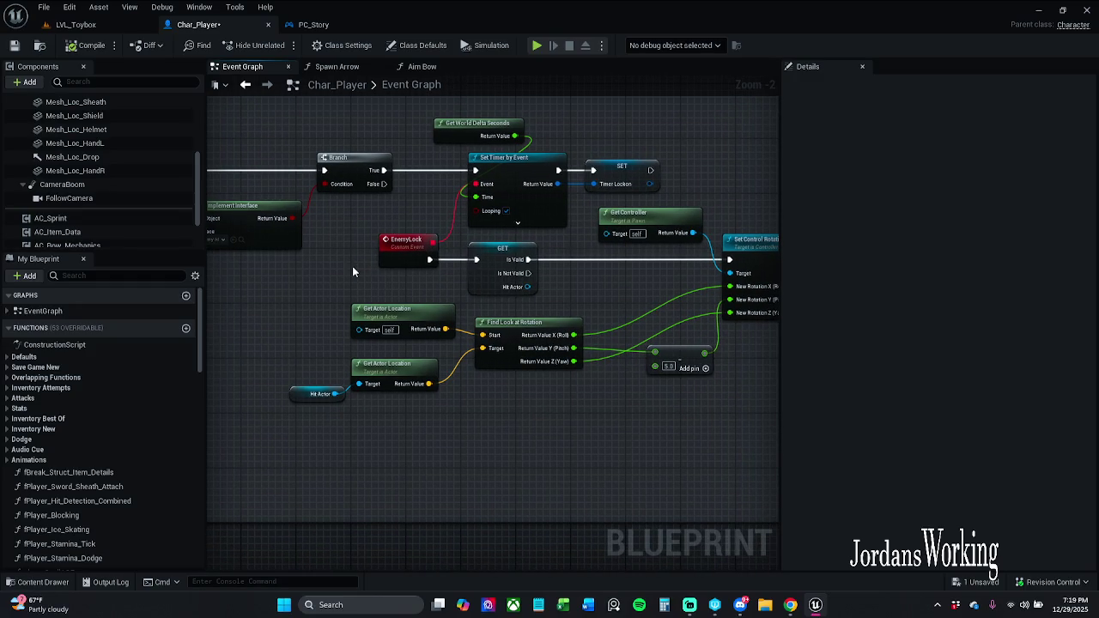
pyautogui.moveTo(307, 283)
pyautogui.mouseDown()
pyautogui.moveTo(387, 275)
pyautogui.moveTo(460, 350)
pyautogui.moveTo(129, 335)
pyautogui.mouseUp()
pyautogui.moveTo(443, 361); pyautogui.dragTo(563, 359)
pyautogui.click(382, 279)
pyautogui.rightClick(384, 283)
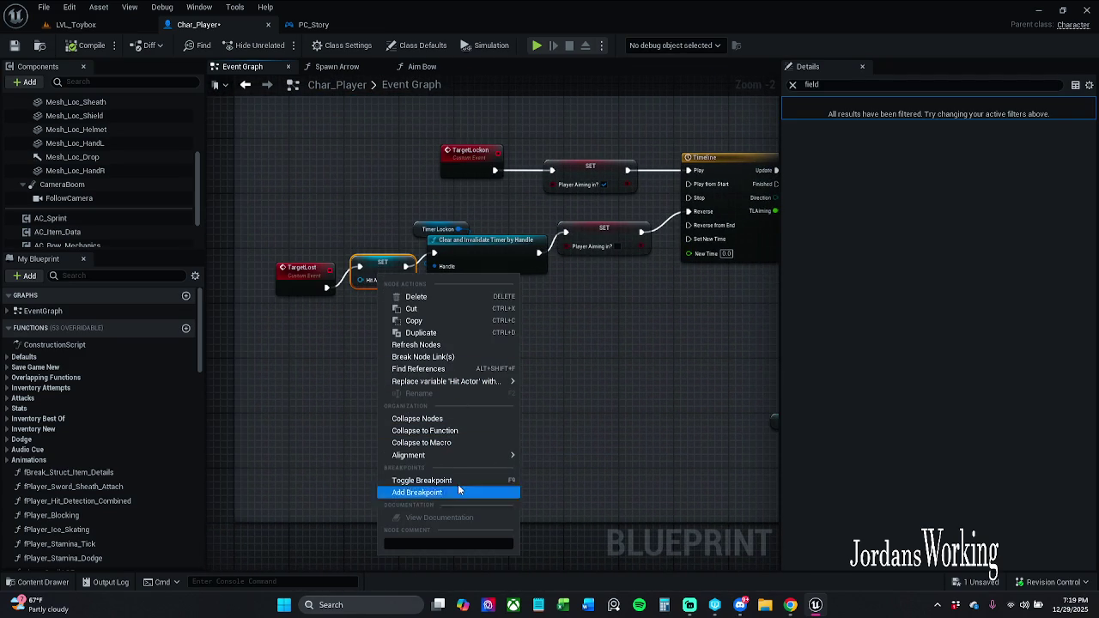
# Step: Select the Hit_Actor variable and its SET node, clearing the Details filter to show all properties
pyautogui.click(592, 425)
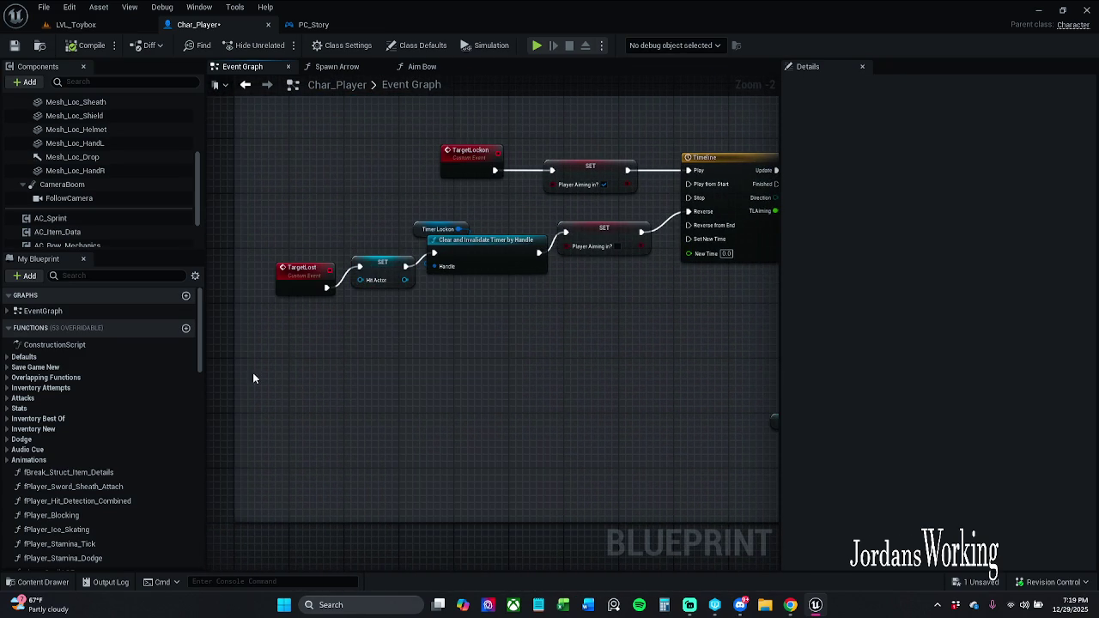
pyautogui.scroll(-5, 86, 421)
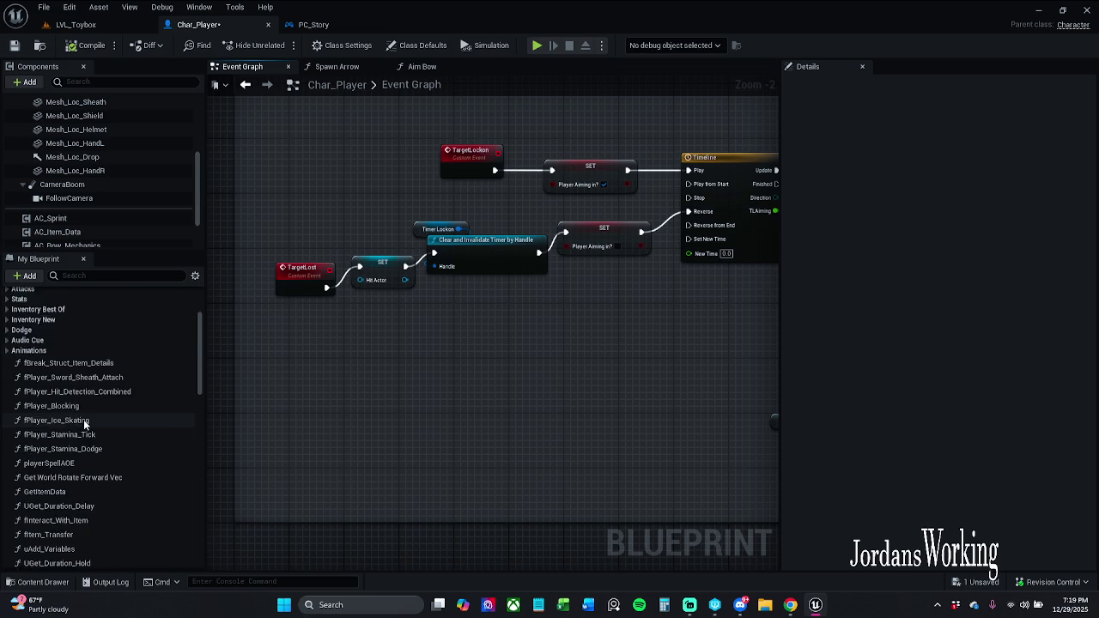
pyautogui.click(146, 275)
pyautogui.write('hit')
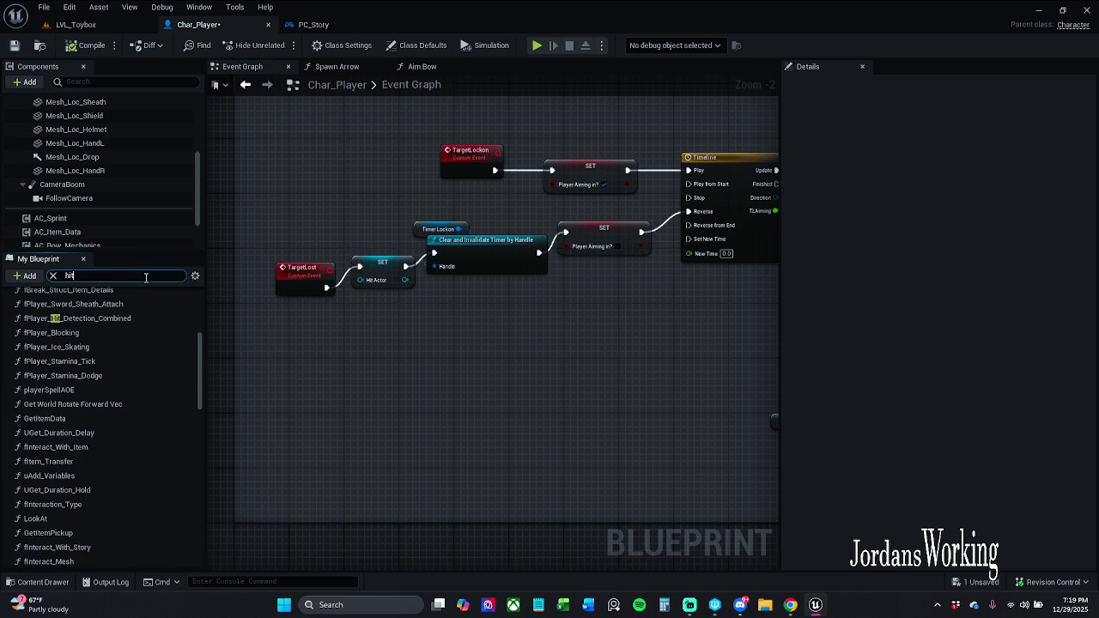
pyautogui.click(49, 458)
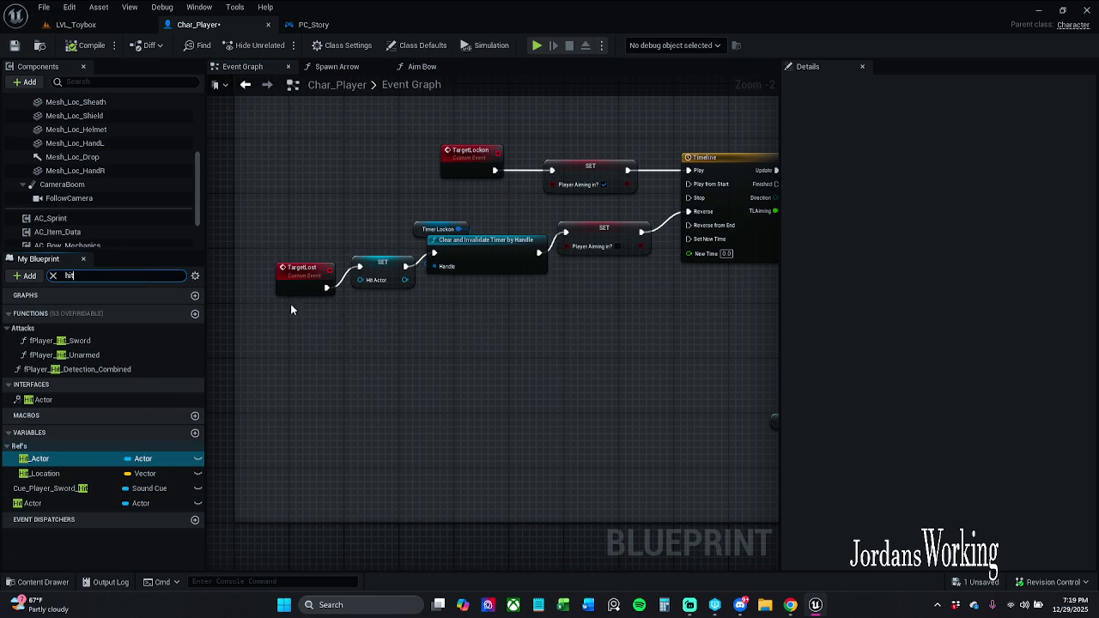
pyautogui.click(379, 264)
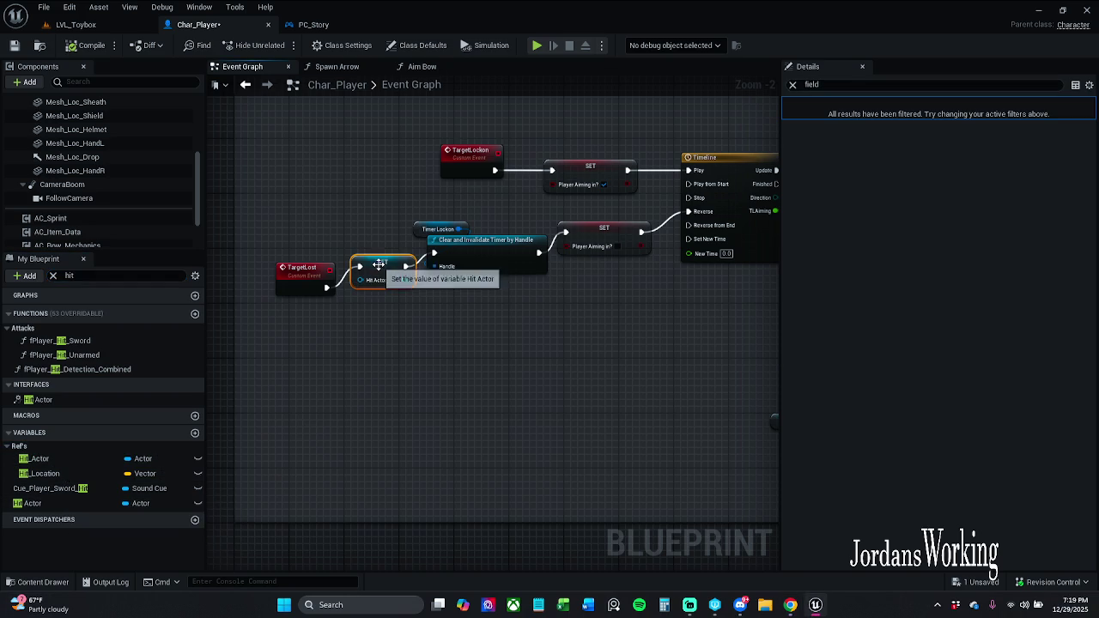
pyautogui.click(793, 85)
pyautogui.click(787, 103)
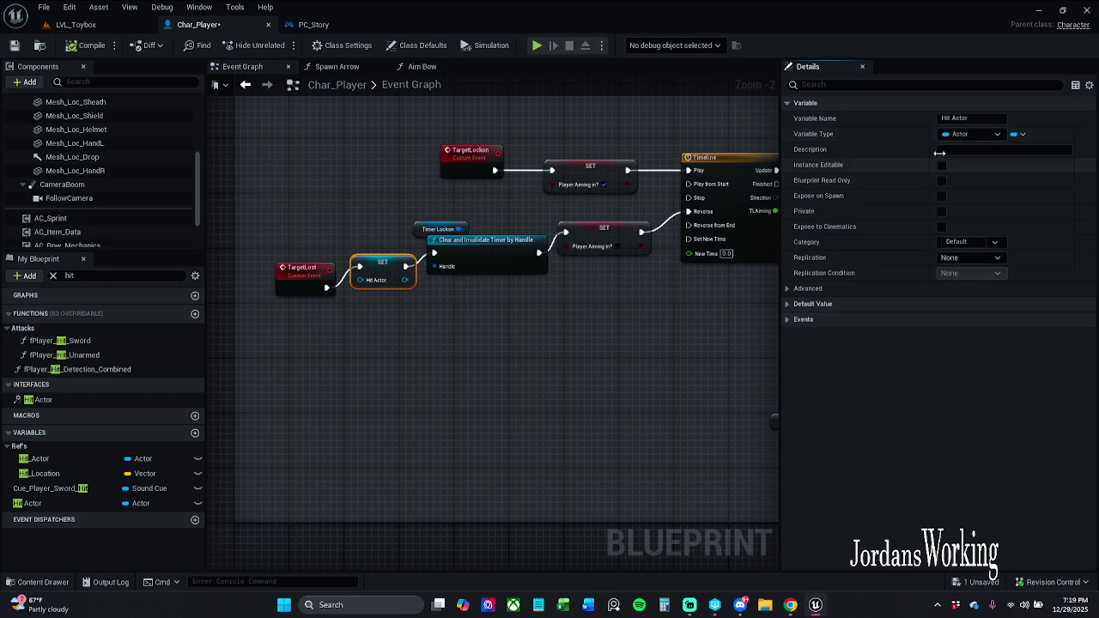
# Step: Rename the Hit Actor variable to Hit Actor1 and then back to Hit Actor
pyautogui.click(974, 118)
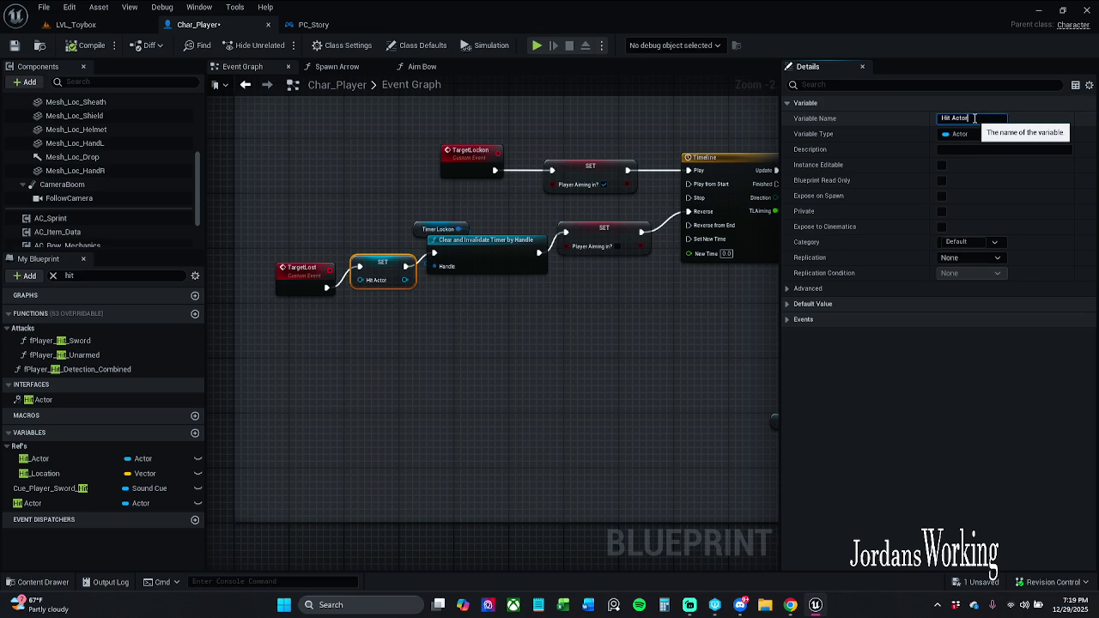
pyautogui.write('1')
pyautogui.press('Return')
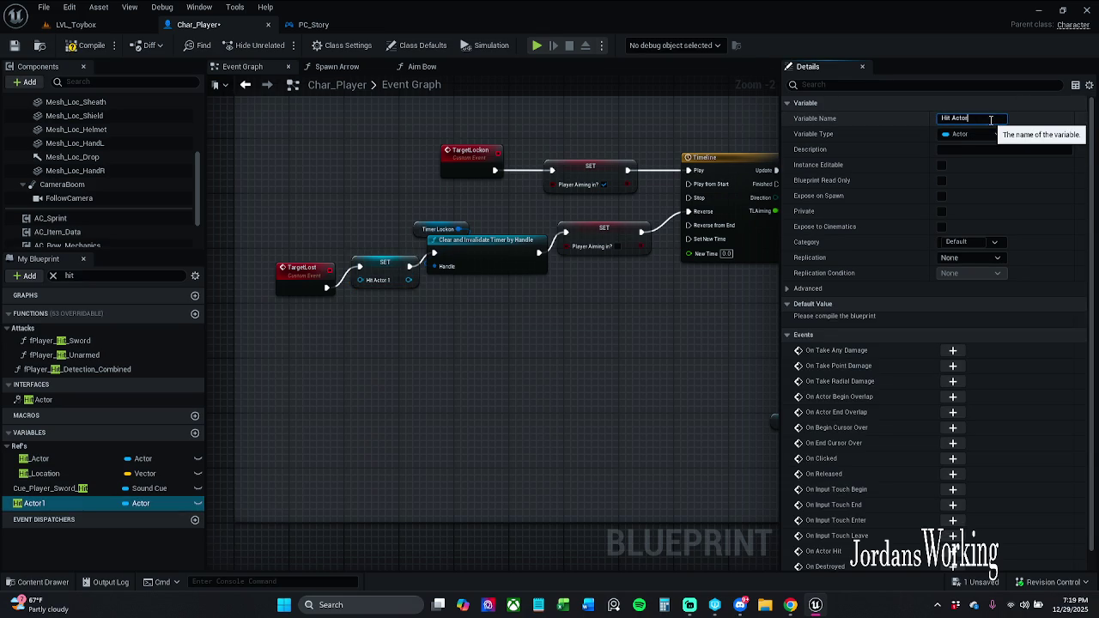
pyautogui.press('Return')
# Step: Find References for Hit_Actor and open the Set Hit_Actor entry in fPlayer_Hit_Sword
pyautogui.rightClick(98, 461)
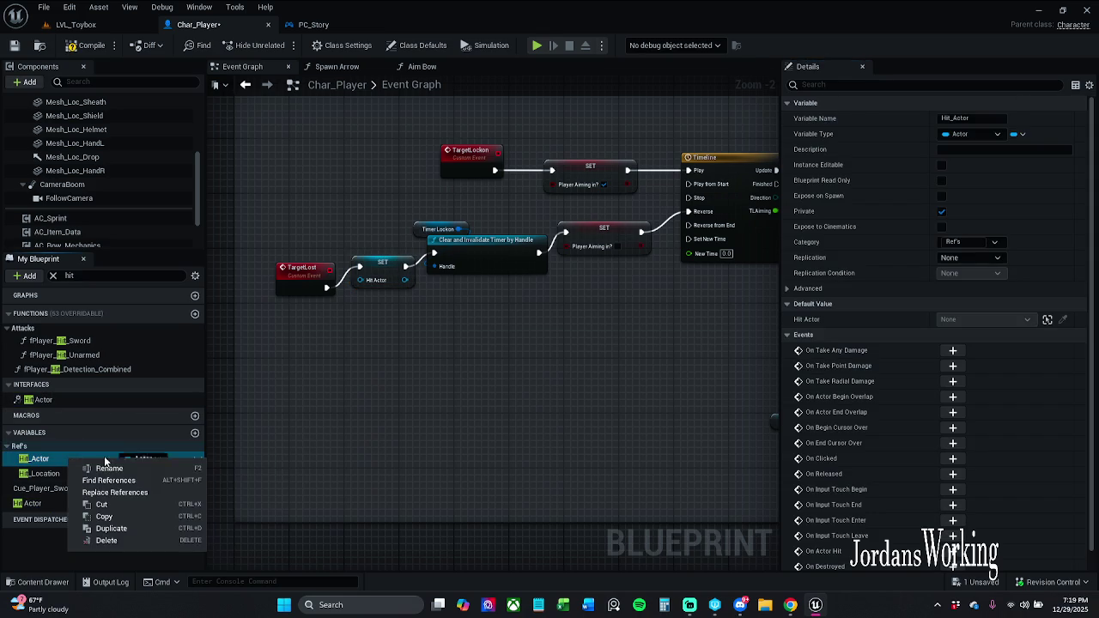
pyautogui.click(108, 480)
pyautogui.doubleClick(293, 512)
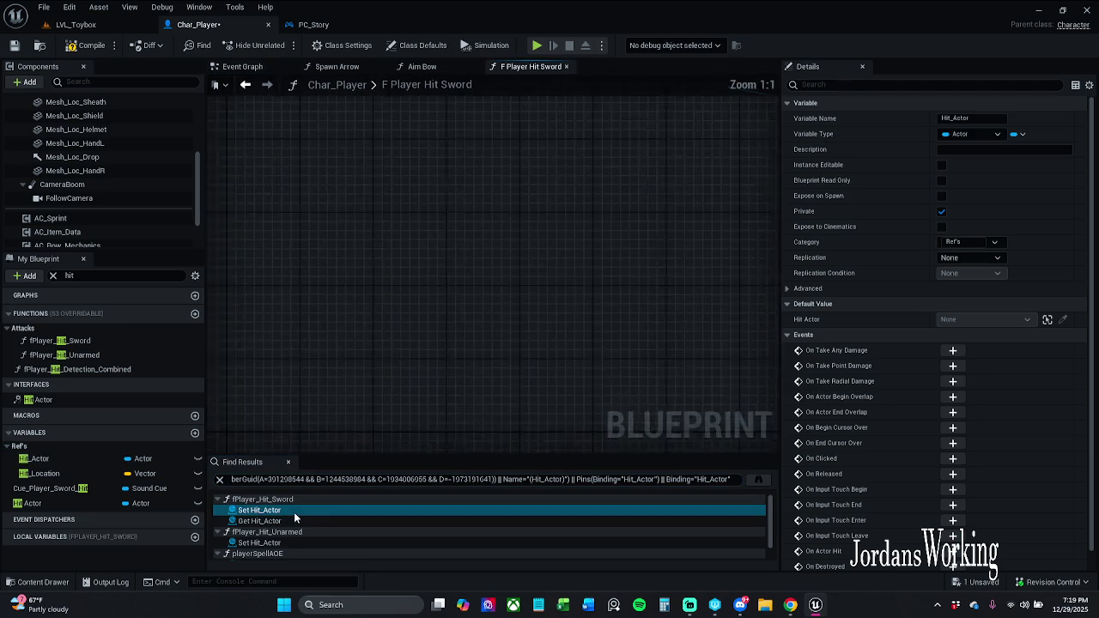
# Step: Inspect the Hit_Actor set and get uses in fPlayer_Hit_Sword, fPlayer_Hit_Unarmed and playerSpellAOE
pyautogui.scroll(-3, 504, 301)
pyautogui.moveTo(504, 301); pyautogui.dragTo(772, 267)
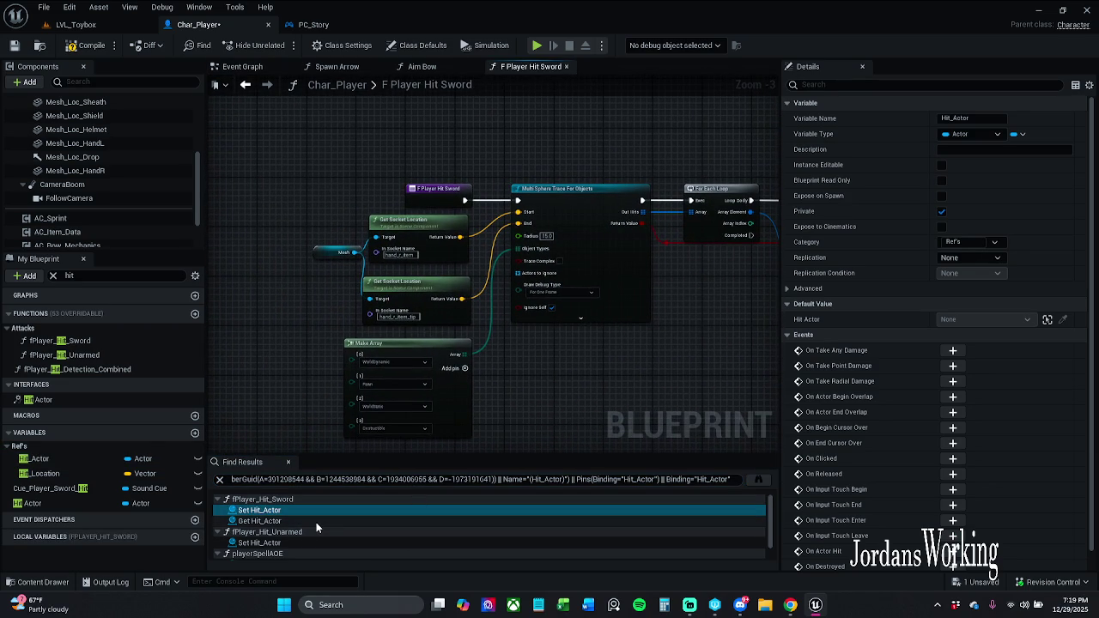
pyautogui.click(316, 521)
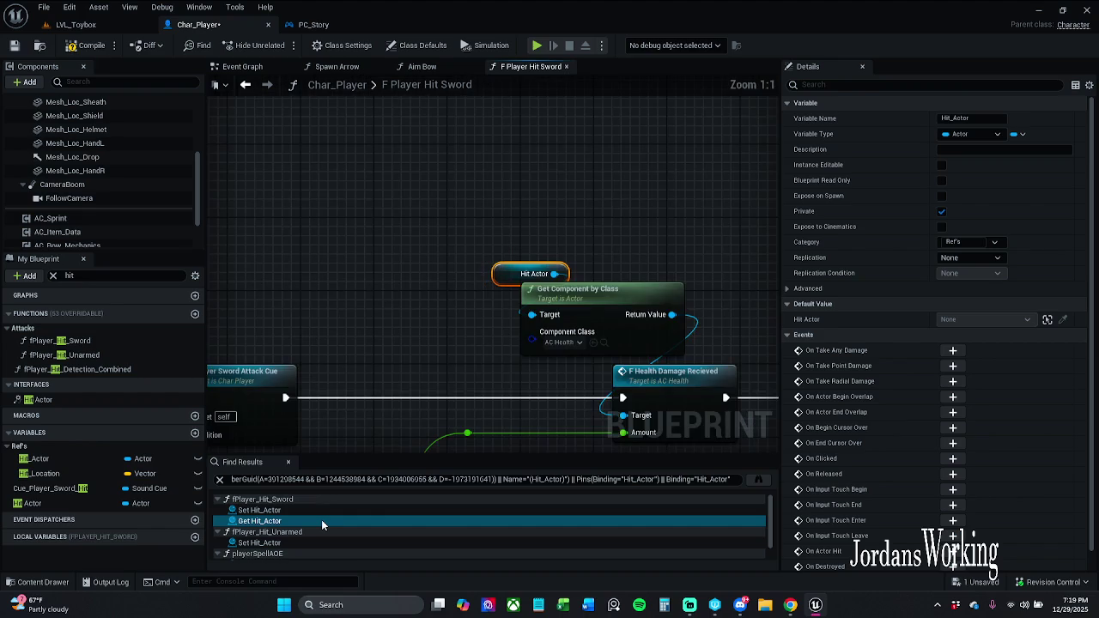
pyautogui.scroll(-1, 312, 520)
pyautogui.click(311, 520)
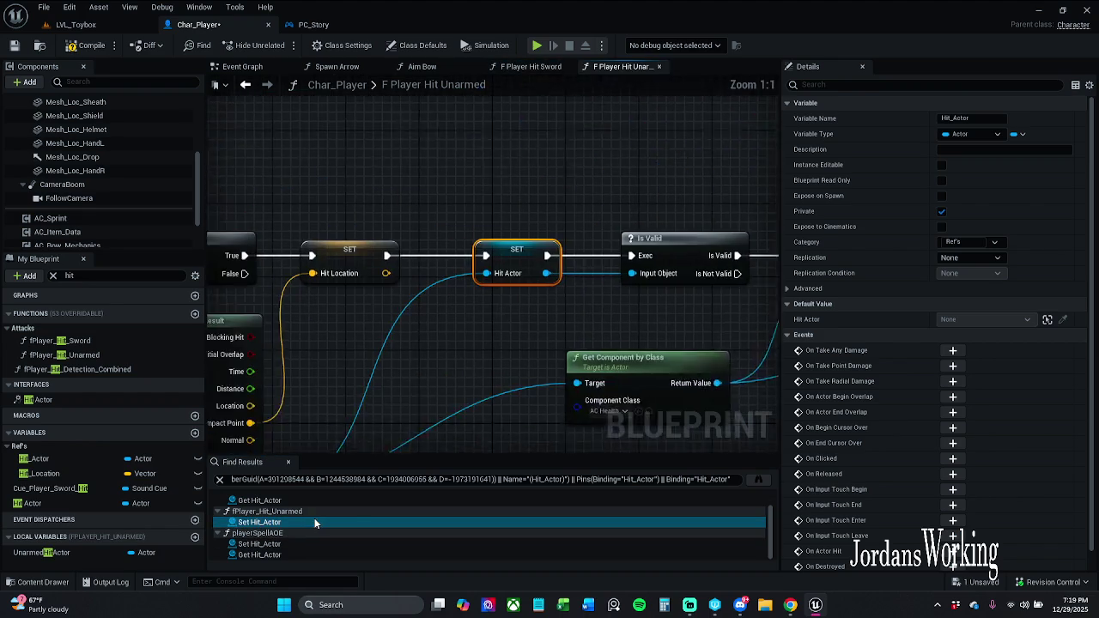
pyautogui.click(303, 542)
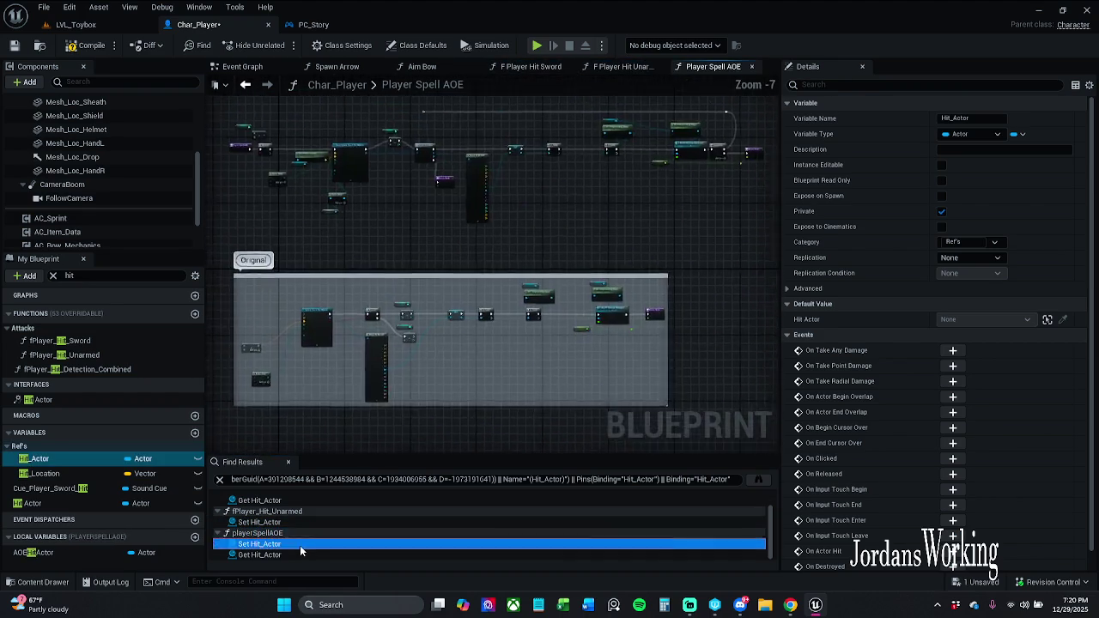
pyautogui.click(300, 554)
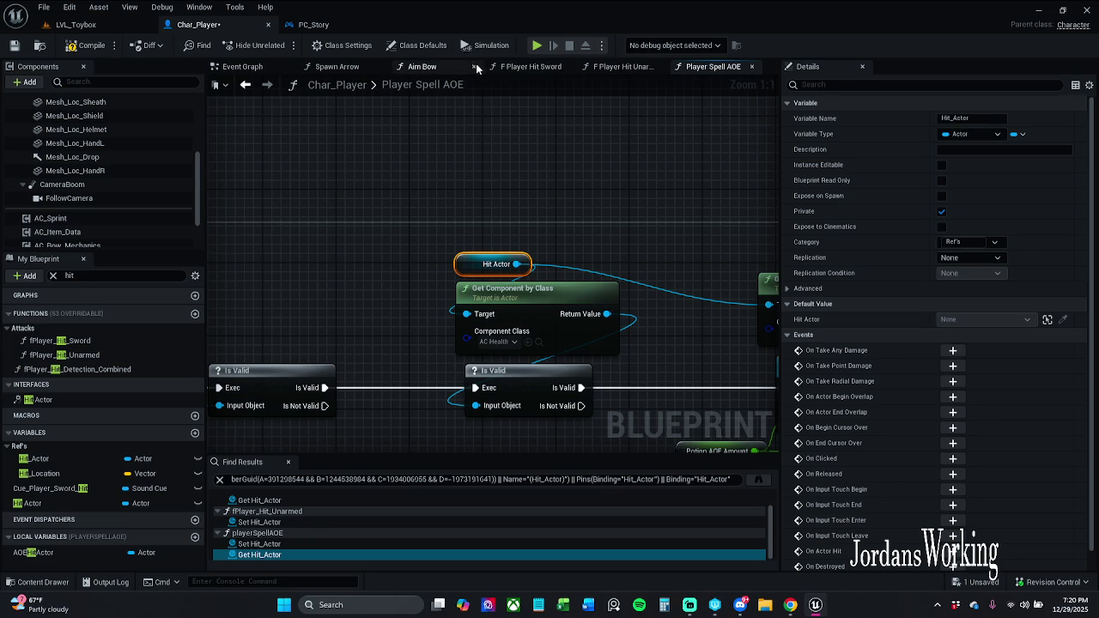
# Step: Close the three opened function graphs and the Find Results panel
pyautogui.click(565, 66)
pyautogui.click(565, 66)
pyautogui.click(565, 66)
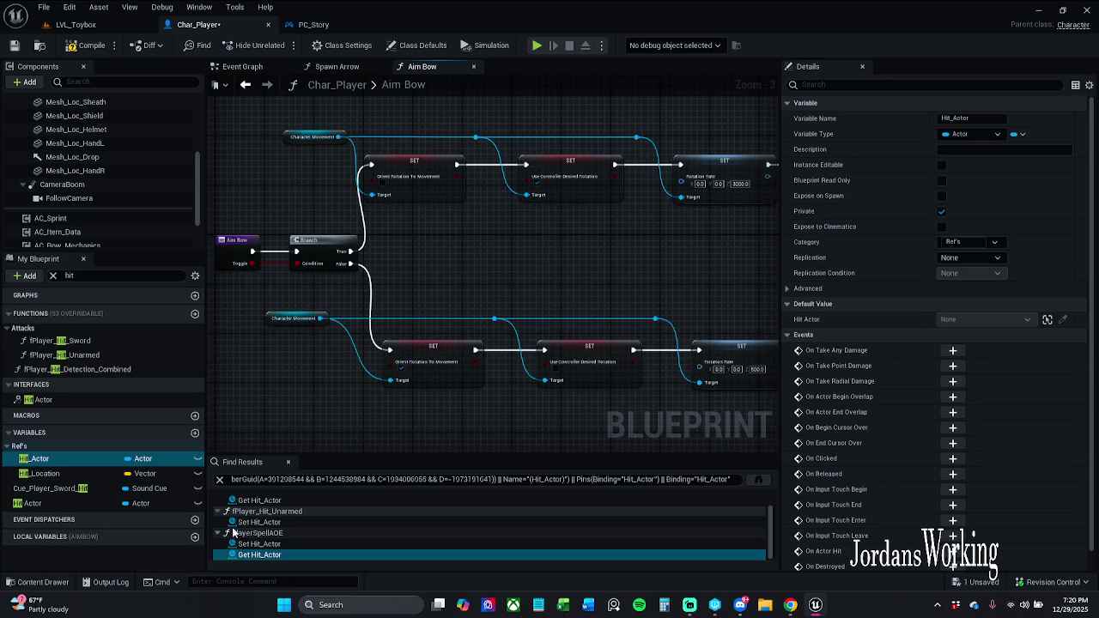
pyautogui.click(288, 462)
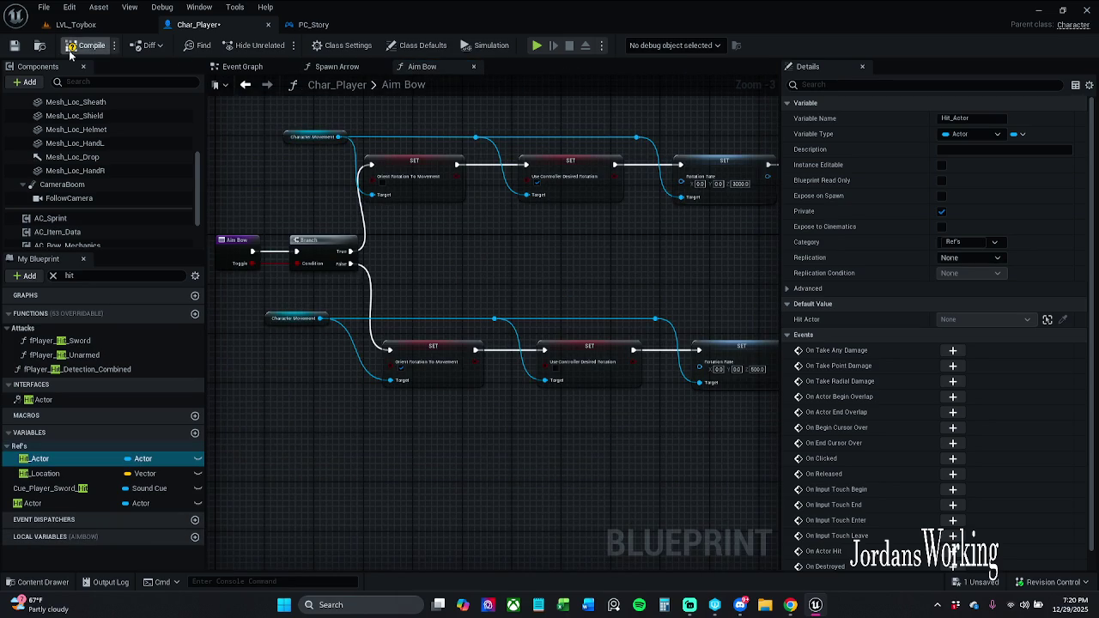
# Step: Save Char_Player and step back through the graph history to the Event Graph
pyautogui.click(14, 46)
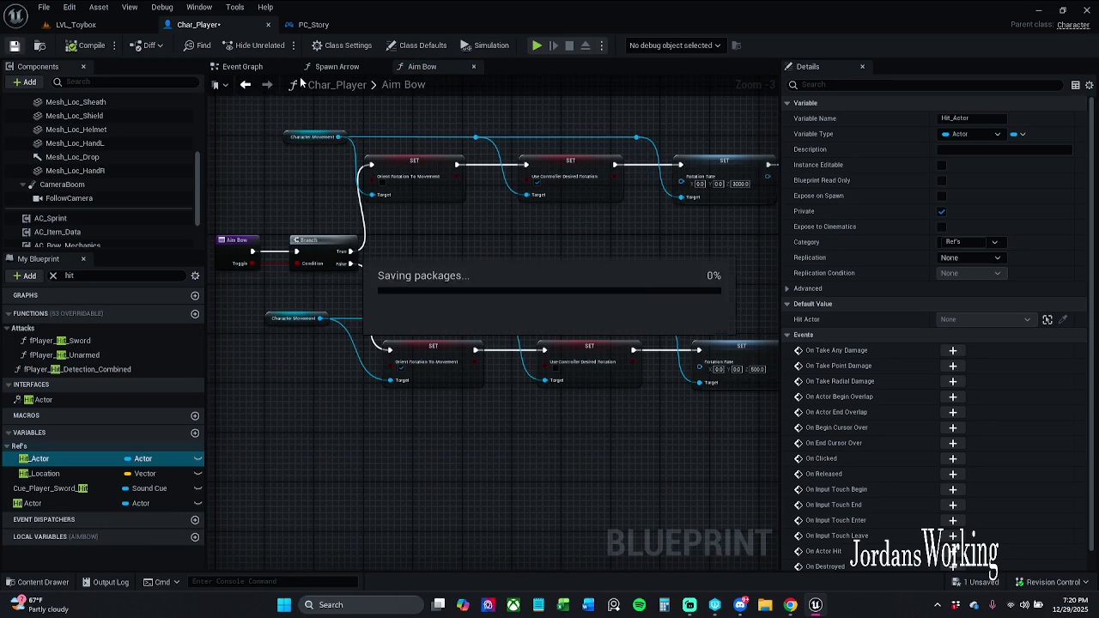
pyautogui.click(247, 86)
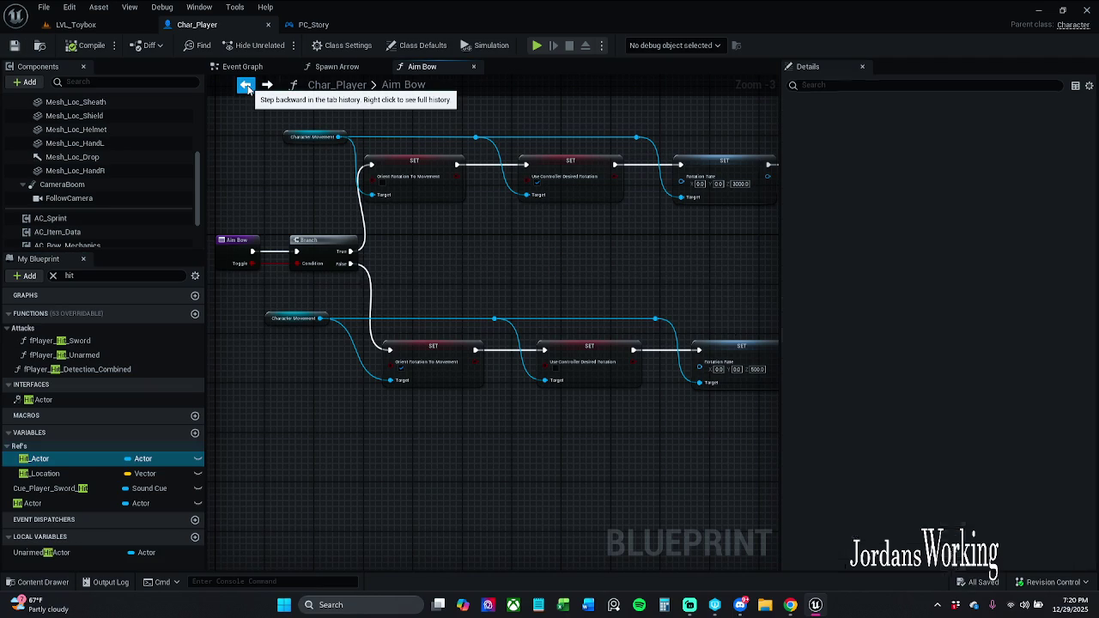
pyautogui.click(247, 85)
pyautogui.click(246, 86)
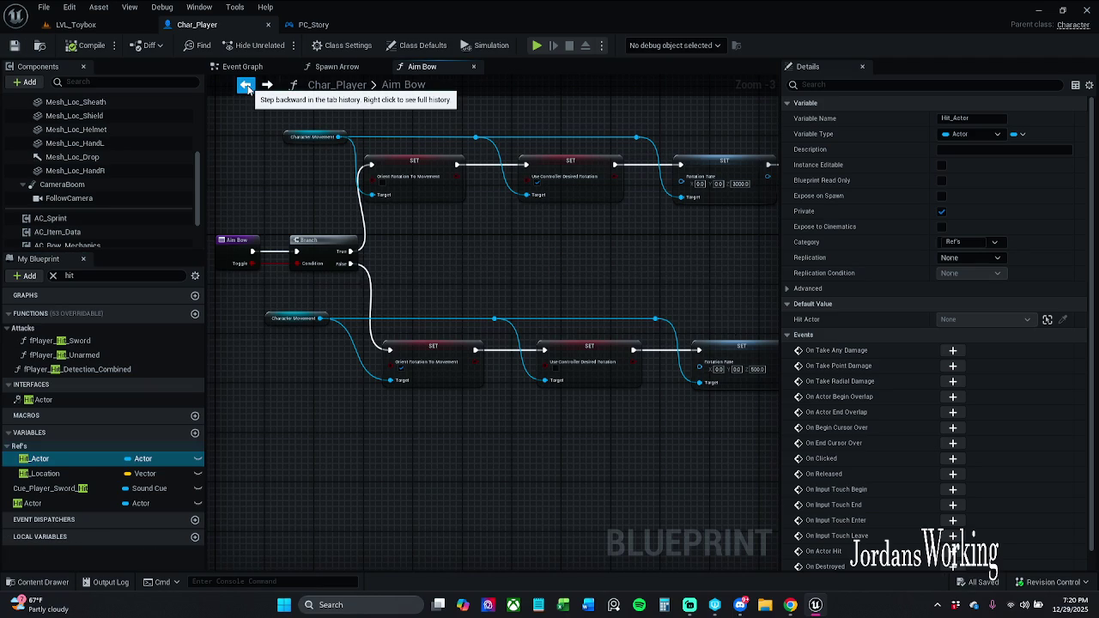
pyautogui.click(247, 86)
pyautogui.click(246, 85)
pyautogui.click(247, 85)
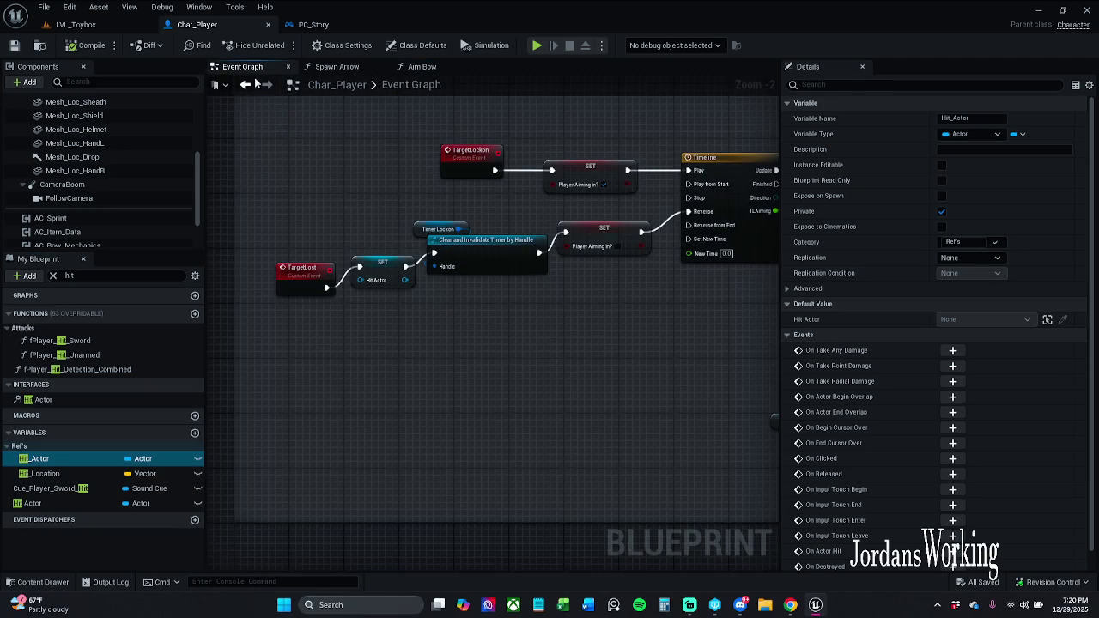
pyautogui.moveTo(391, 203)
pyautogui.mouseDown()
pyautogui.moveTo(321, 211)
pyautogui.moveTo(375, 233)
pyautogui.mouseUp()
# Step: Rename the Hit Actor variable to Hit Actor1 and back to Hit Actor, then save
pyautogui.click(47, 502)
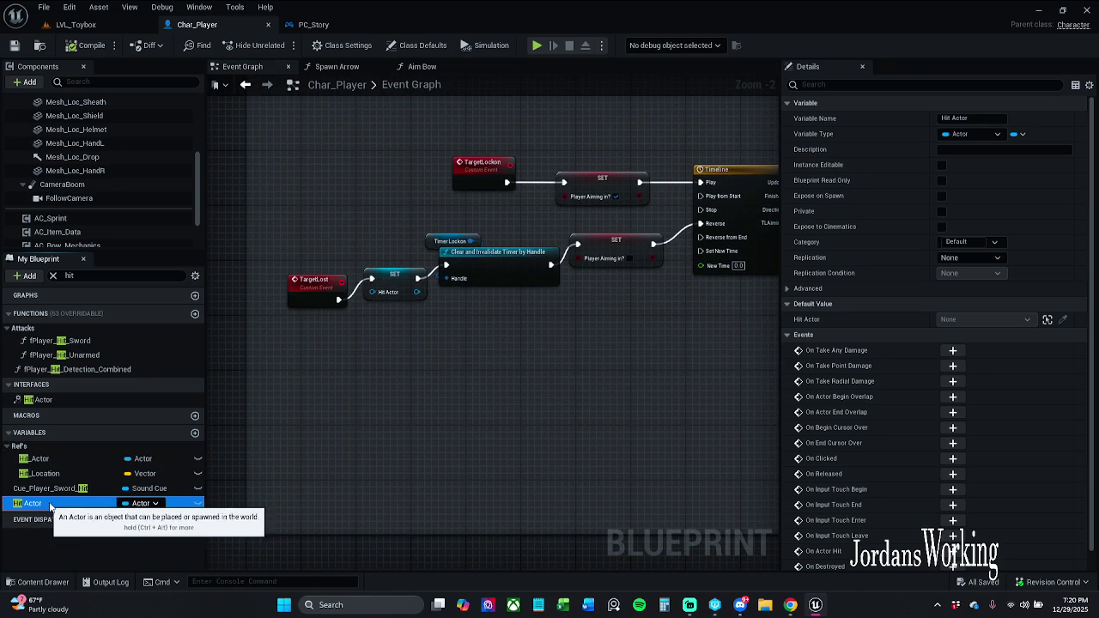
pyautogui.moveTo(482, 291); pyautogui.dragTo(409, 348)
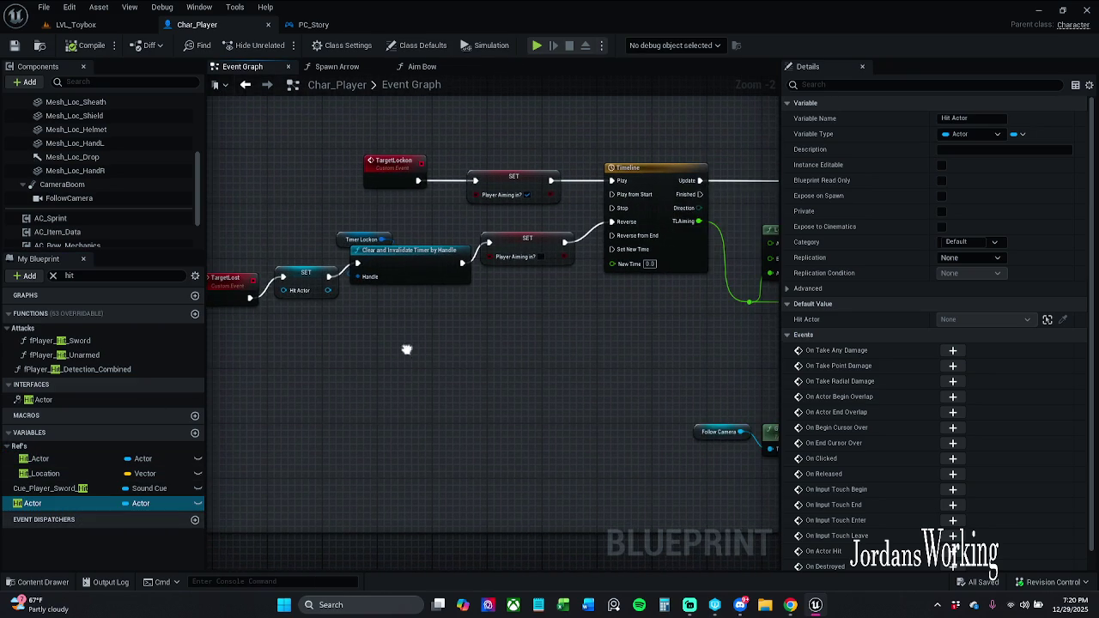
pyautogui.moveTo(510, 341)
pyautogui.mouseDown()
pyautogui.moveTo(403, 328)
pyautogui.moveTo(633, 232)
pyautogui.moveTo(515, 252)
pyautogui.moveTo(503, 278)
pyautogui.moveTo(475, 246)
pyautogui.mouseUp()
pyautogui.click(464, 215)
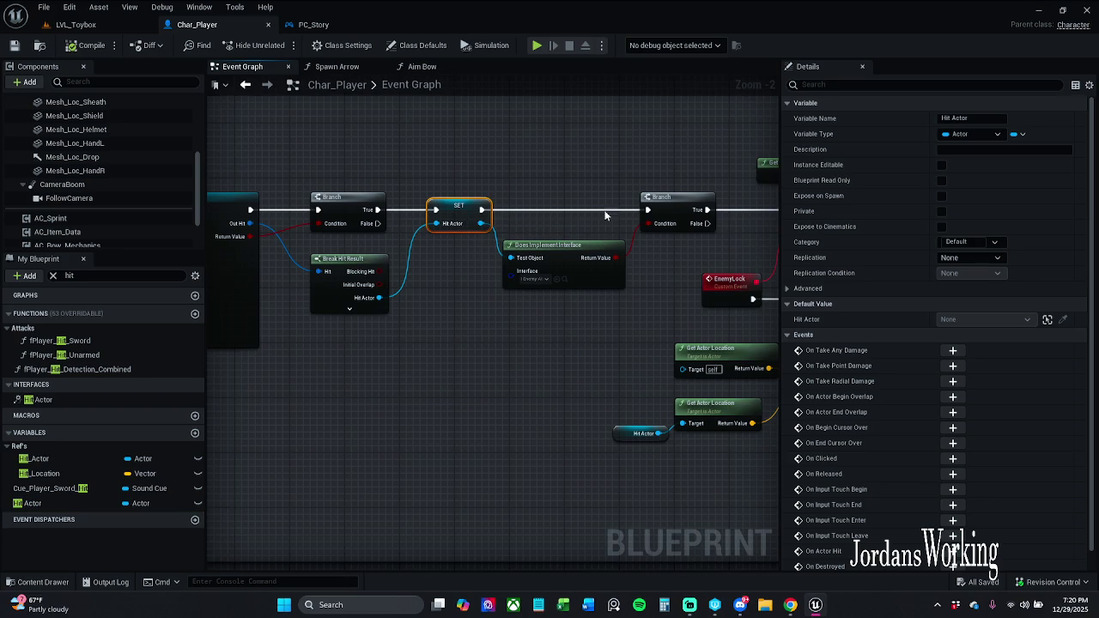
pyautogui.click(989, 119)
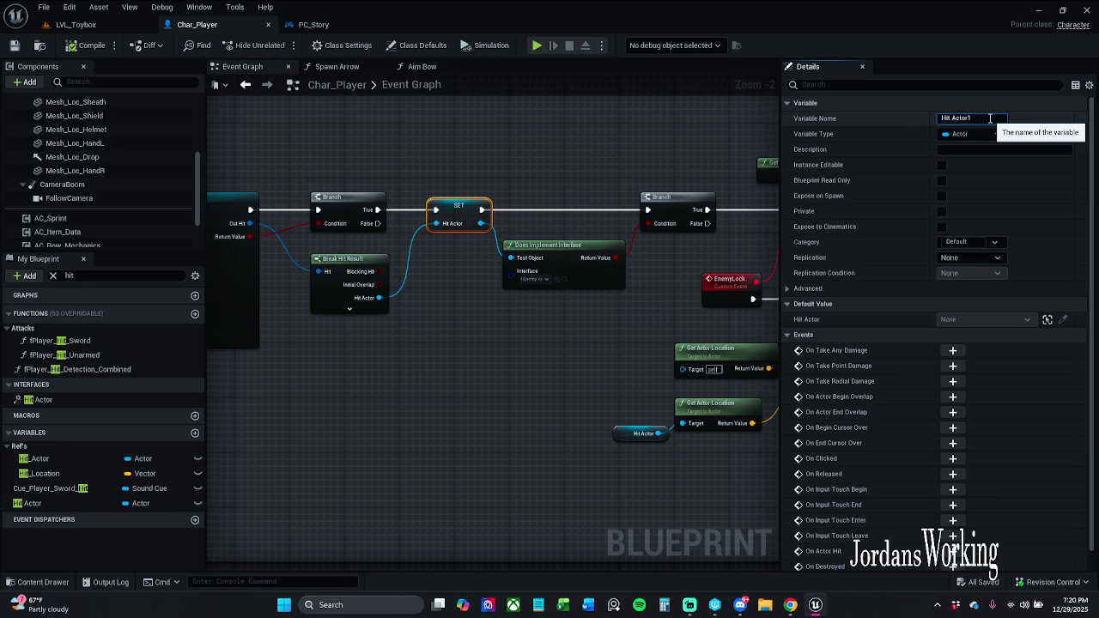
pyautogui.press('Return')
pyautogui.click(989, 119)
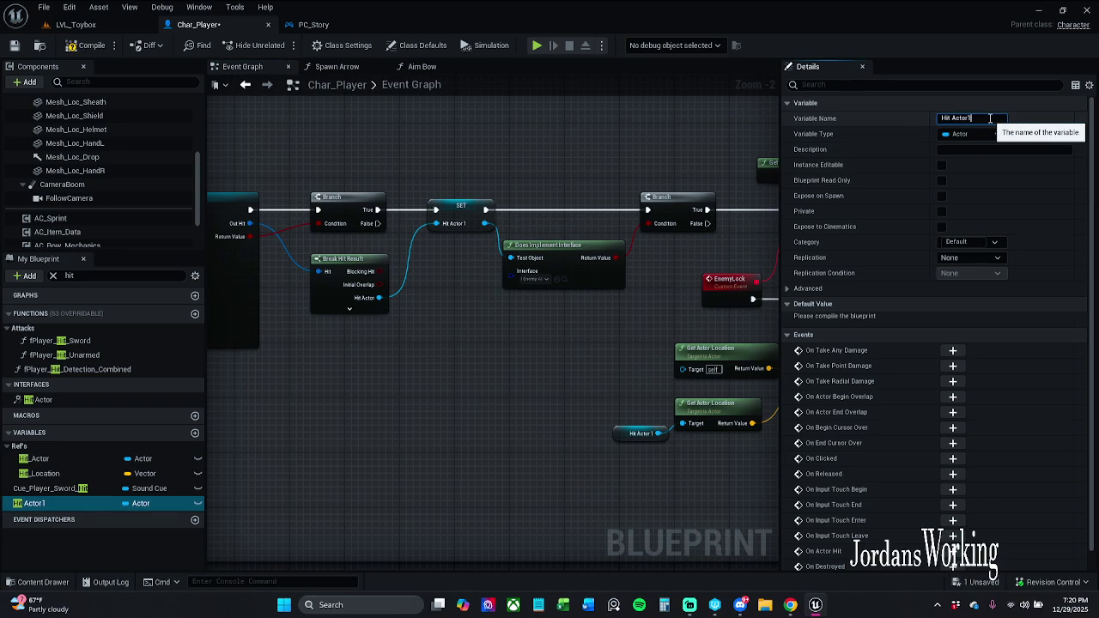
pyautogui.press('Return')
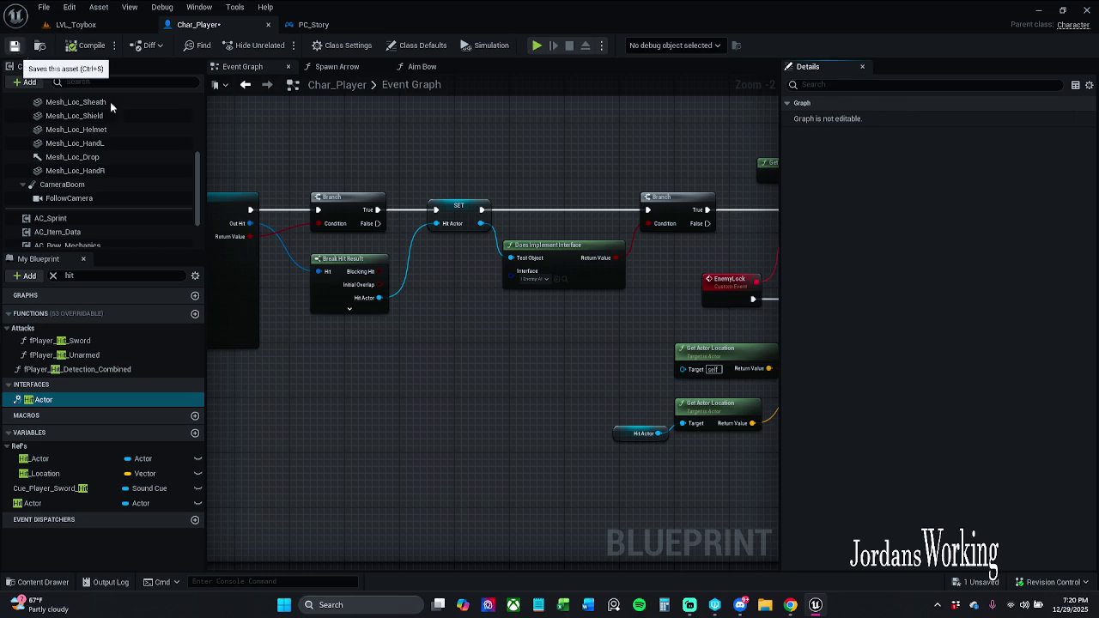
pyautogui.click(15, 44)
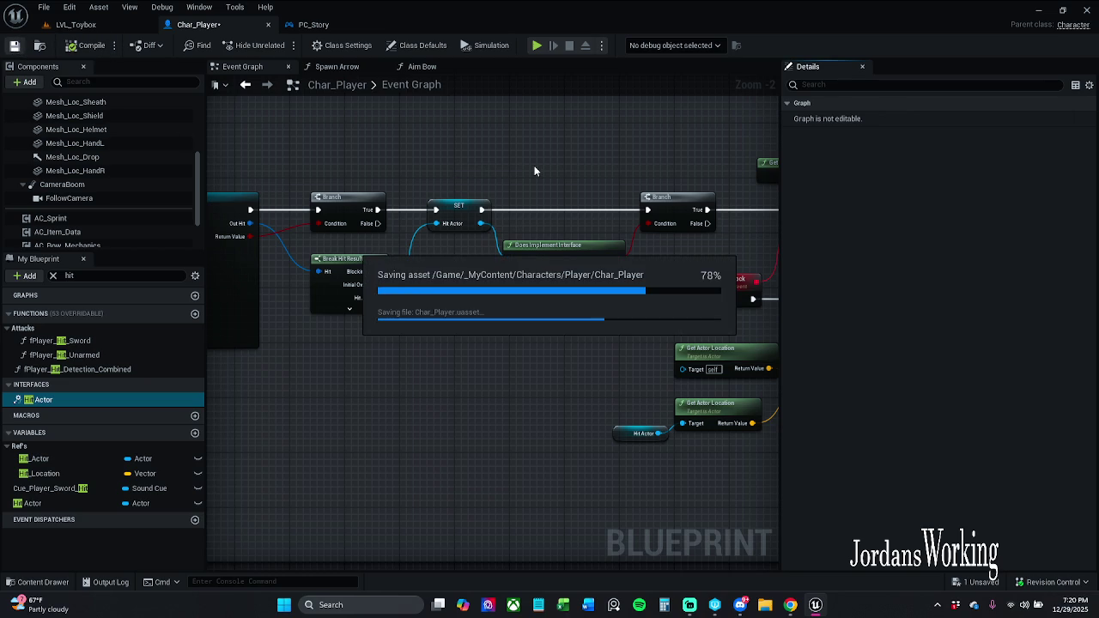
# Step: Retry the Hit Actor1 rename, restore Hit Actor after the name clash, and open the Hit Actor function graph
pyautogui.click(637, 434)
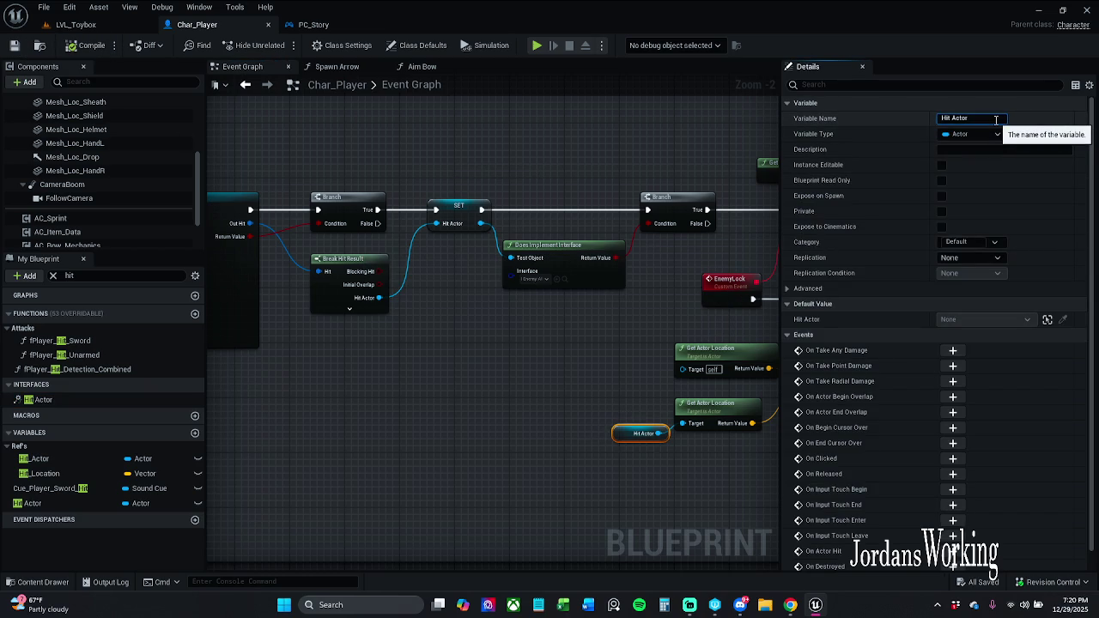
pyautogui.press('Return')
pyautogui.click(996, 119)
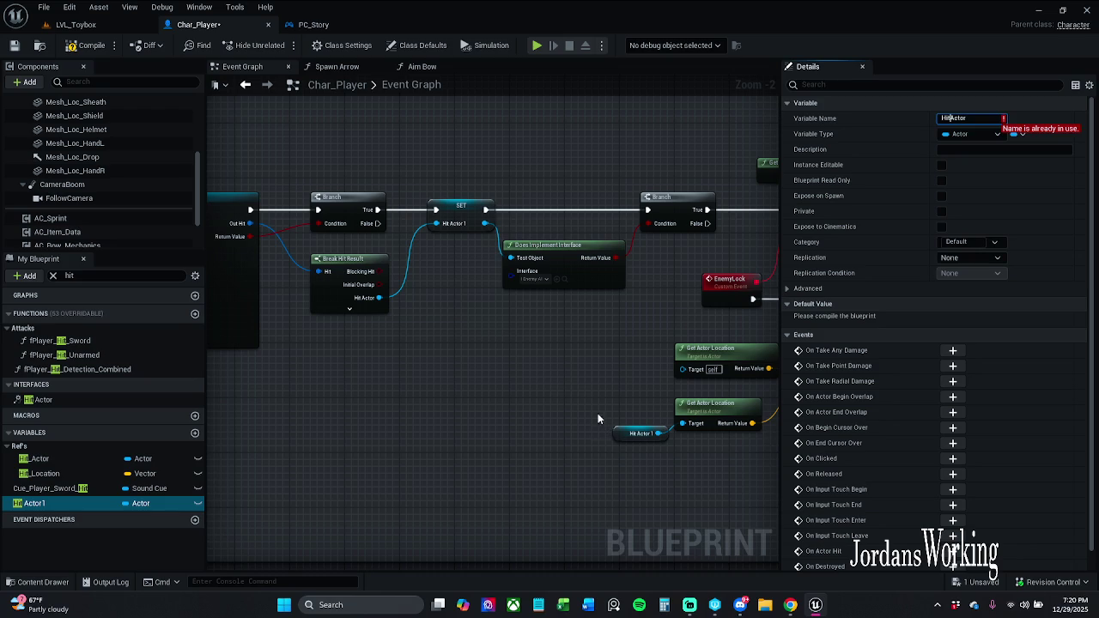
pyautogui.click(559, 383)
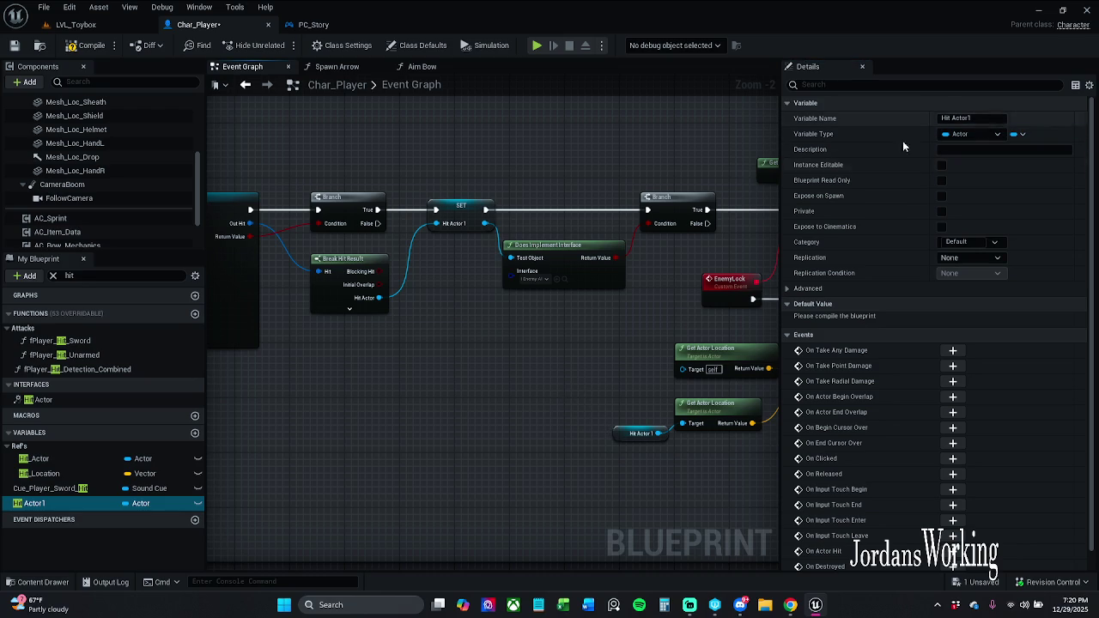
pyautogui.press('F2')
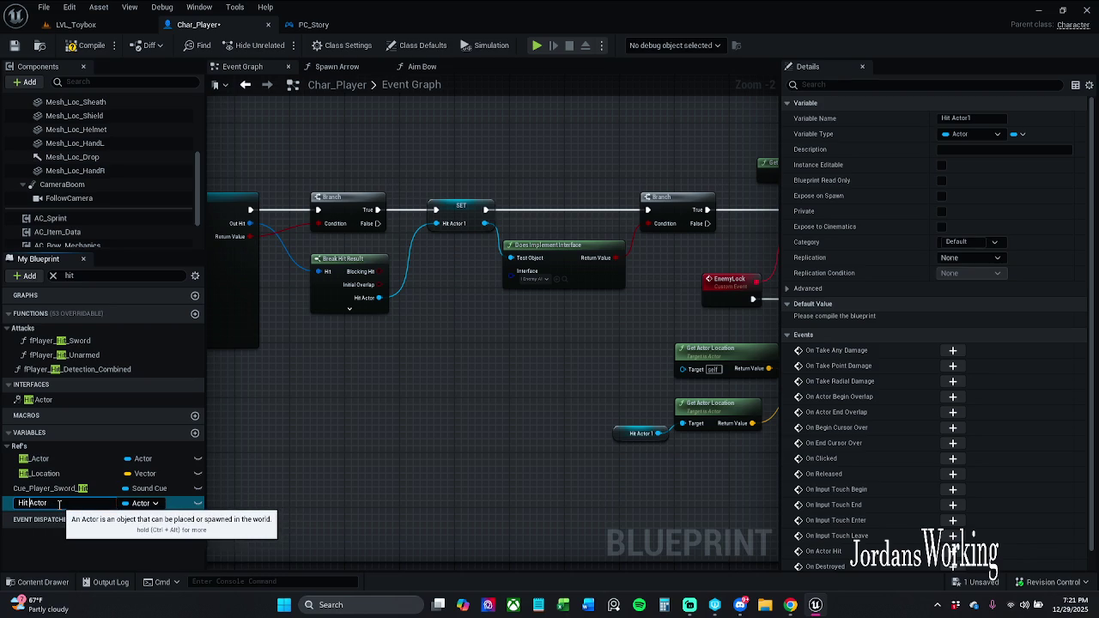
pyautogui.press('Return')
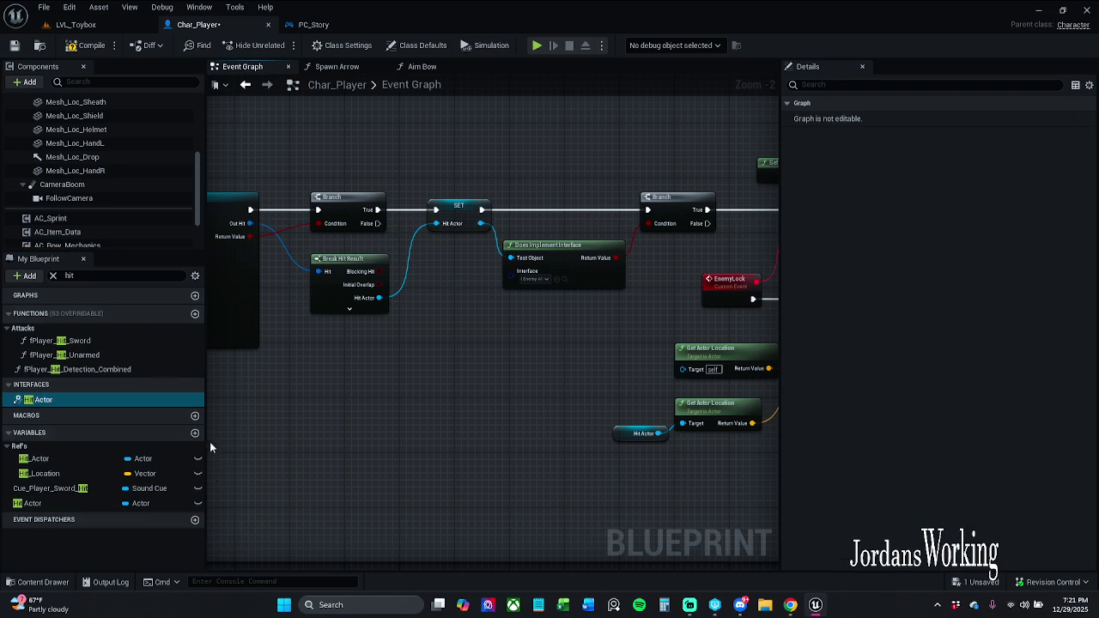
pyautogui.doubleClick(61, 400)
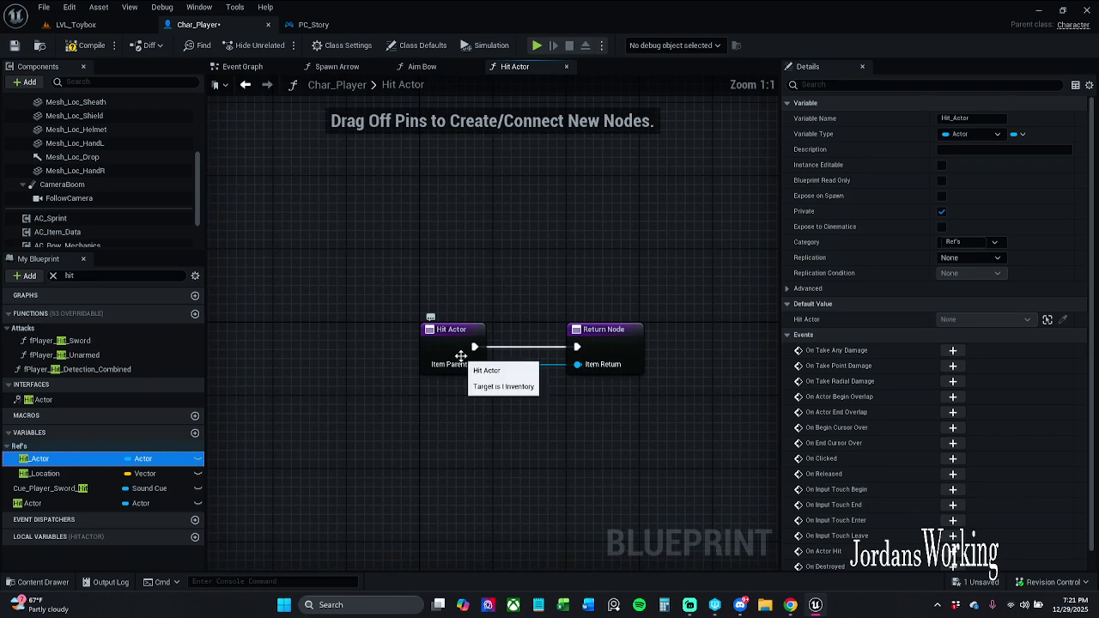
pyautogui.moveTo(526, 328); pyautogui.dragTo(462, 314)
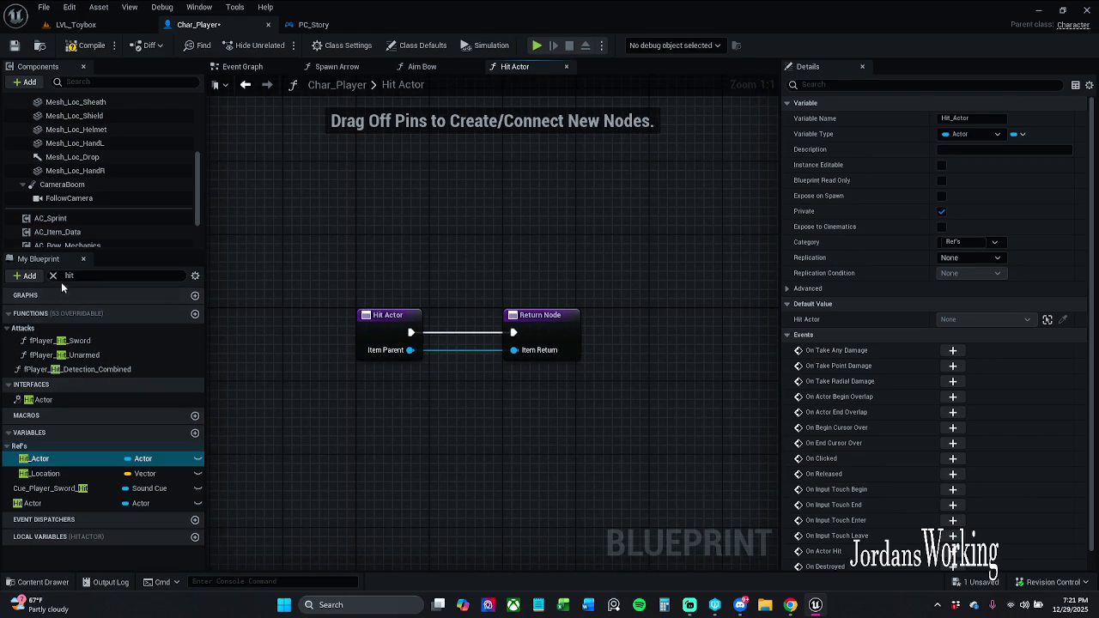
# Step: Close the Hit Actor graph, save Char_Player from the Event Graph, and switch to LVL_Toybox
pyautogui.click(565, 67)
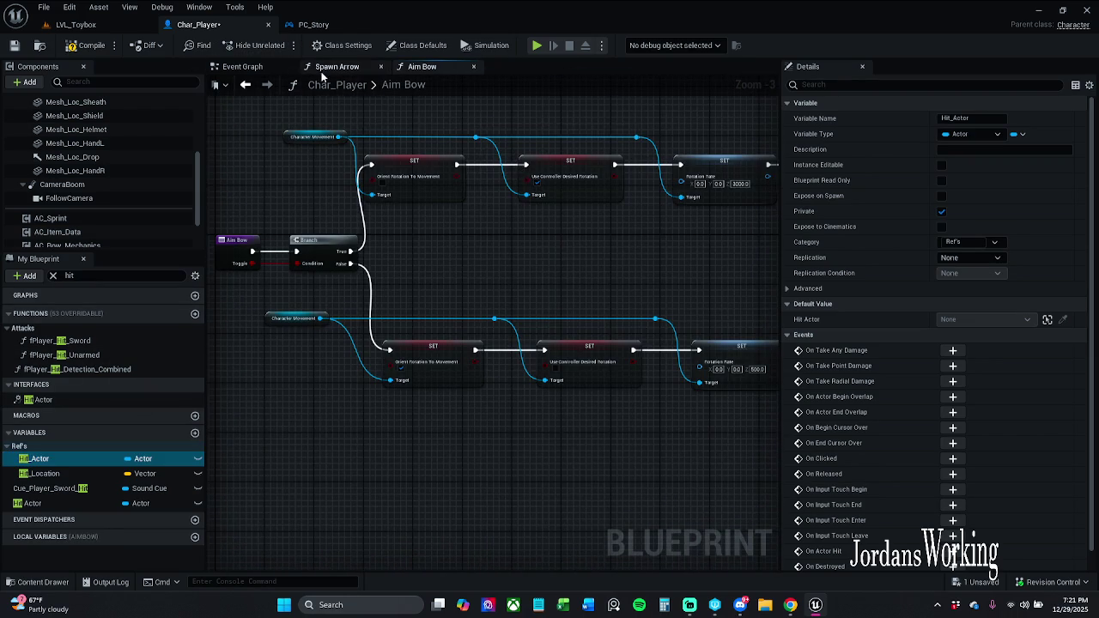
pyautogui.click(326, 68)
pyautogui.click(244, 68)
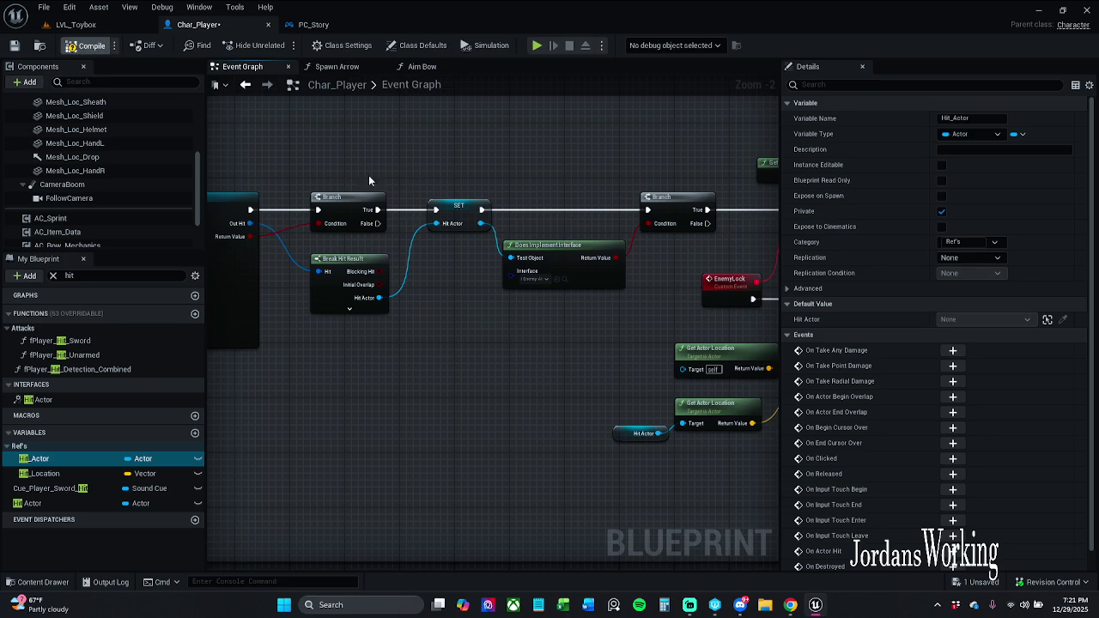
pyautogui.moveTo(512, 172); pyautogui.dragTo(327, 177)
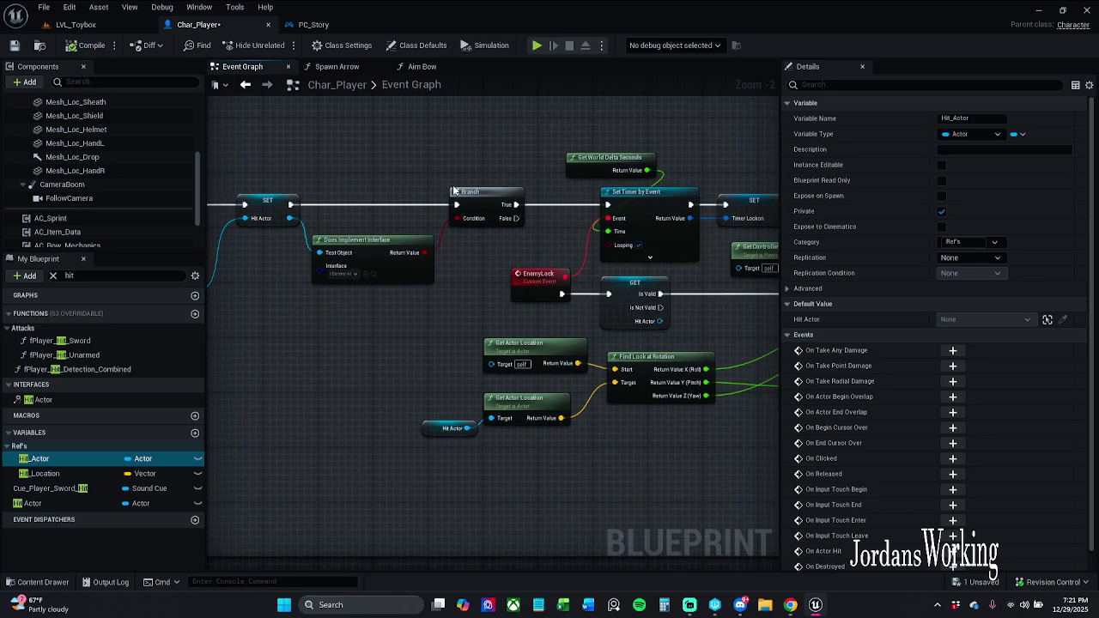
pyautogui.moveTo(444, 191)
pyautogui.mouseDown()
pyautogui.moveTo(343, 158)
pyautogui.moveTo(348, 136)
pyautogui.mouseUp()
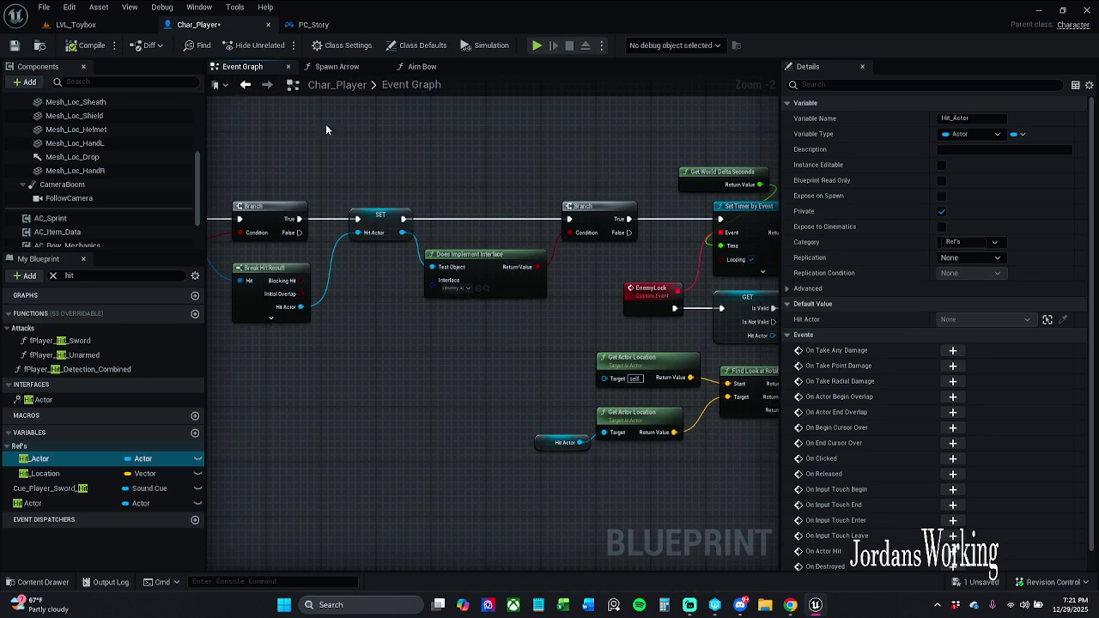
pyautogui.click(13, 44)
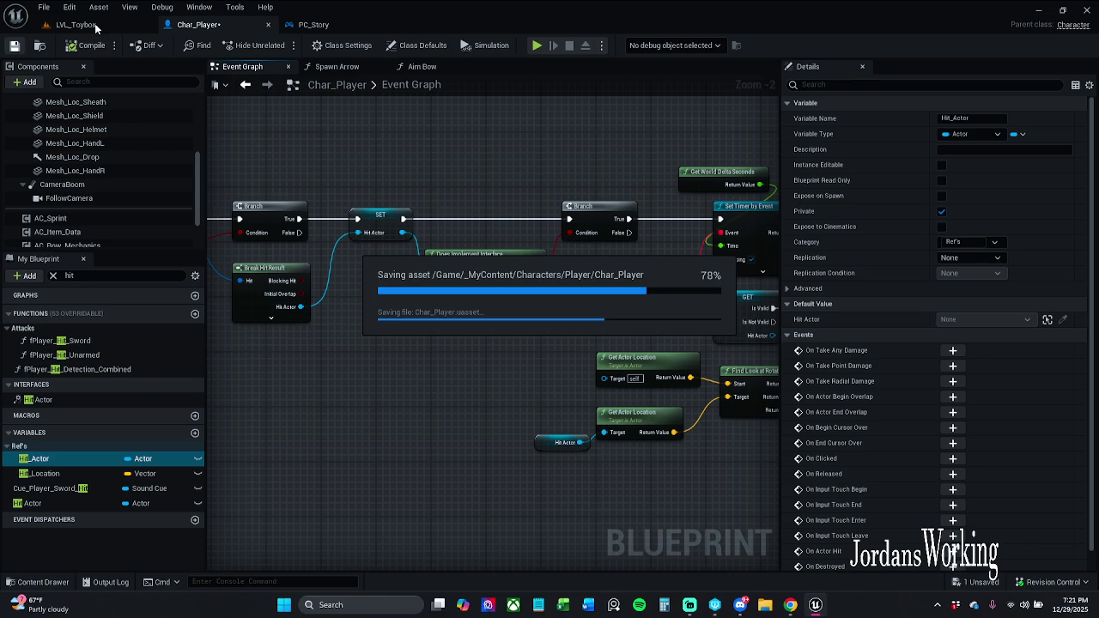
pyautogui.click(95, 26)
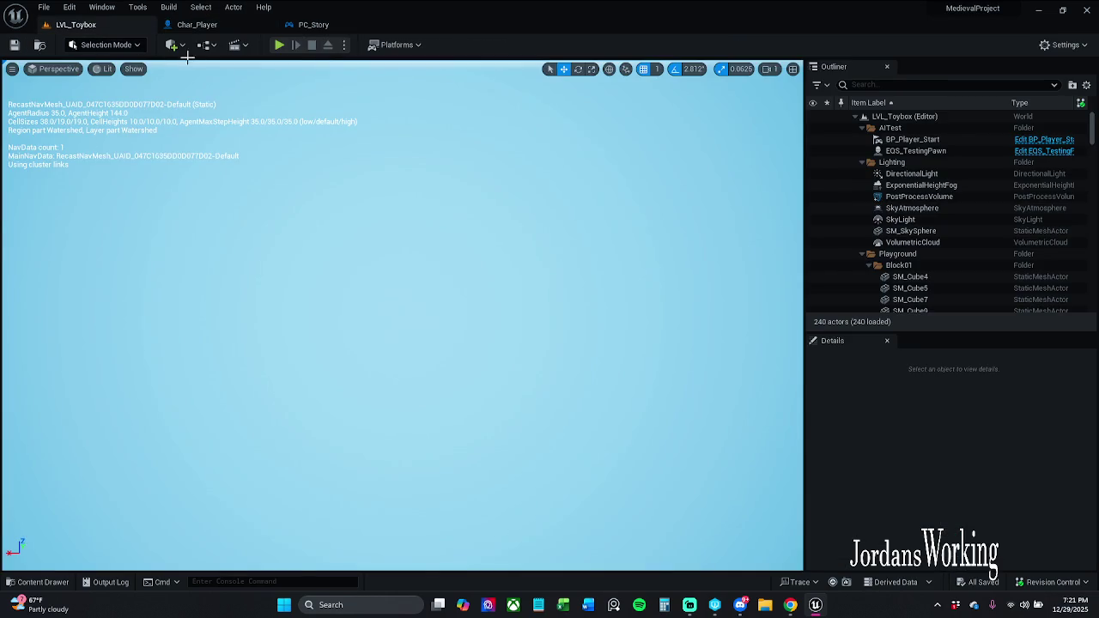
# Step: Compile the Char_Player Blueprint and return to the LVL_Toybox level
pyautogui.click(196, 24)
pyautogui.click(54, 275)
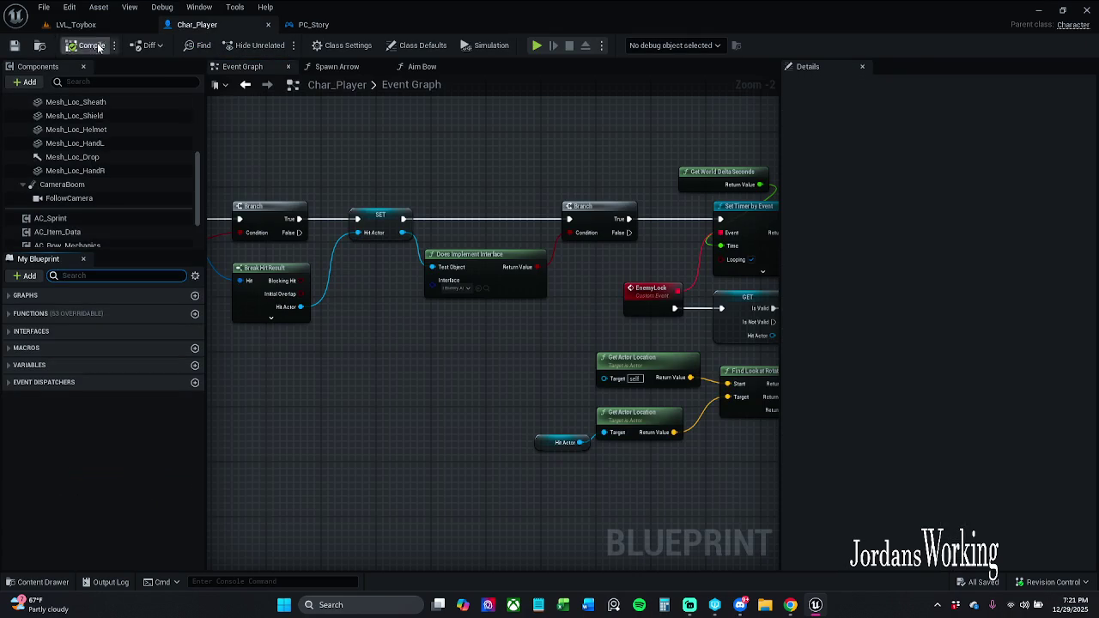
pyautogui.click(103, 25)
# Step: Play the level, pick up the bow, fire six arrows at the platform, then stop
pyautogui.click(279, 48)
pyautogui.press('w')
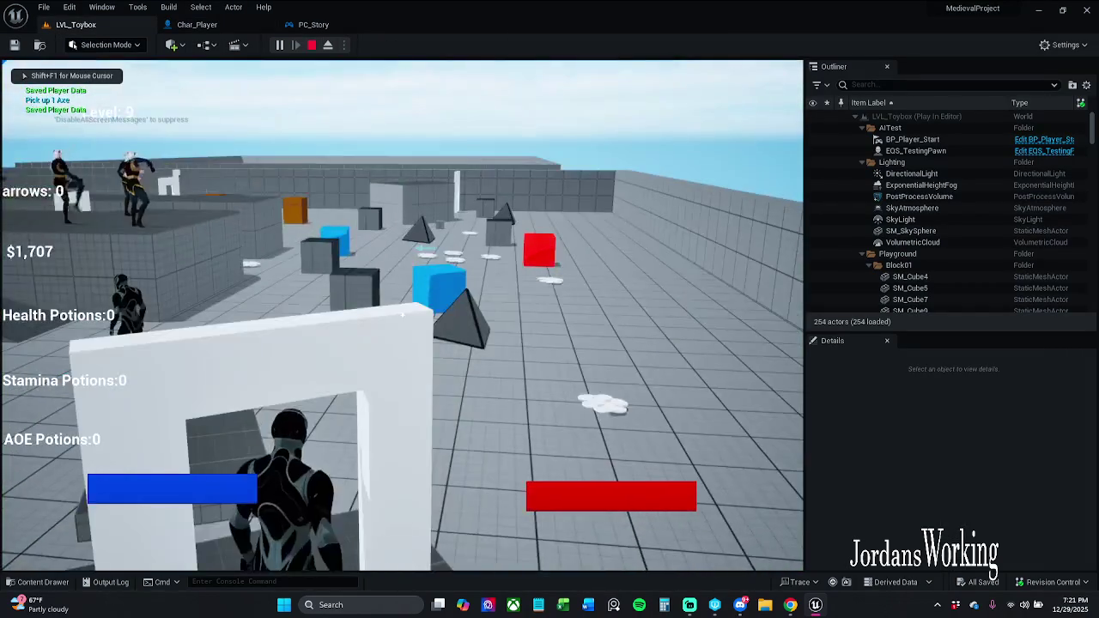
pyautogui.press('w')
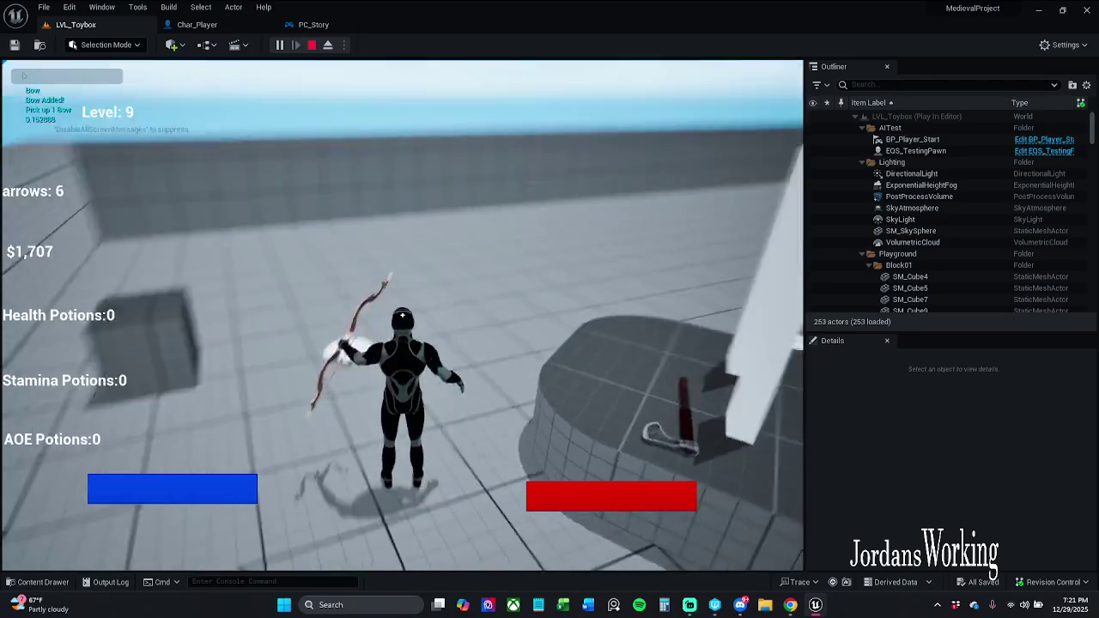
pyautogui.press('w')
pyautogui.click(402, 315)
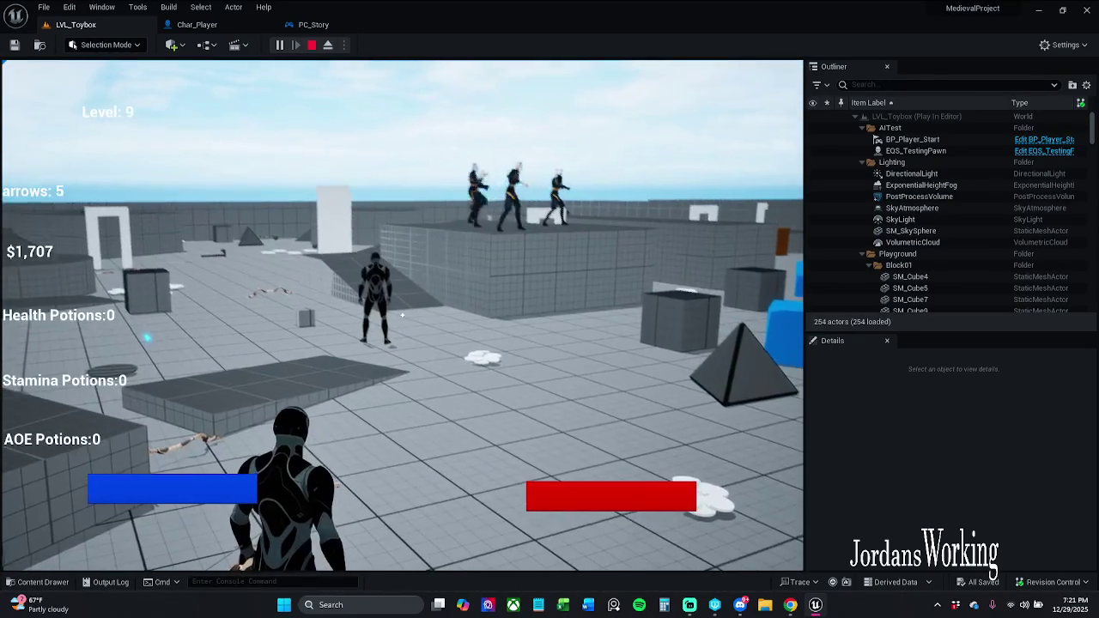
pyautogui.click(402, 315)
pyautogui.press('w')
pyautogui.click(402, 315)
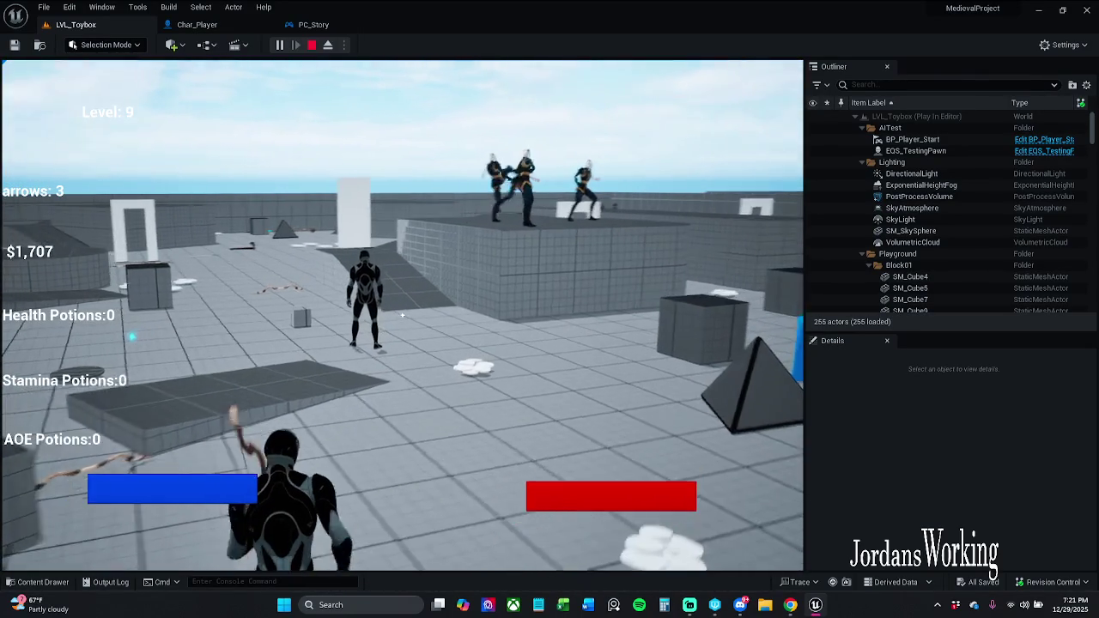
pyautogui.click(402, 315)
pyautogui.click(402, 315)
pyautogui.click(402, 315)
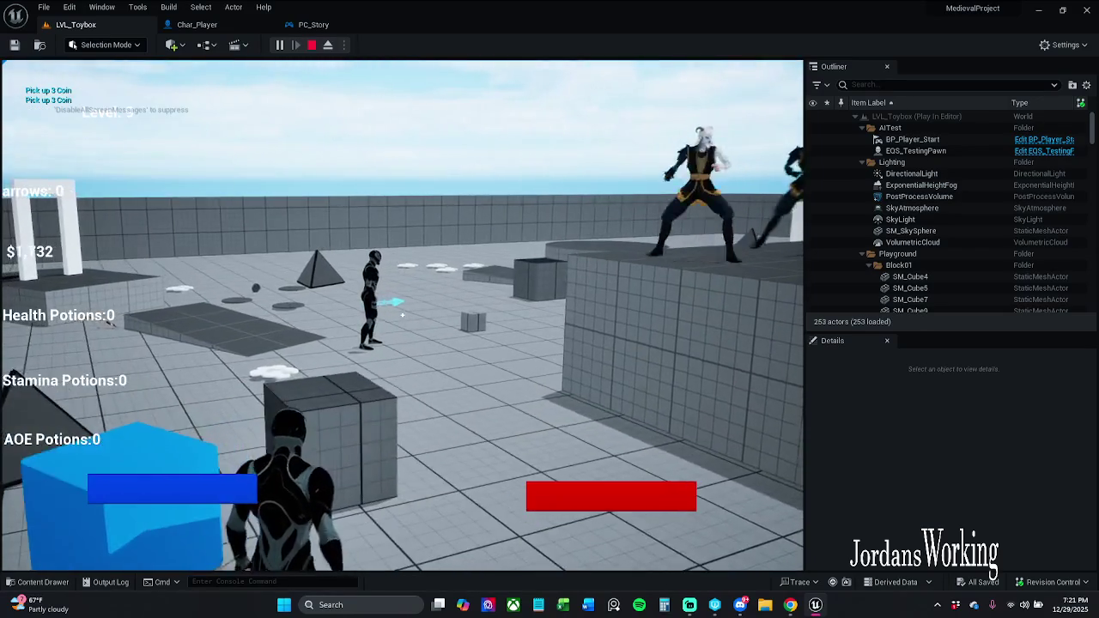
pyautogui.press('Escape')
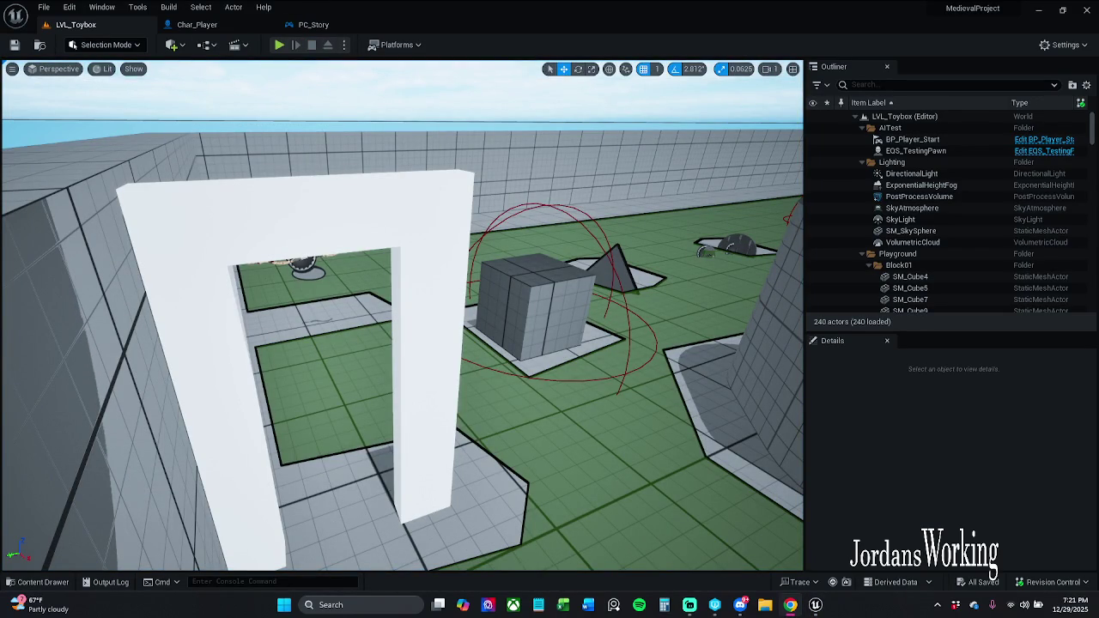
# Step: Back in Char_Player, reset the FollowCamera's location and rotation to zero
pyautogui.click(198, 25)
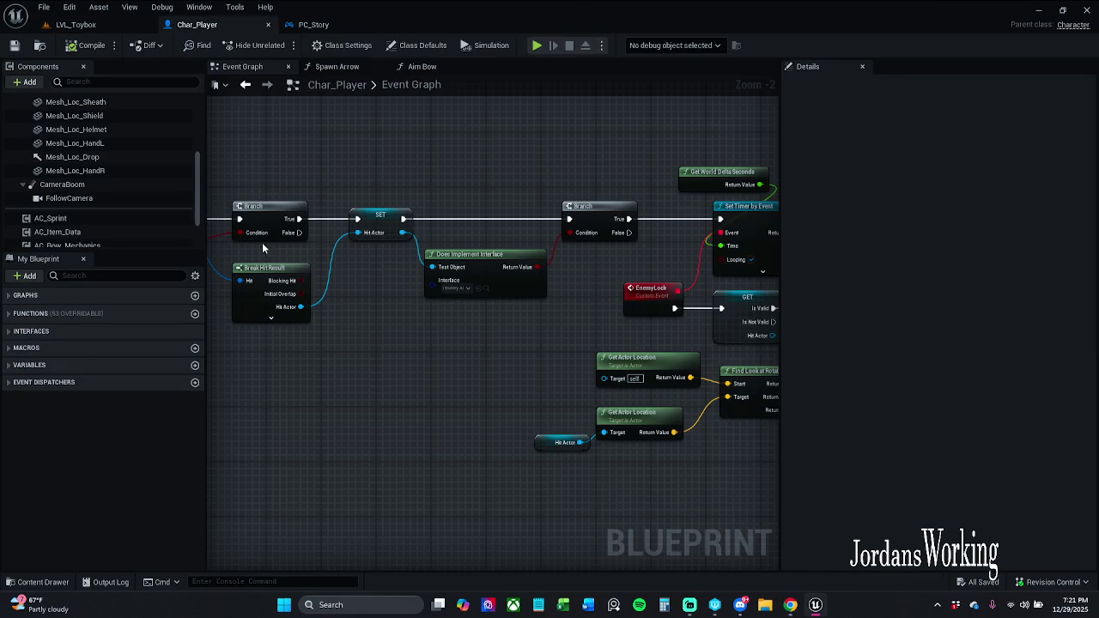
pyautogui.click(336, 68)
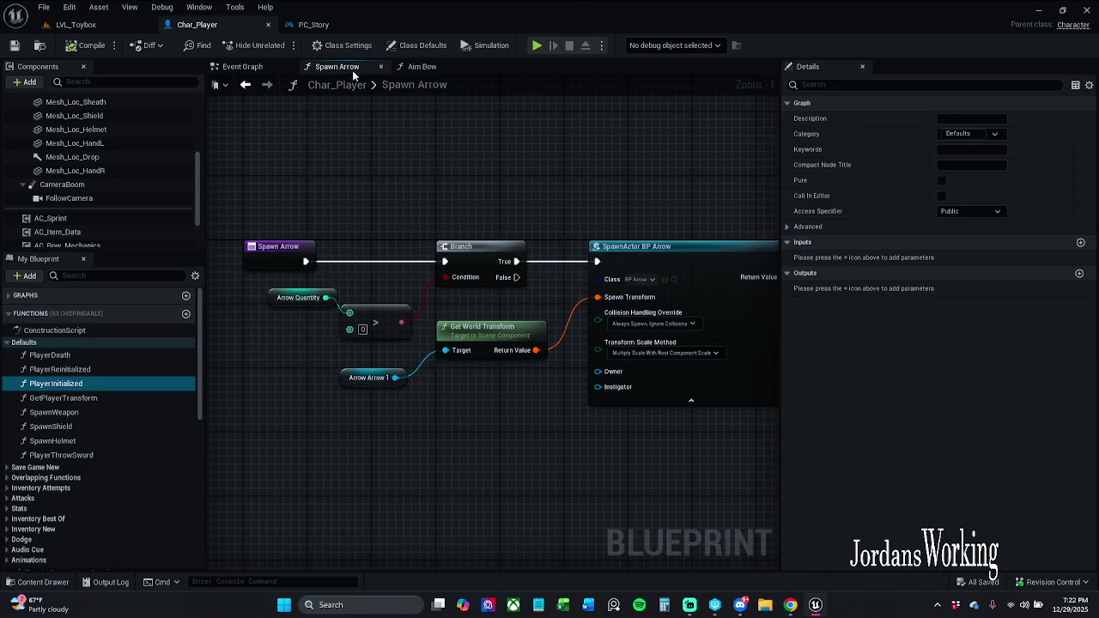
pyautogui.click(421, 67)
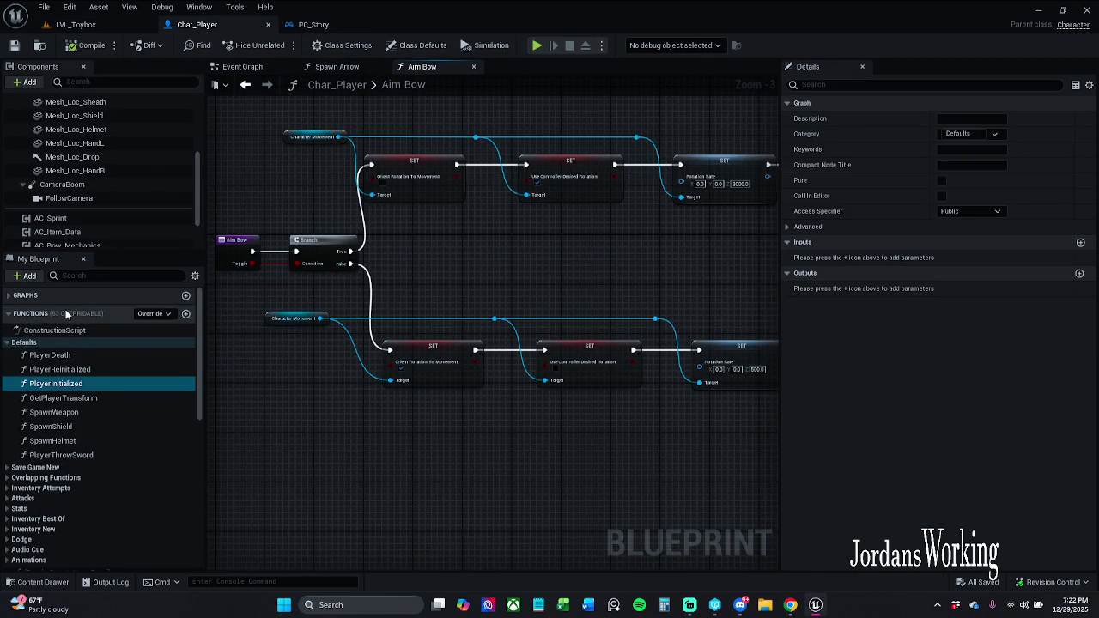
pyautogui.scroll(5, 99, 176)
pyautogui.click(98, 171)
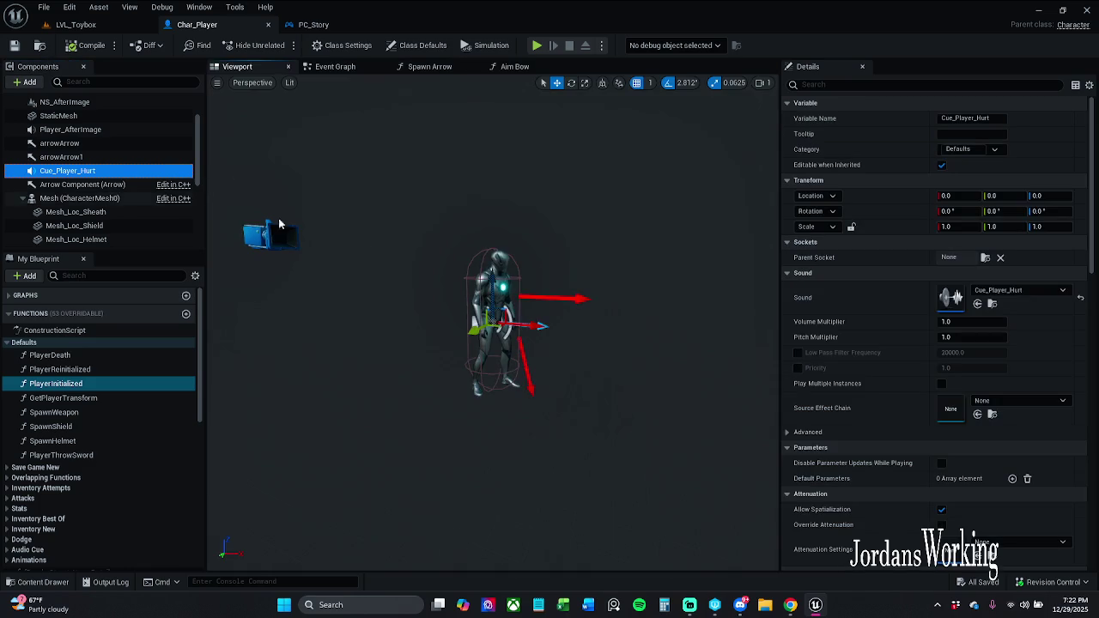
pyautogui.scroll(2, 81, 180)
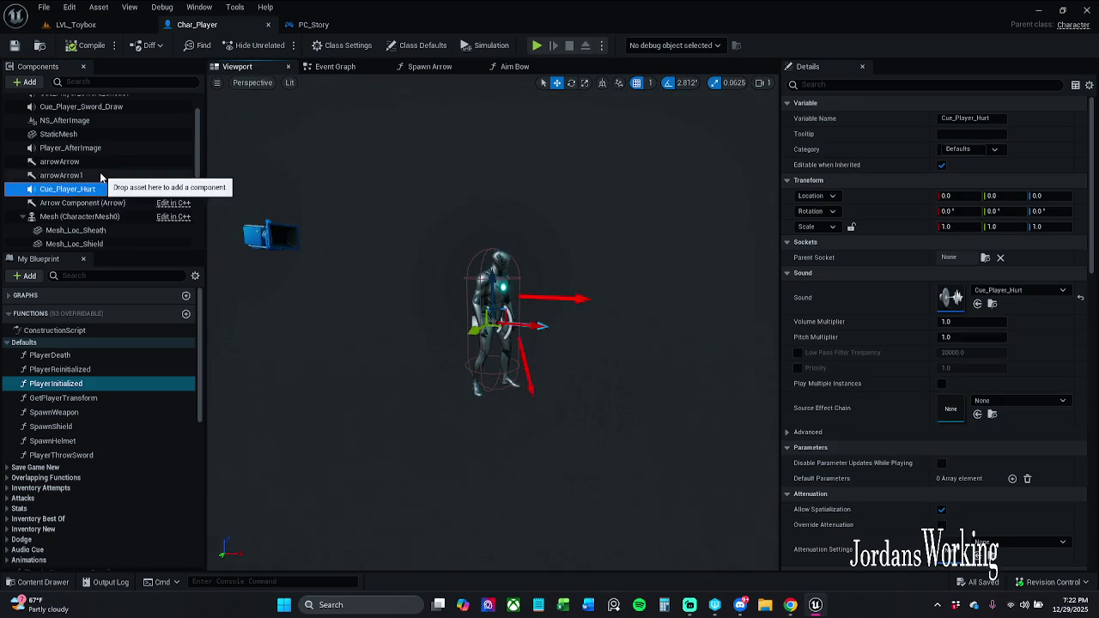
pyautogui.scroll(-6, 107, 198)
pyautogui.scroll(2, 96, 189)
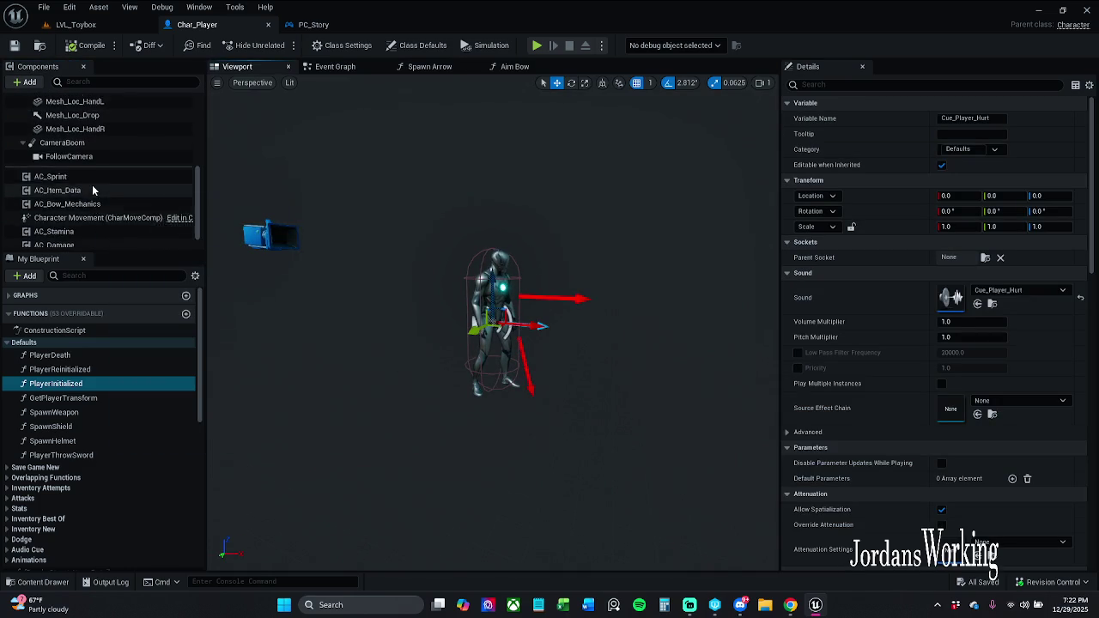
pyautogui.click(86, 175)
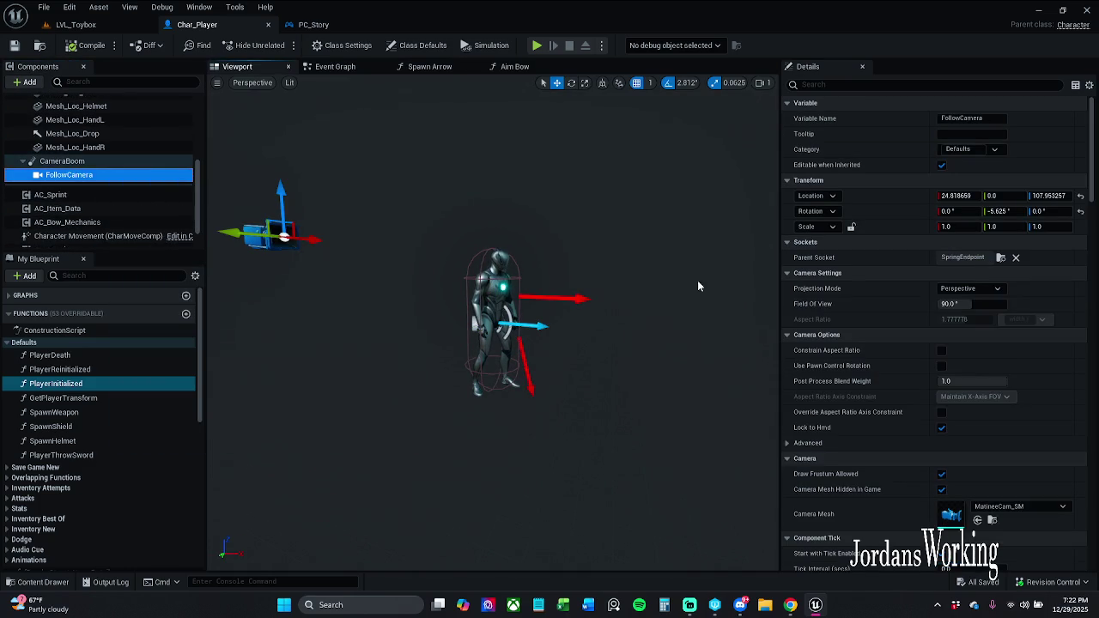
pyautogui.click(1080, 195)
pyautogui.click(1081, 211)
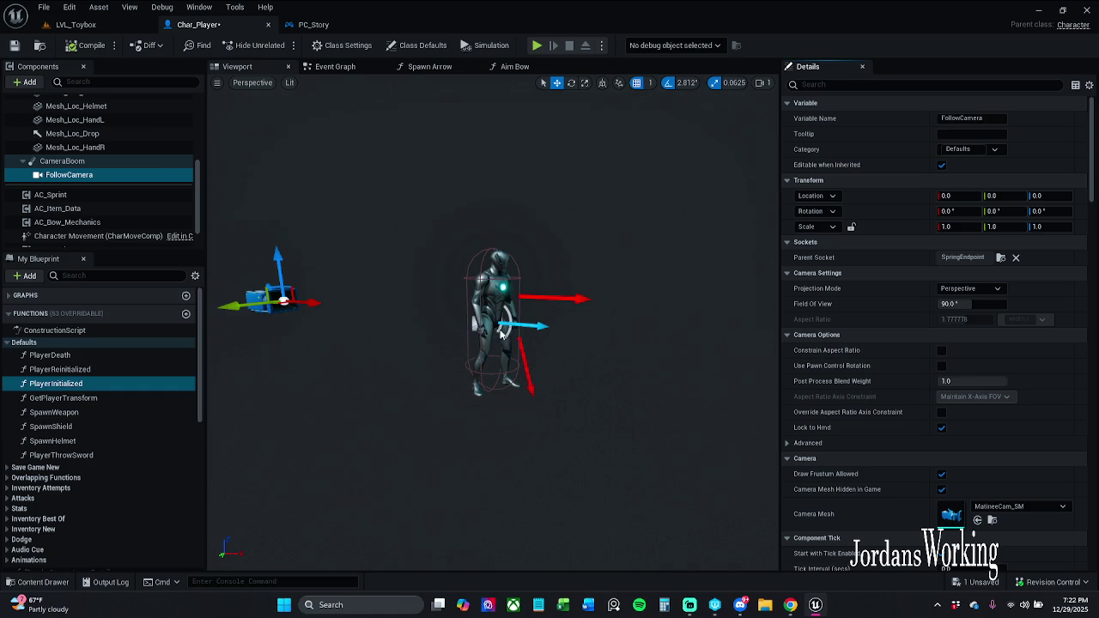
# Step: Set the CameraBoom X location to 27, drag it back behind the character, and raise it to about Z 57.5
pyautogui.click(62, 162)
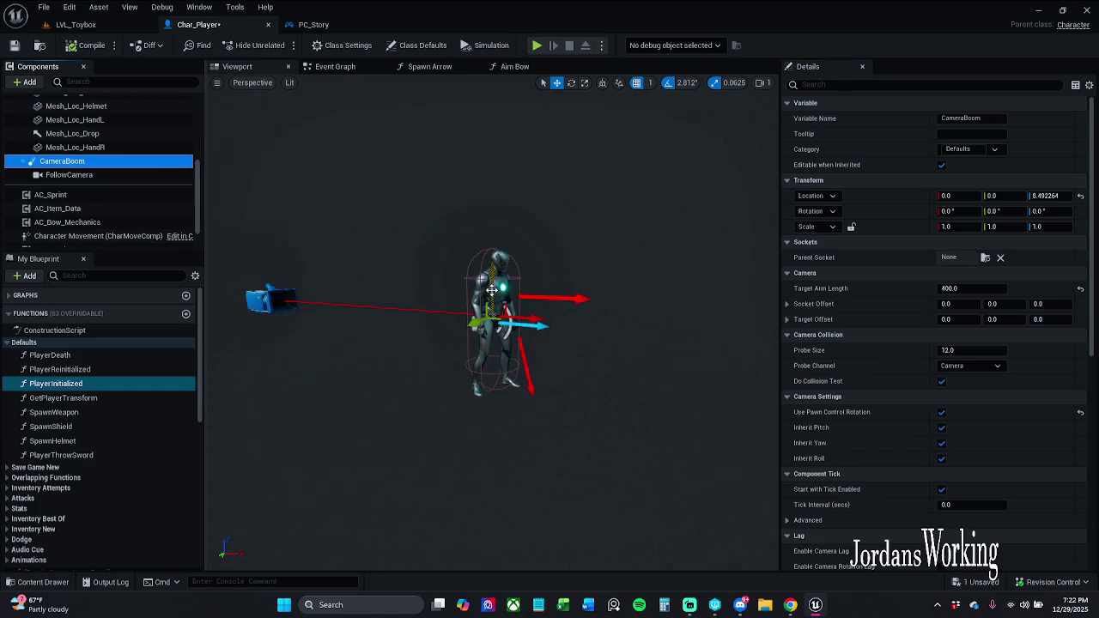
pyautogui.press('Escape')
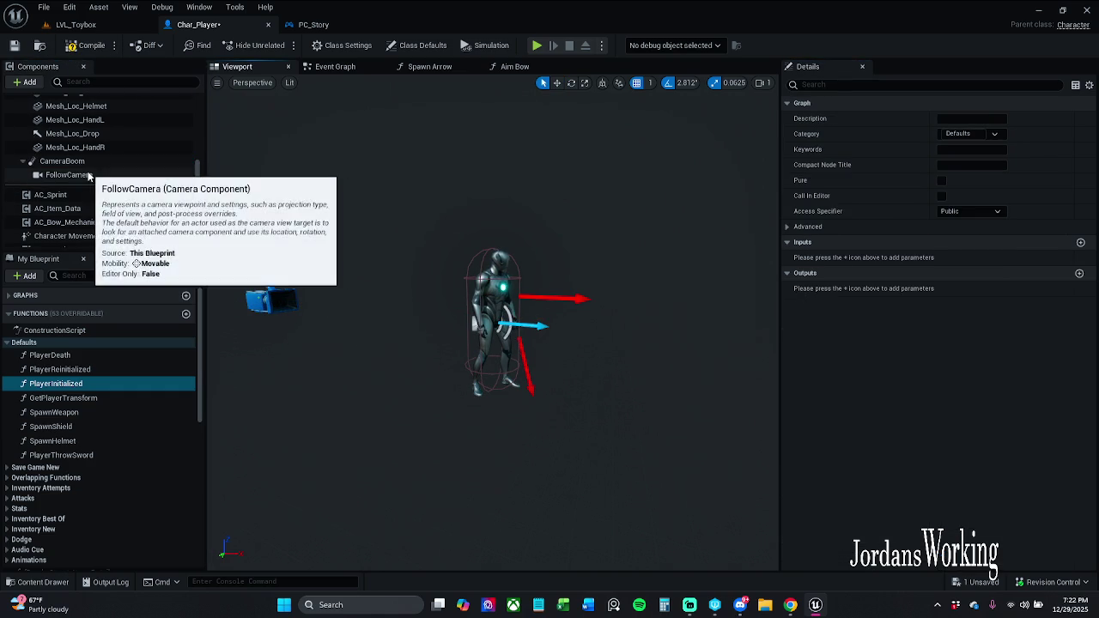
pyautogui.click(62, 162)
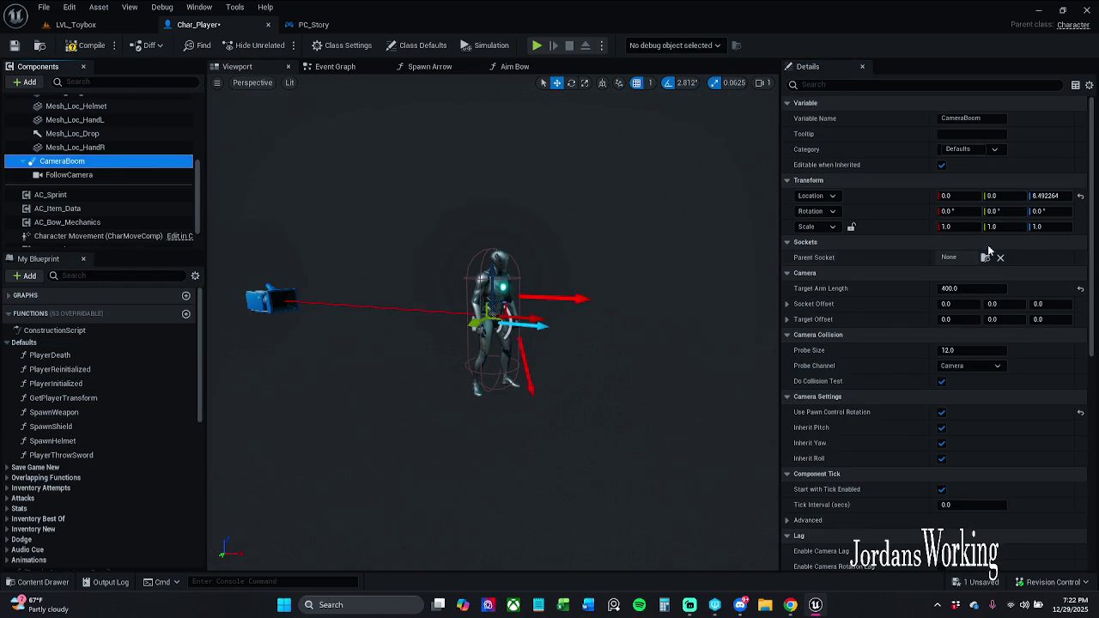
pyautogui.click(953, 196)
pyautogui.write('27')
pyautogui.press('Return')
pyautogui.moveTo(959, 196); pyautogui.dragTo(918, 196)
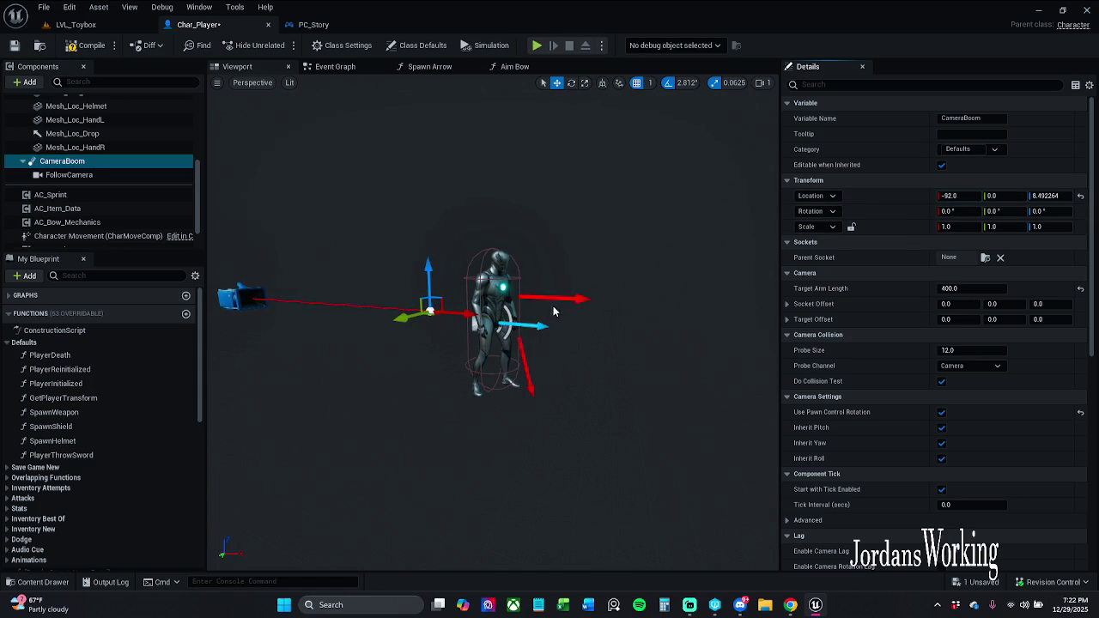
pyautogui.moveTo(440, 309); pyautogui.dragTo(475, 293)
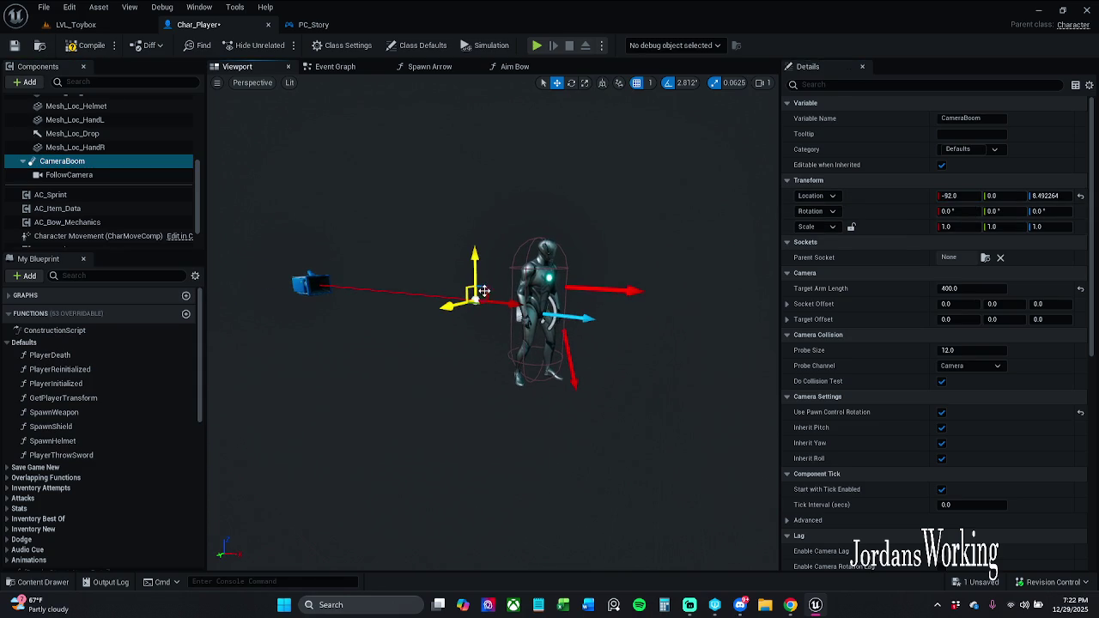
pyautogui.moveTo(477, 276); pyautogui.dragTo(479, 238)
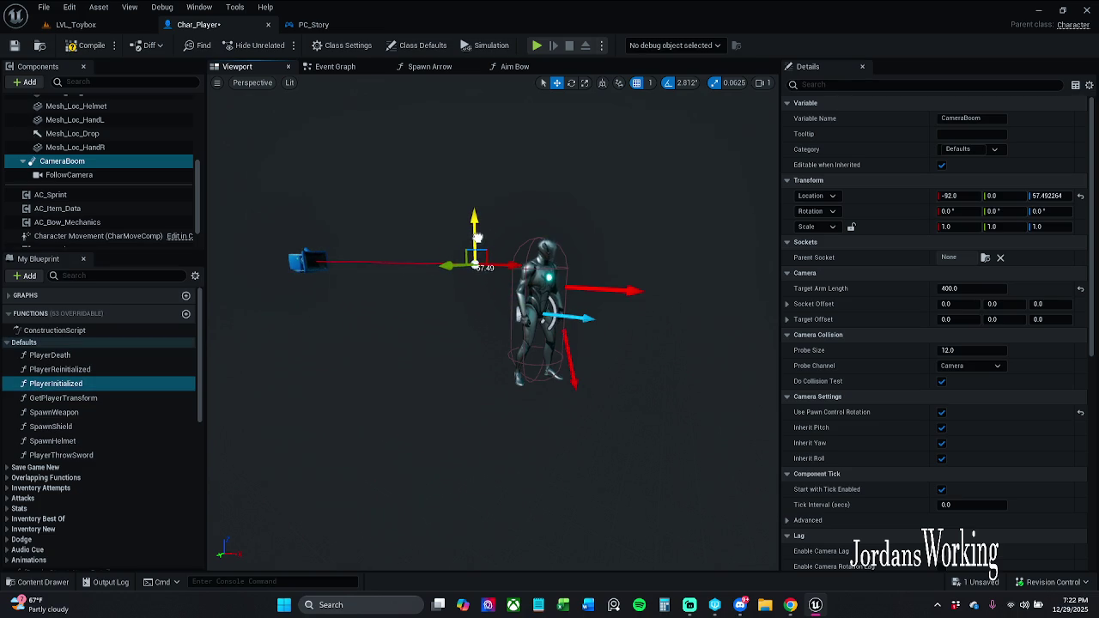
pyautogui.click(516, 263)
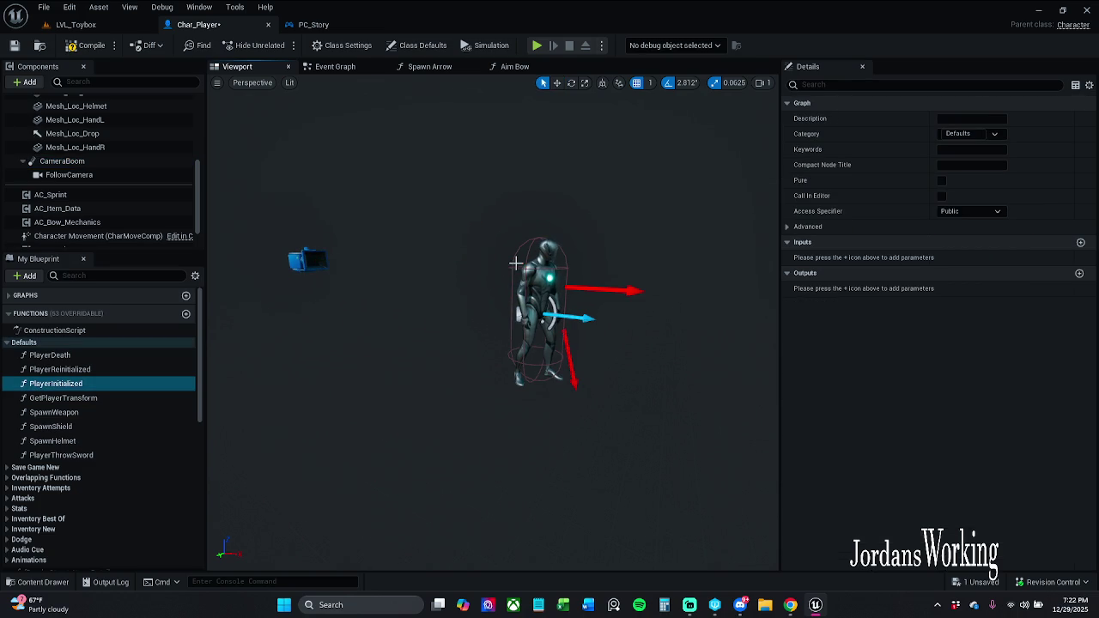
pyautogui.click(315, 261)
pyautogui.click(137, 163)
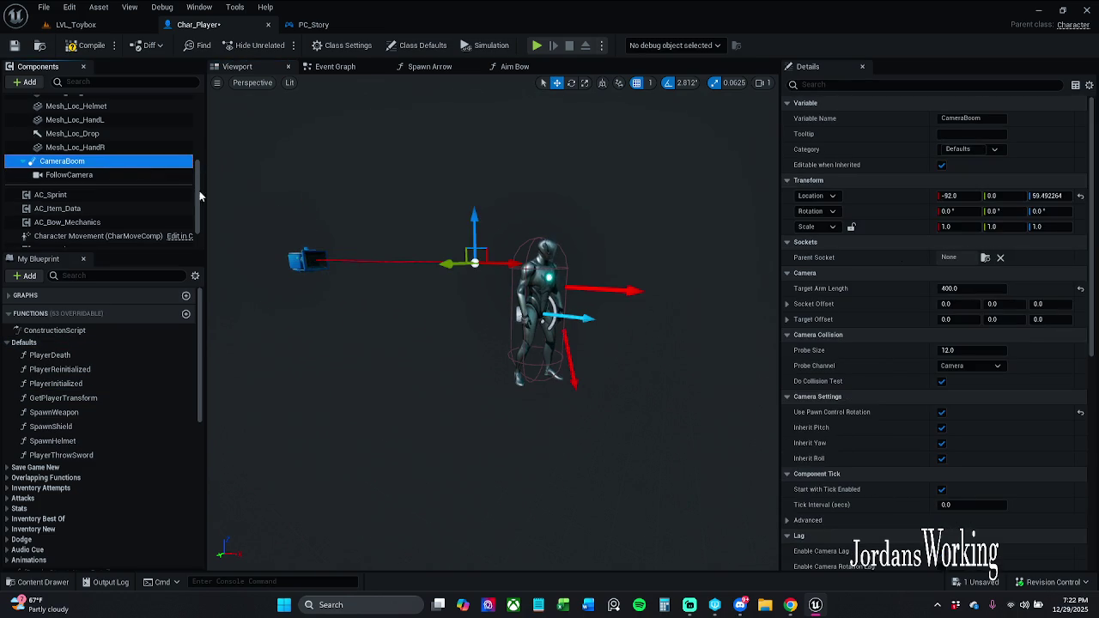
# Step: Move the CameraBoom to X -58, undo a stray rotation, then pitch it down with the rotate gizmo
pyautogui.moveTo(941, 196); pyautogui.dragTo(1002, 212)
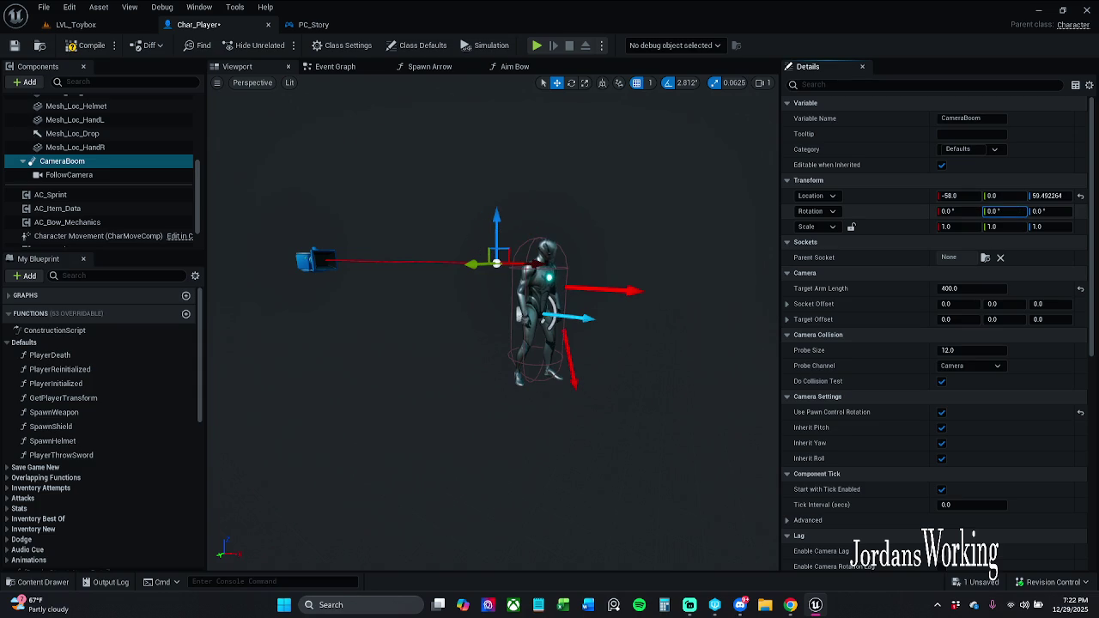
pyautogui.moveTo(949, 211); pyautogui.dragTo(979, 211)
pyautogui.press('Return')
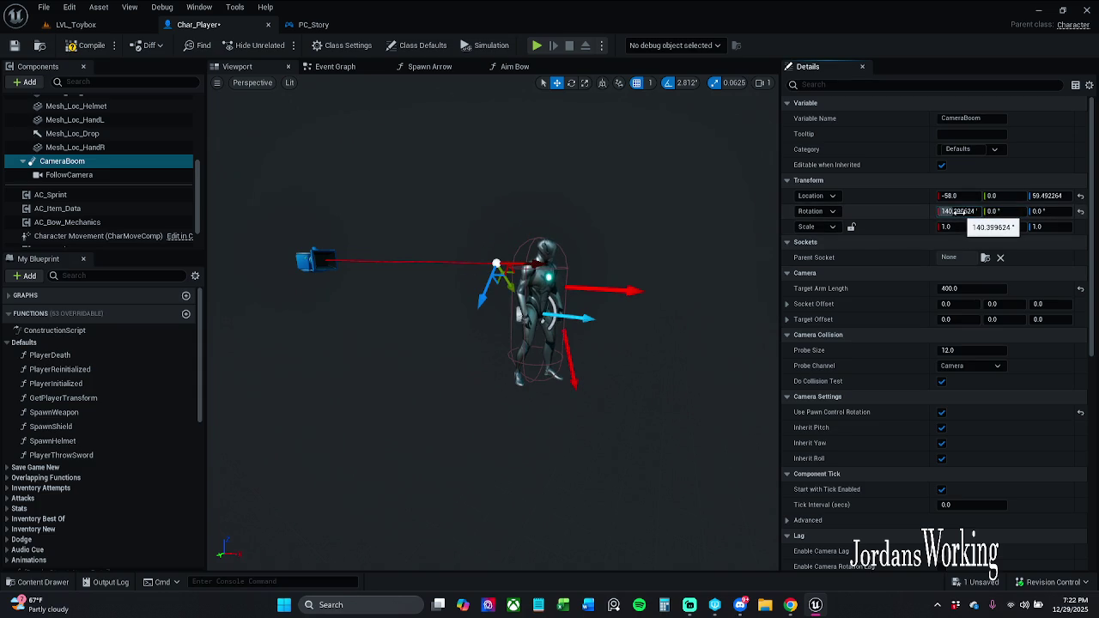
pyautogui.hotkey('ctrl', 'z')
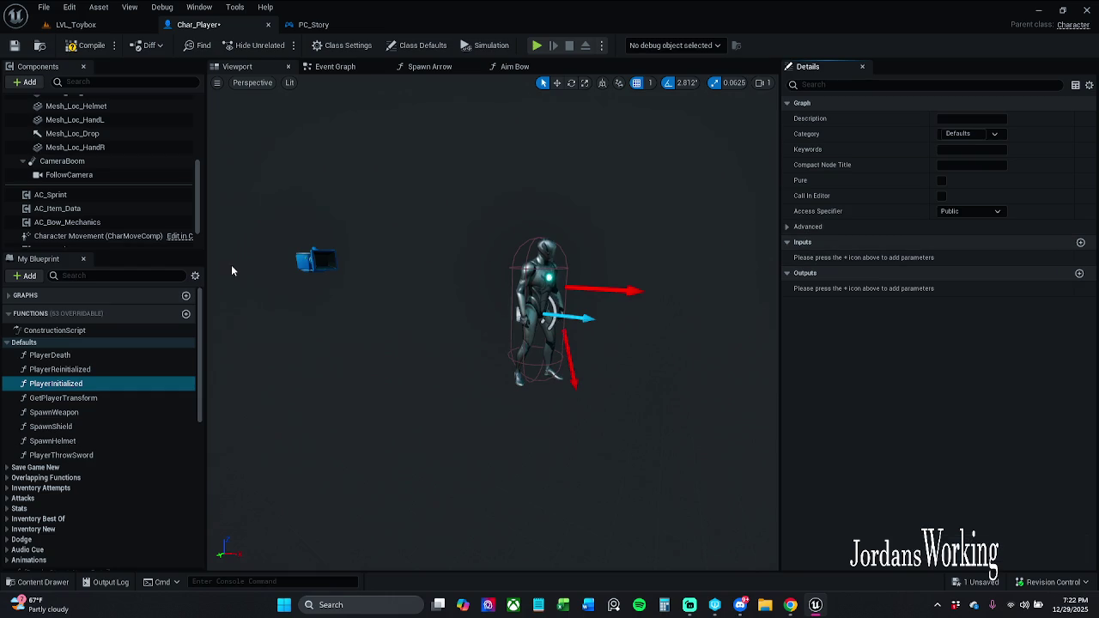
pyautogui.click(77, 161)
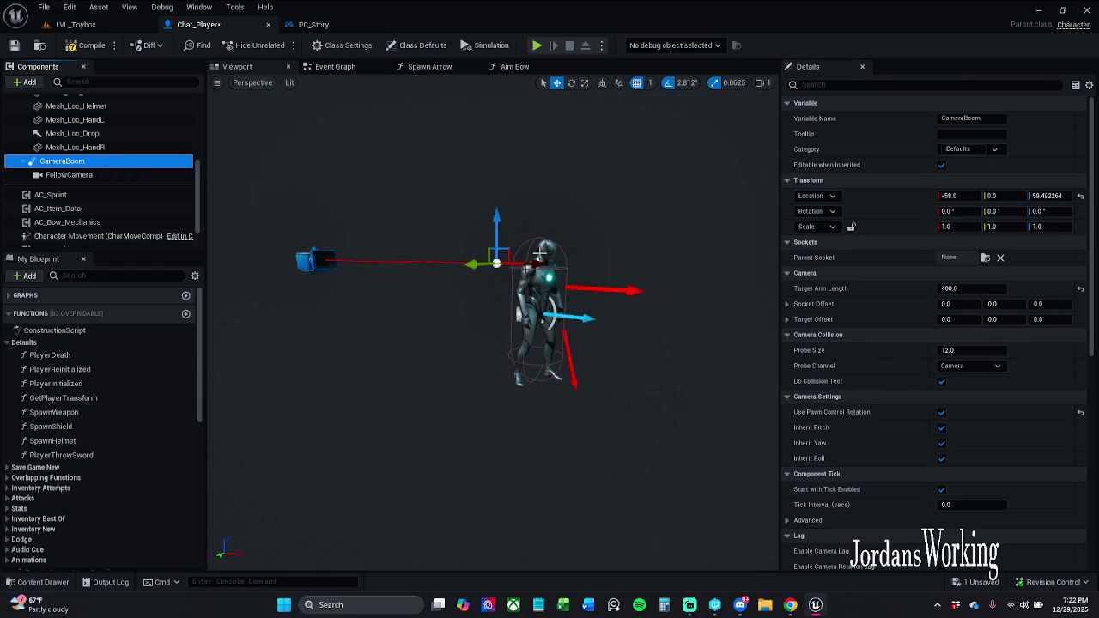
pyautogui.press('e')
pyautogui.moveTo(525, 254); pyautogui.dragTo(503, 225)
# Step: Compile Char_Player and run around LVL_Toybox in Play to check the camera angle
pyautogui.click(90, 45)
pyautogui.click(76, 24)
pyautogui.click(278, 44)
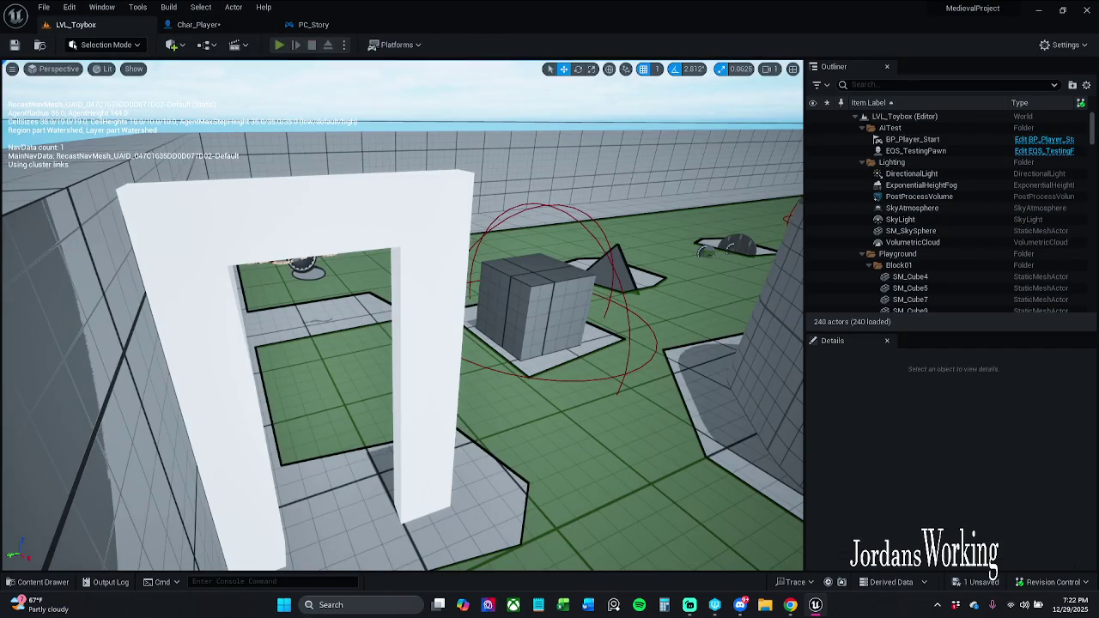
pyautogui.press('w')
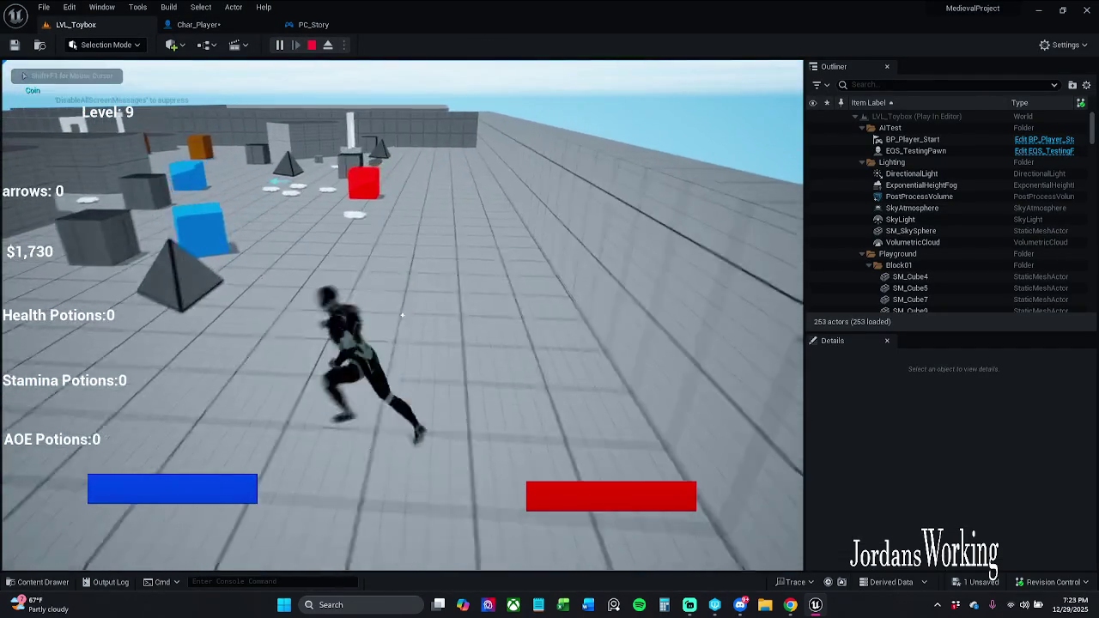
pyautogui.press('Escape')
pyautogui.click(199, 24)
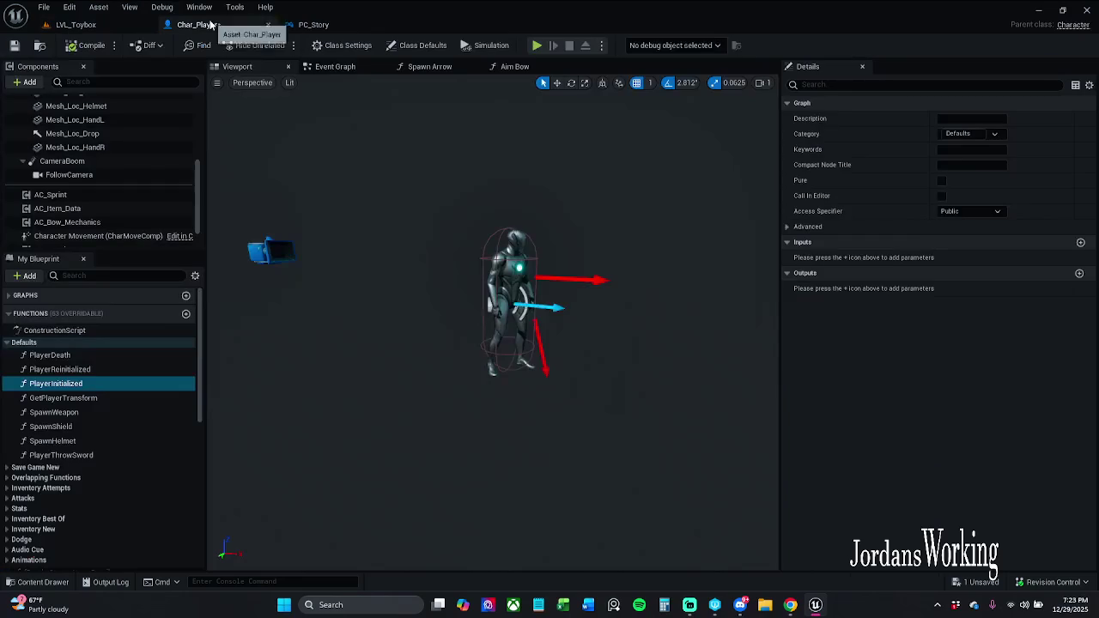
# Step: Tilt the FollowCamera's pitch down with the rotate gizmo
pyautogui.click(276, 246)
pyautogui.press('e')
pyautogui.moveTo(303, 232)
pyautogui.mouseDown()
pyautogui.moveTo(343, 258)
pyautogui.moveTo(296, 239)
pyautogui.mouseUp()
pyautogui.press('w')
pyautogui.press('e')
pyautogui.press('q')
pyautogui.click(315, 228)
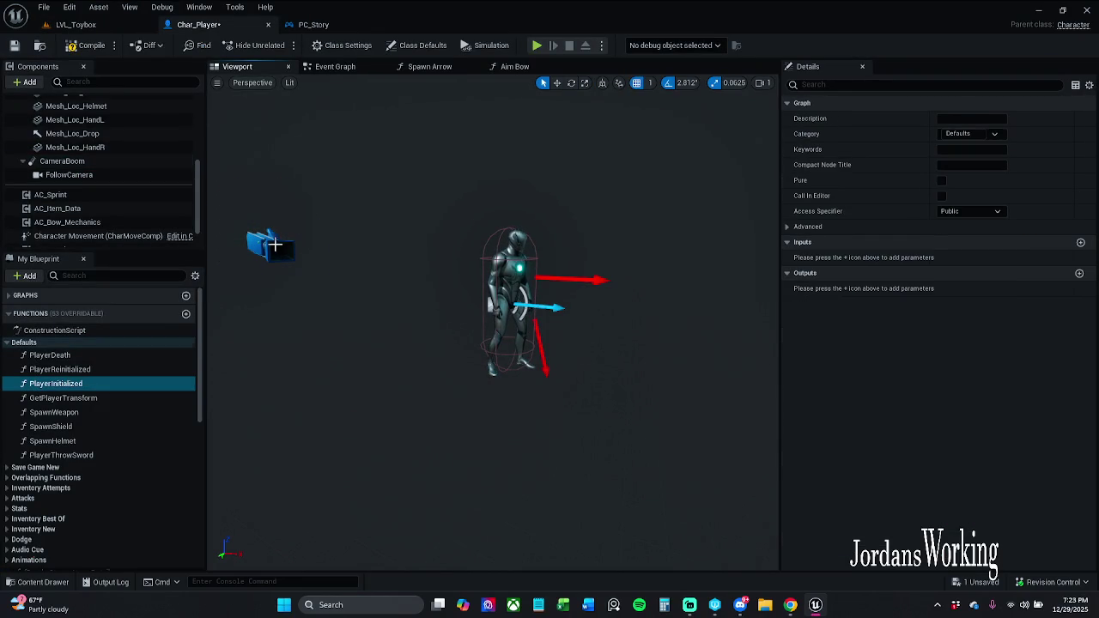
# Step: Fine-tune the FollowCamera pitch to -5.625 degrees, then go back to LVL_Toybox
pyautogui.click(272, 245)
pyautogui.press('e')
pyautogui.moveTo(318, 232)
pyautogui.mouseDown()
pyautogui.moveTo(336, 270)
pyautogui.moveTo(319, 233)
pyautogui.mouseUp()
pyautogui.press('w')
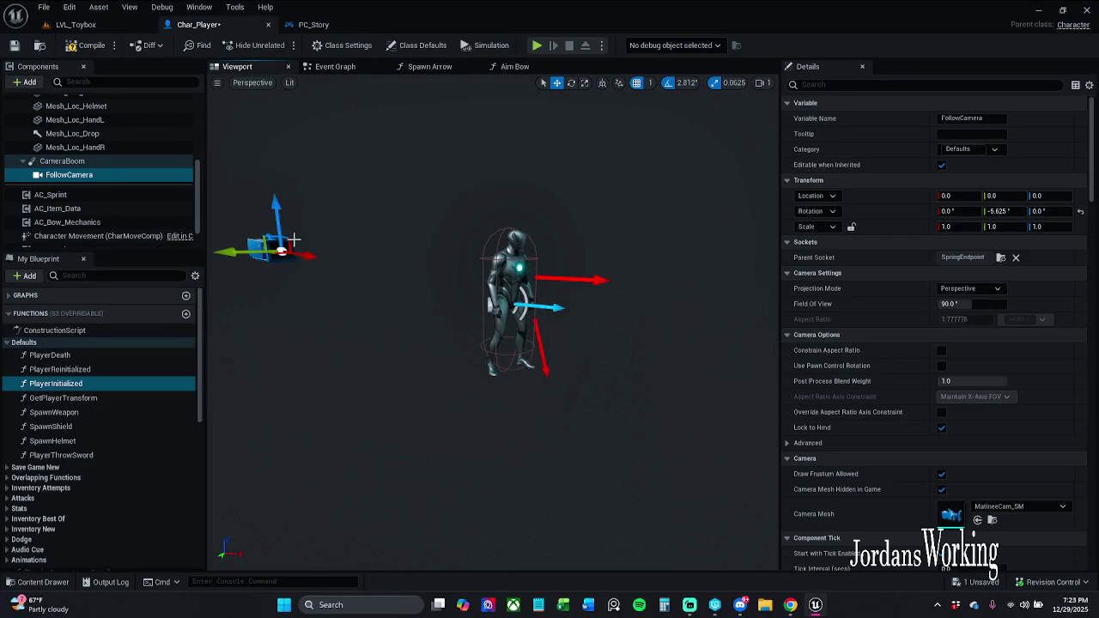
pyautogui.click(300, 222)
pyautogui.click(285, 244)
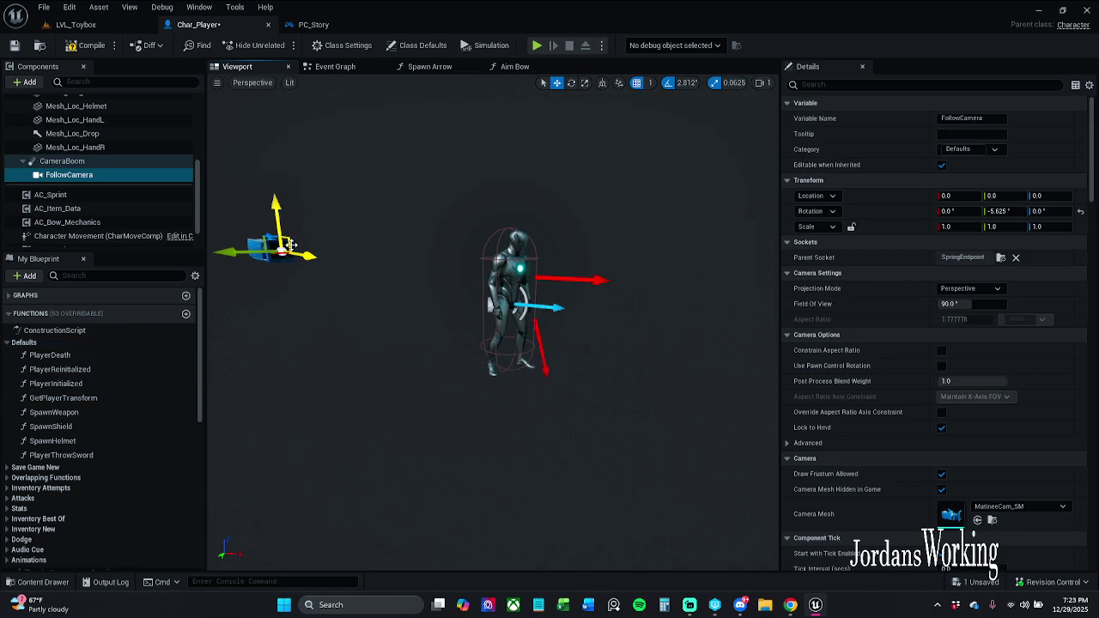
pyautogui.click(108, 29)
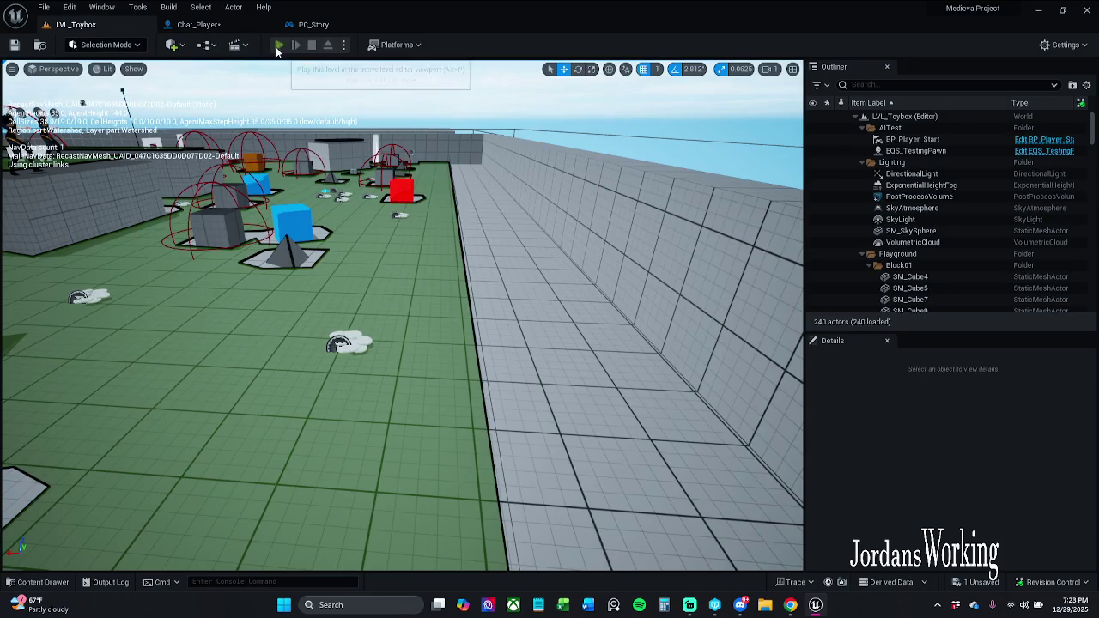
# Step: Playtest LVL_Toybox, running forward and turning the view, then return to Char_Player
pyautogui.click(281, 45)
pyautogui.press('w')
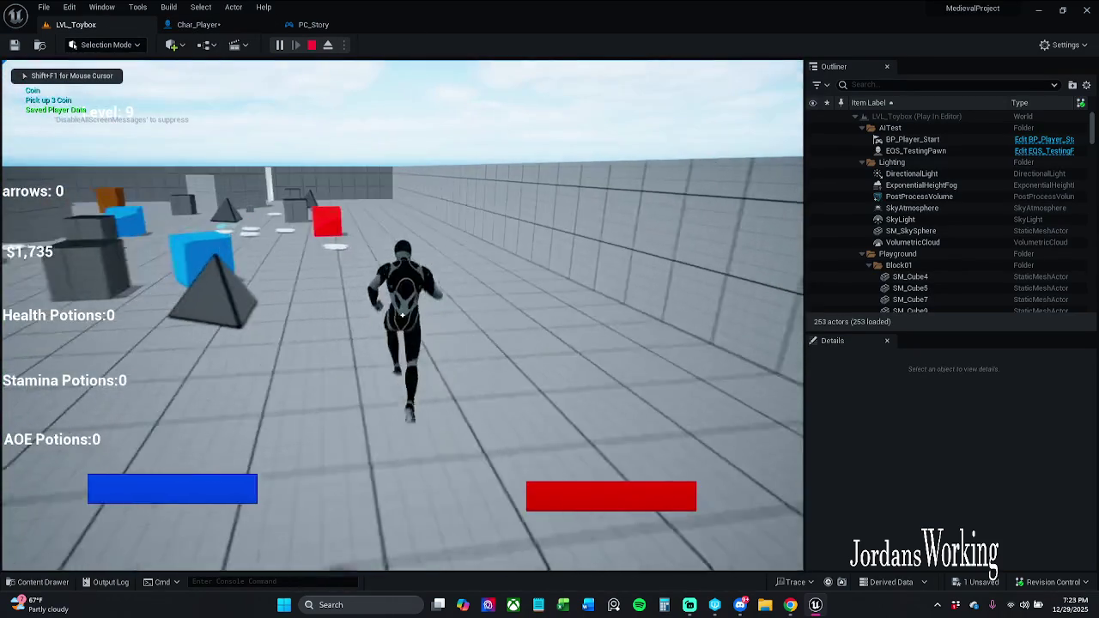
pyautogui.press('w')
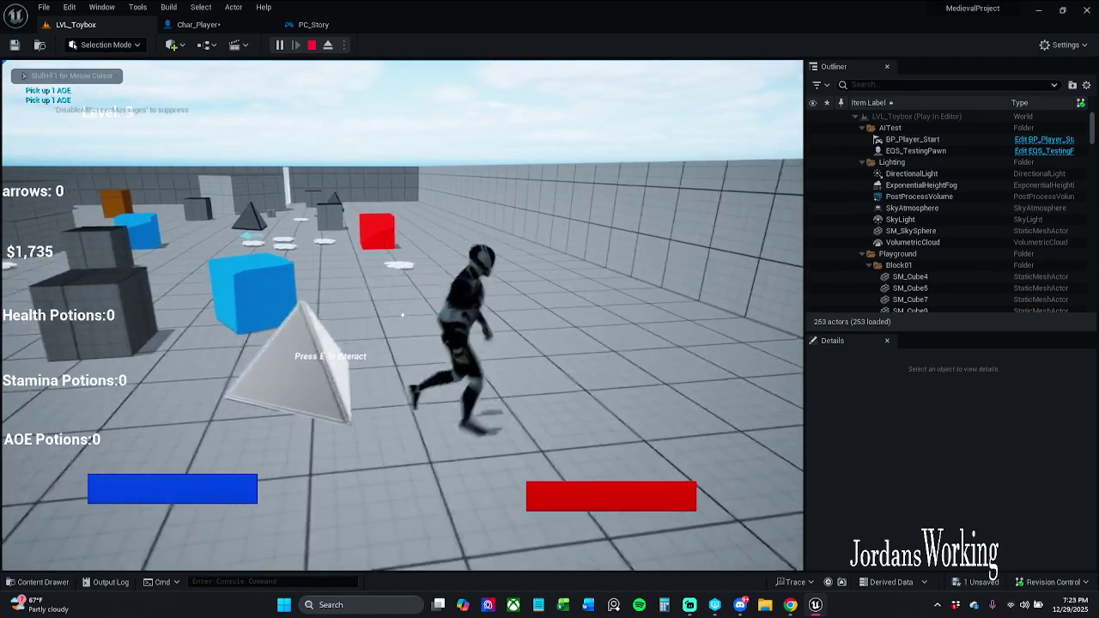
pyautogui.press('Escape')
pyautogui.click(197, 24)
# Step: Undo the last two camera tweaks, save all assets, and start LVL_Toybox playing again
pyautogui.hotkey('ctrl', 'z')
pyautogui.hotkey('ctrl', 'z')
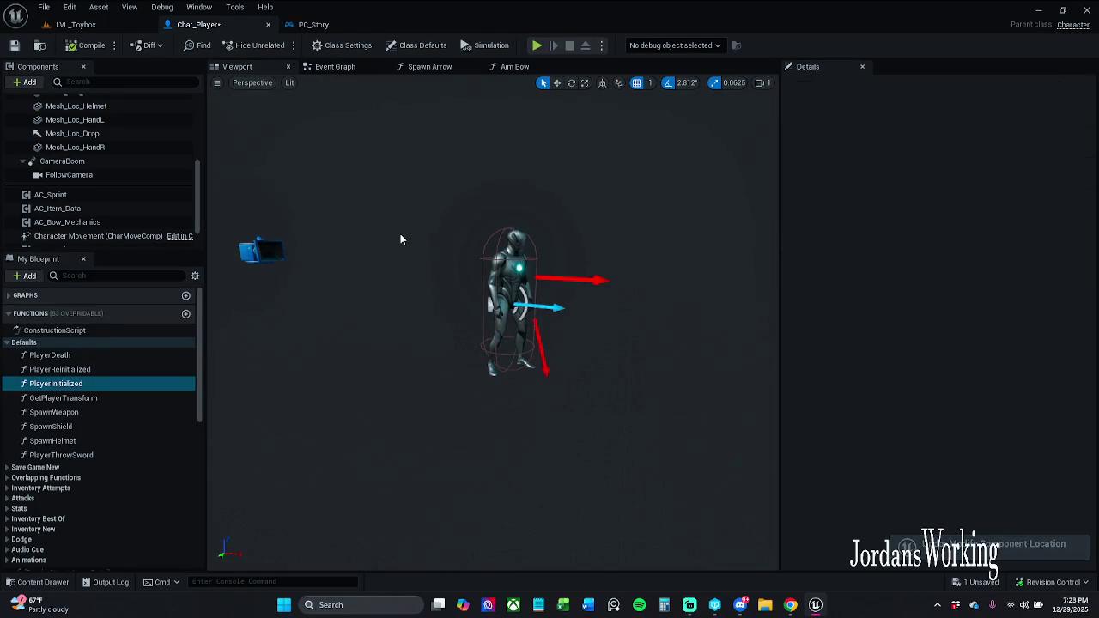
pyautogui.hotkey('ctrl', 'z')
pyautogui.hotkey('ctrl', 'z')
pyautogui.hotkey('ctrl', 'z')
pyautogui.hotkey('ctrl', 'z')
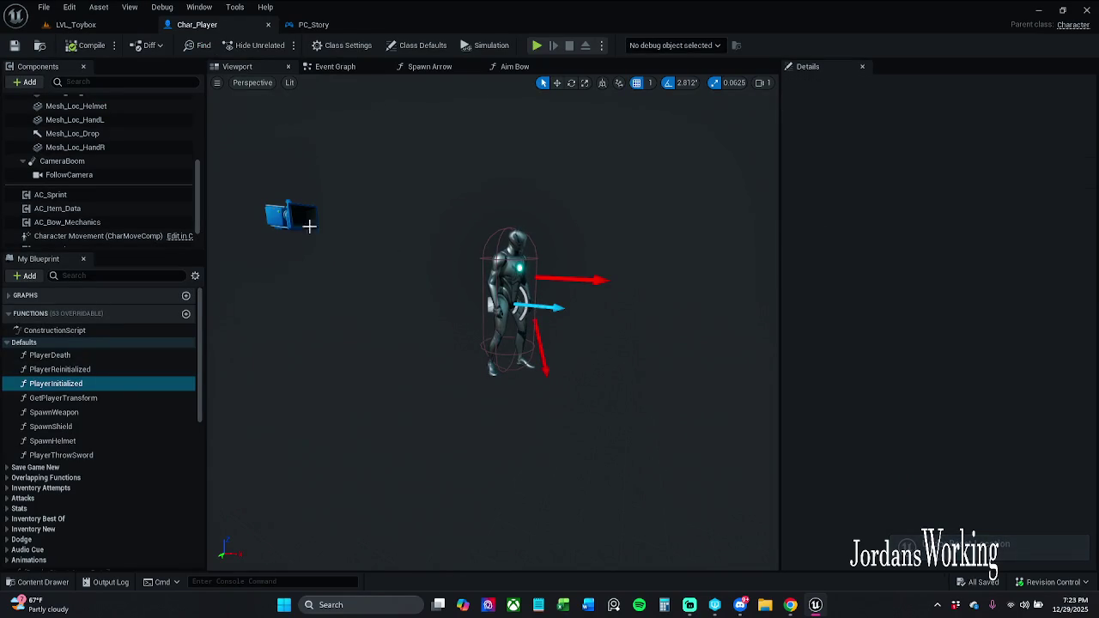
pyautogui.click(43, 7)
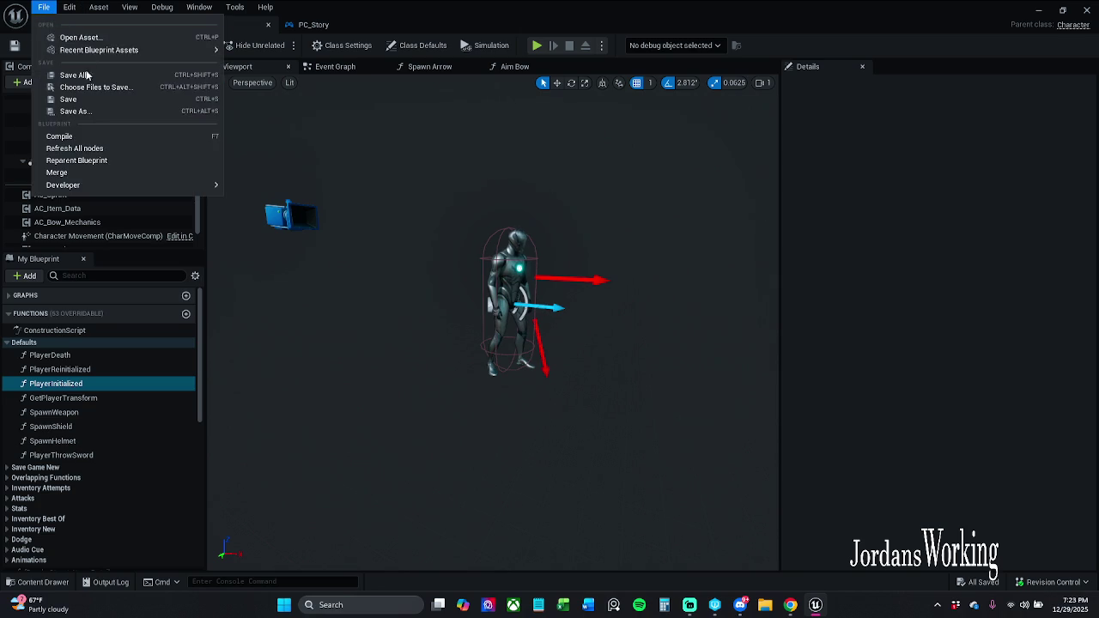
pyautogui.click(86, 76)
pyautogui.click(153, 28)
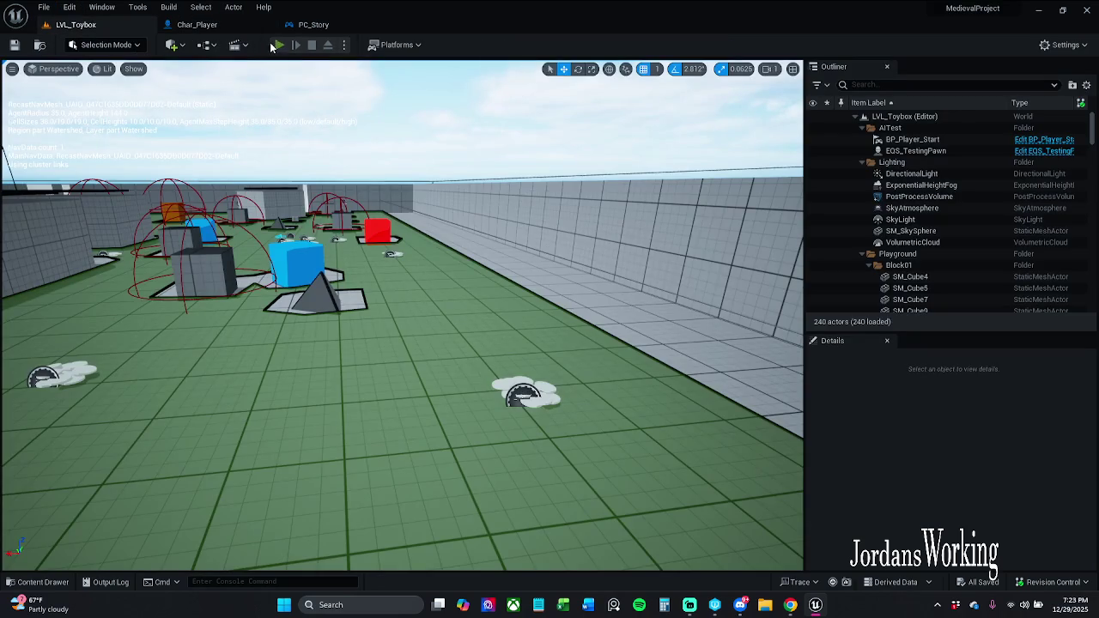
pyautogui.click(276, 44)
pyautogui.press('w')
pyautogui.press('w')
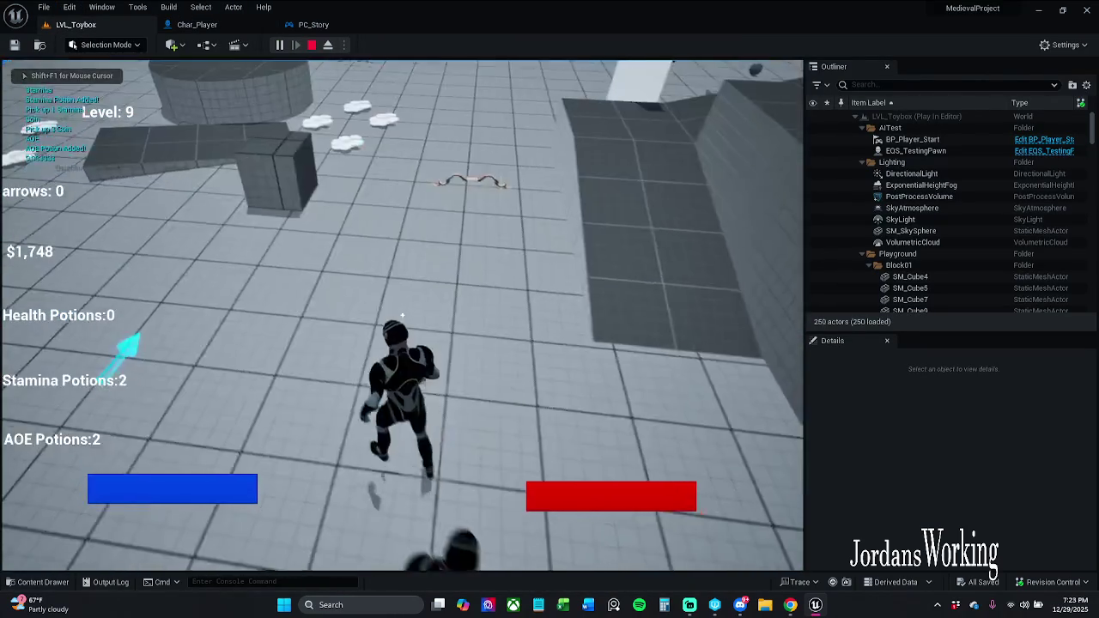
# Step: Pick up the bow, fire an arrow, and stop the play session
pyautogui.press('w')
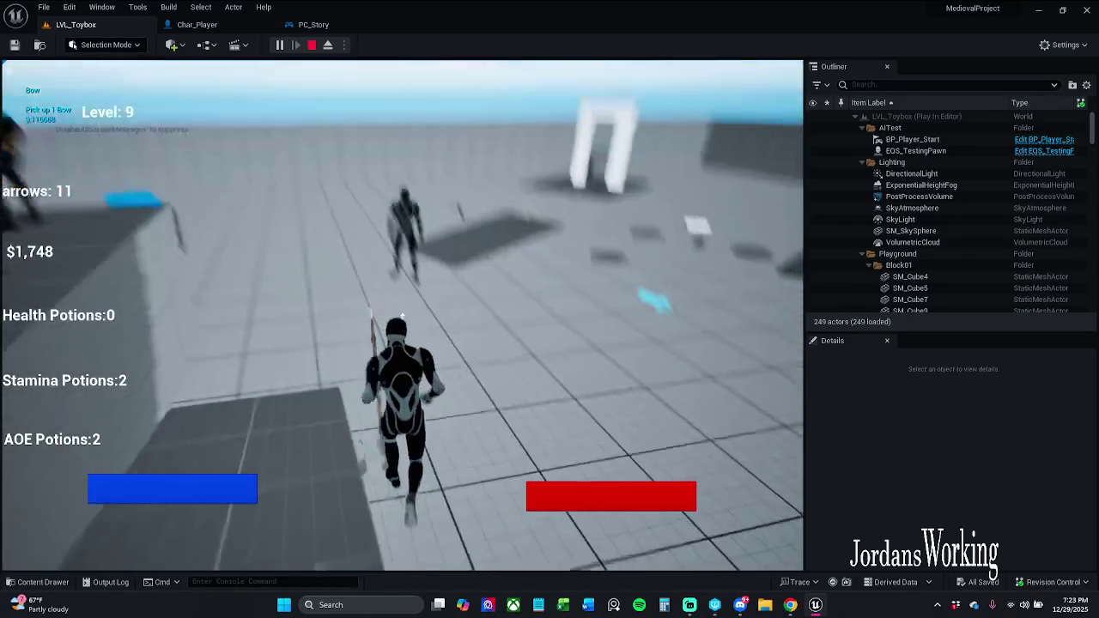
pyautogui.click(402, 316)
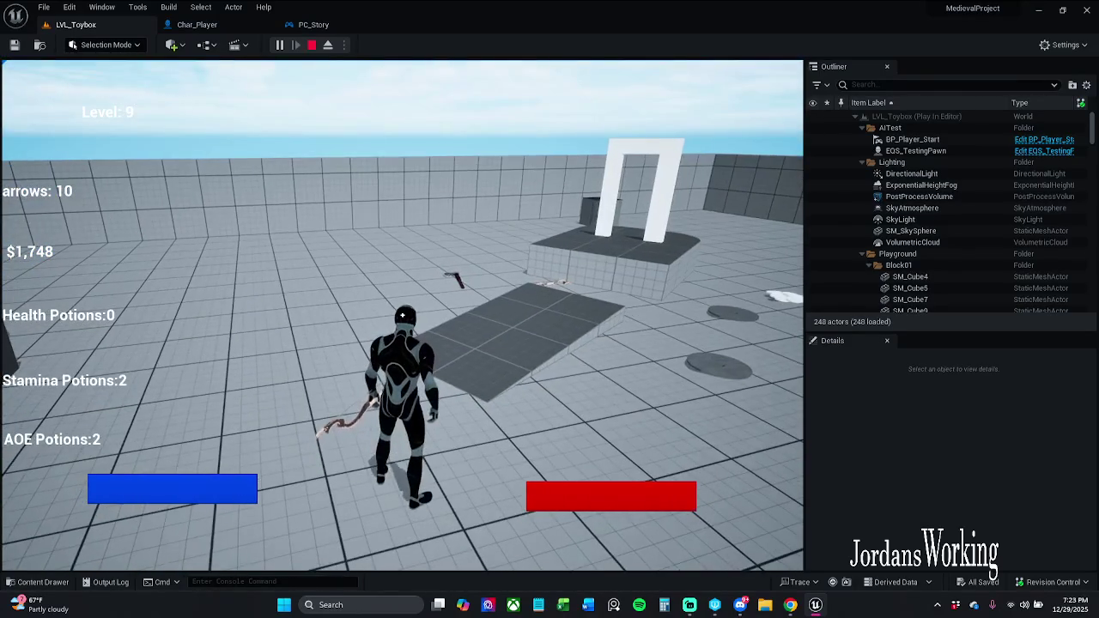
pyautogui.press('Escape')
pyautogui.click(44, 7)
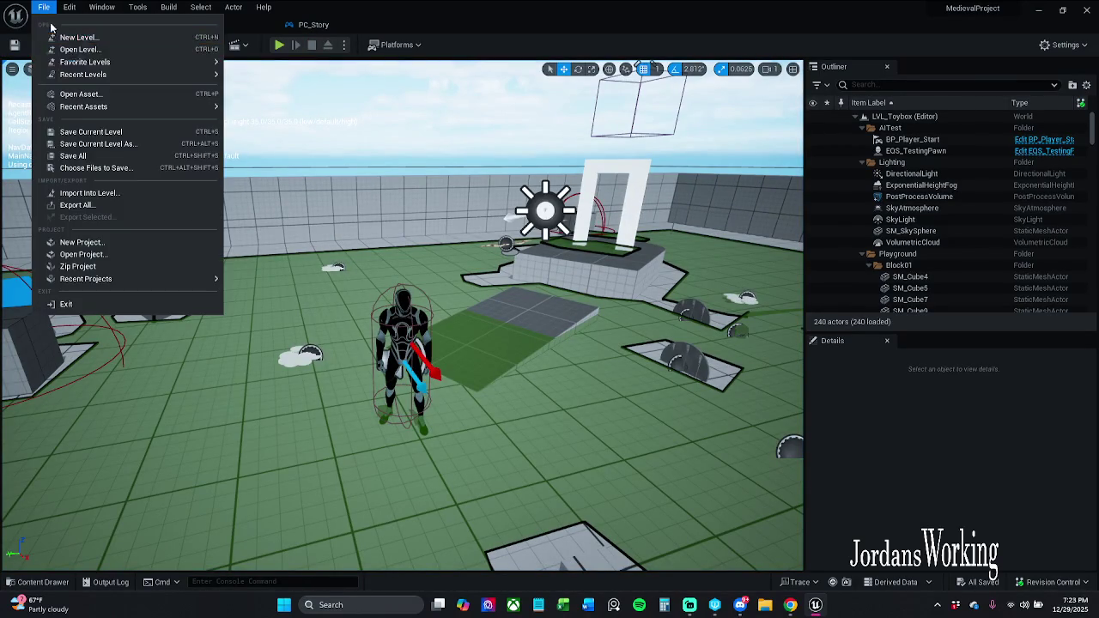
pyautogui.click(73, 155)
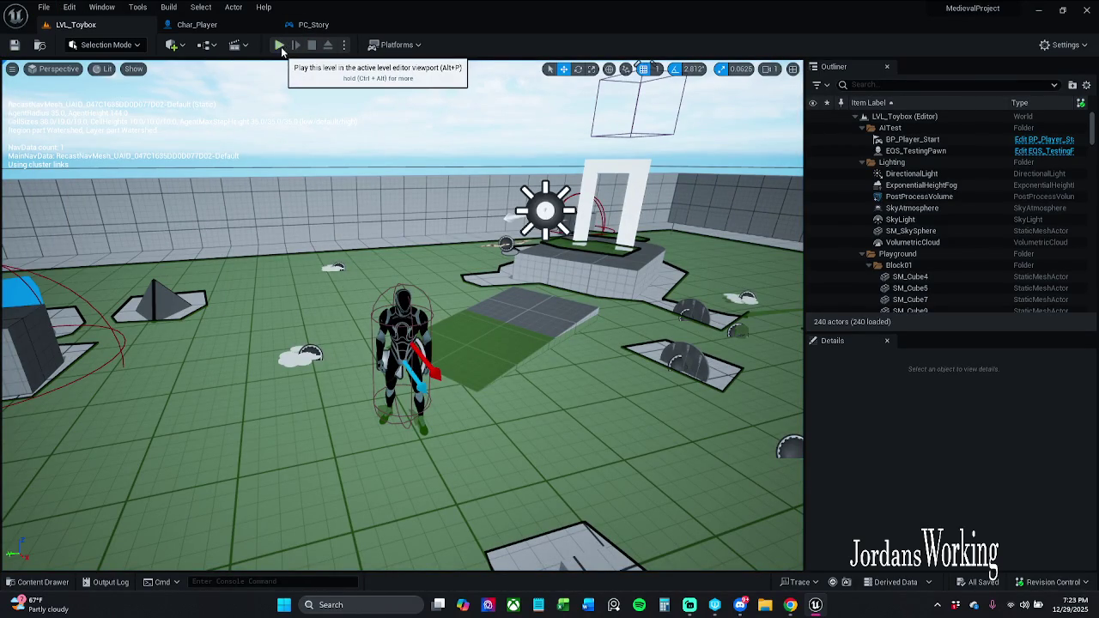
# Step: Replay the level with Alt+P, run toward the enemies, stop, and return to Char_Player
pyautogui.hotkey('alt', 'p')
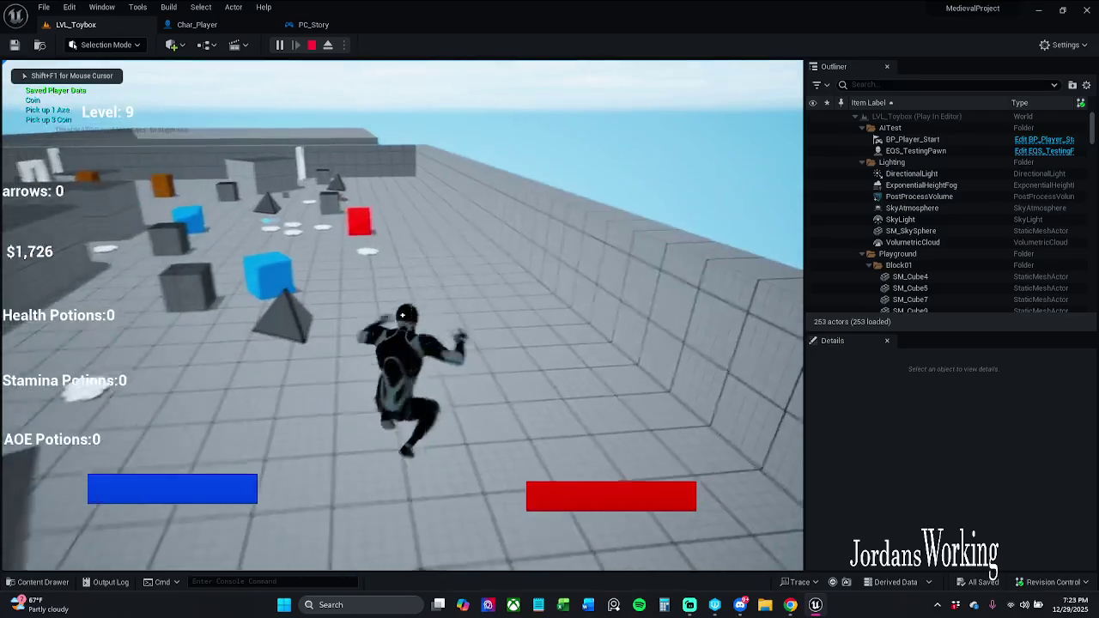
pyautogui.press('w')
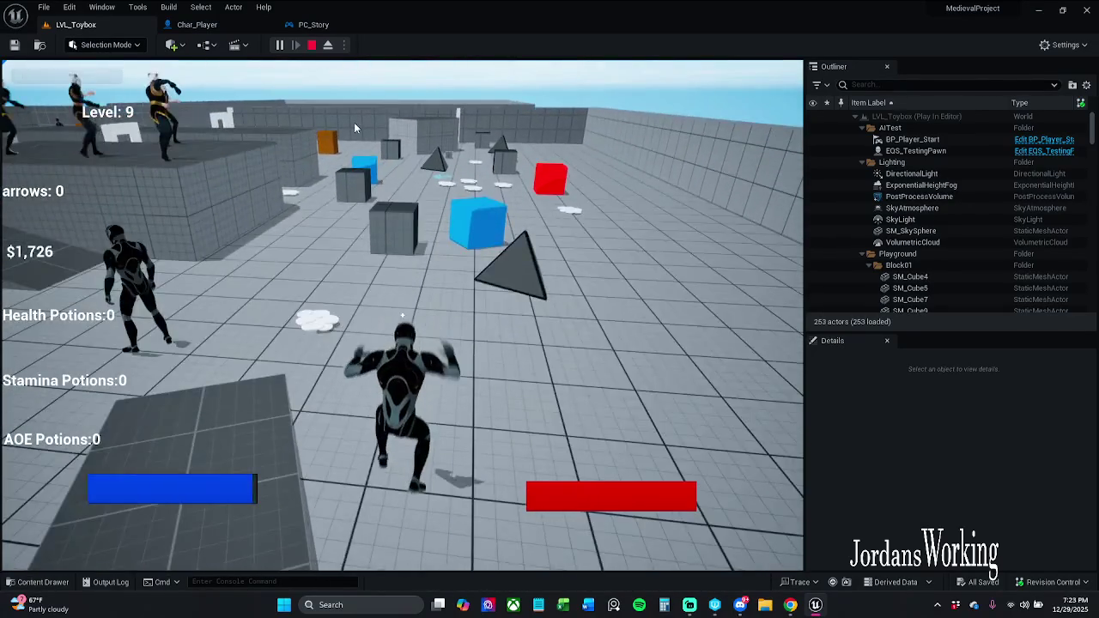
pyautogui.press('Escape')
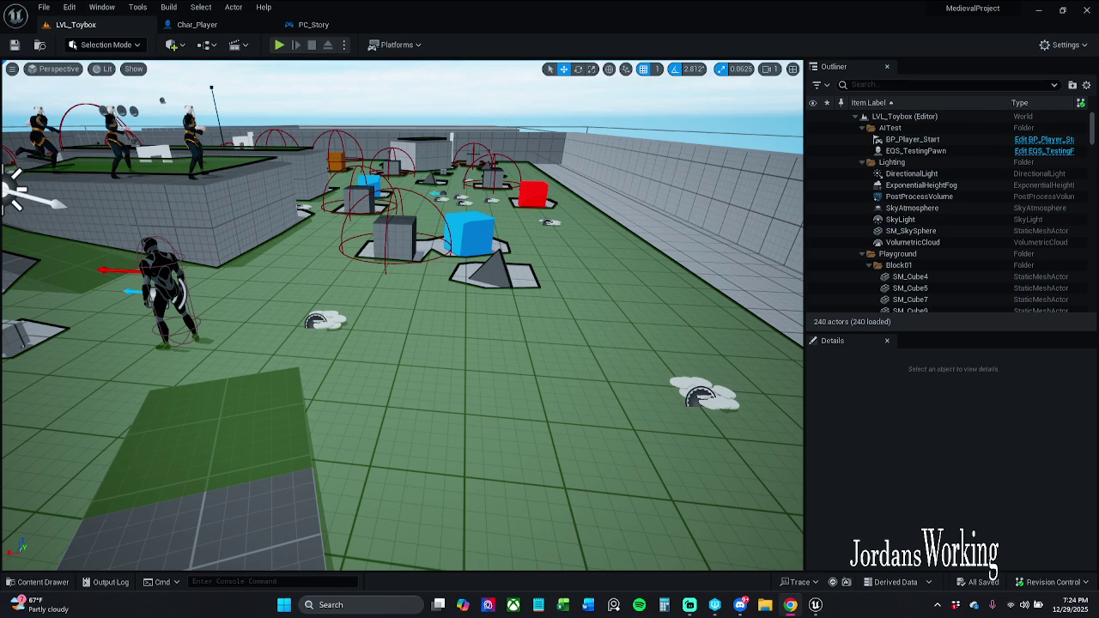
pyautogui.click(197, 24)
# Step: Close PC_Story and navigate Char_Player's Event Graph to the TargetLockon logic
pyautogui.click(390, 25)
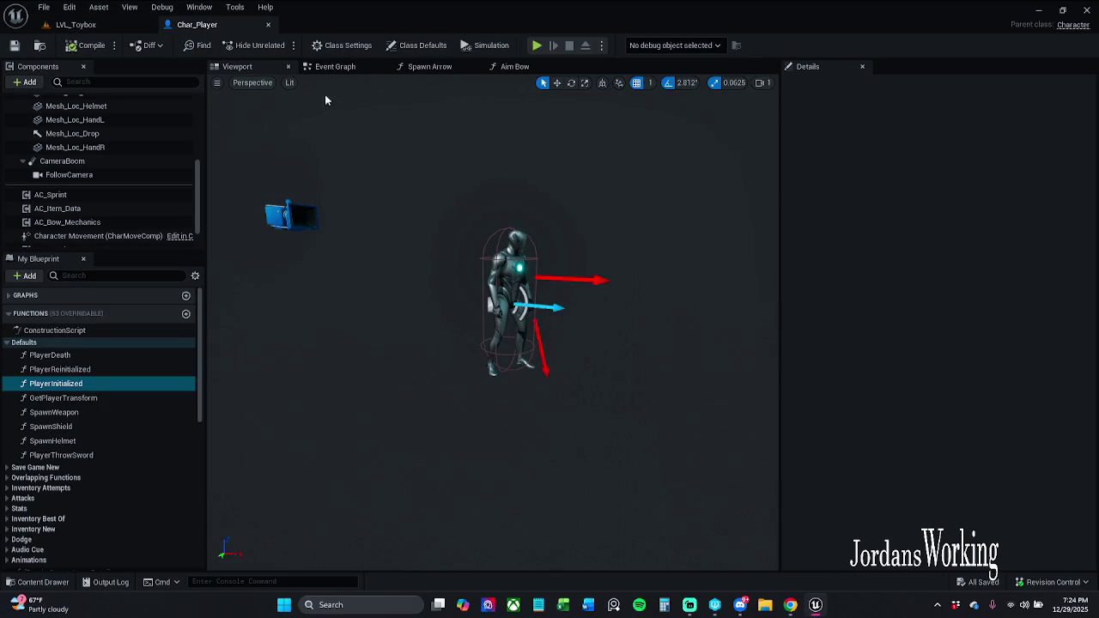
pyautogui.click(305, 69)
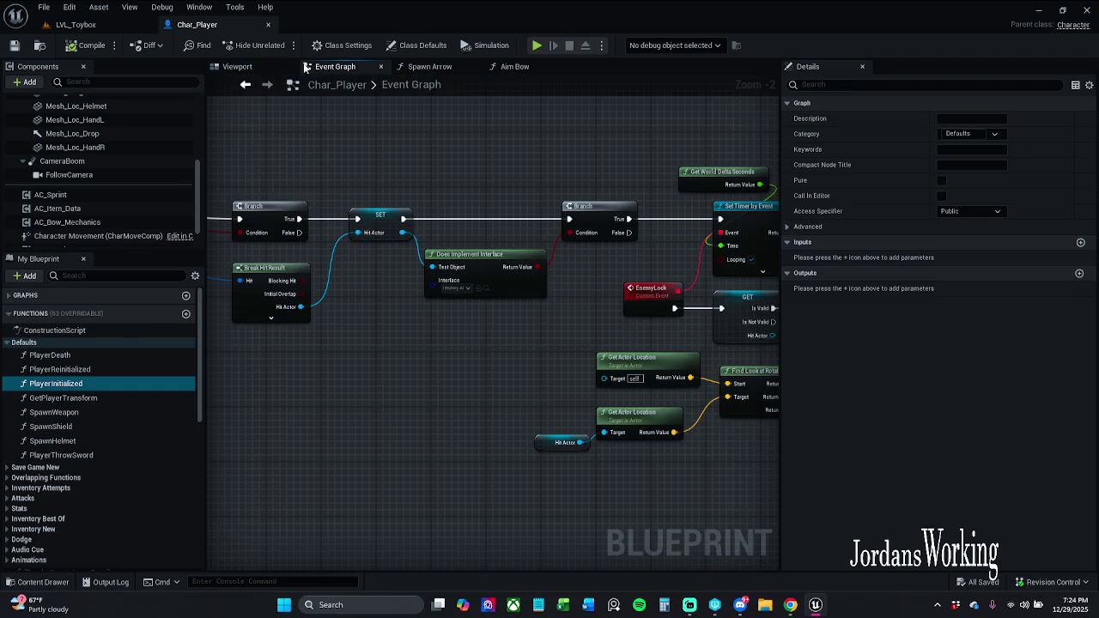
pyautogui.click(289, 67)
pyautogui.moveTo(462, 398)
pyautogui.mouseDown()
pyautogui.moveTo(559, 351)
pyautogui.moveTo(672, 336)
pyautogui.mouseUp()
pyautogui.scroll(-2, 559, 351)
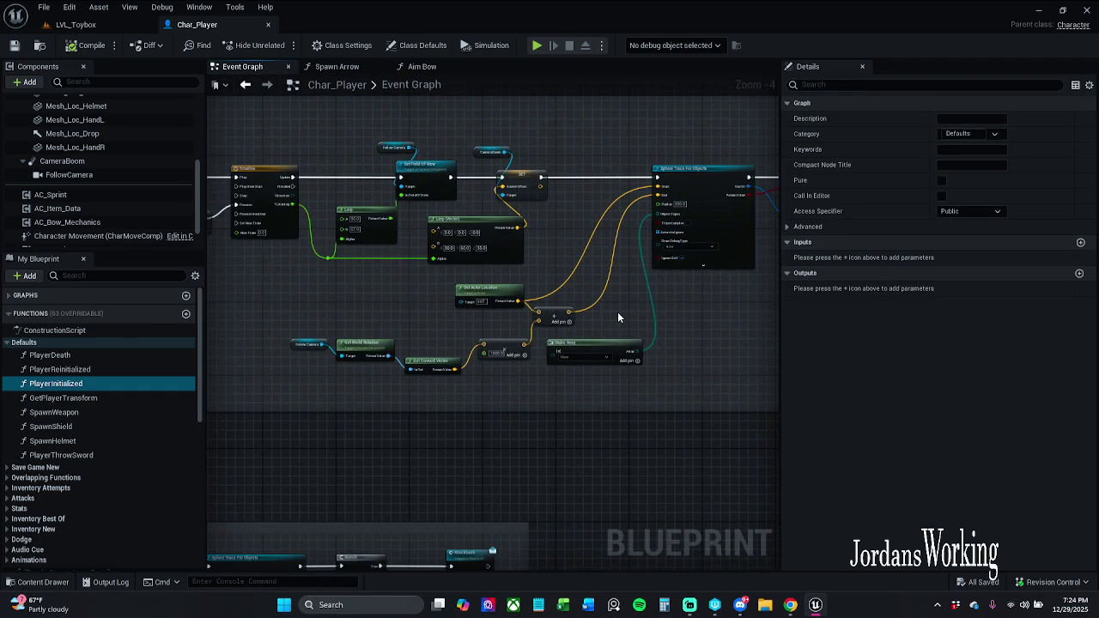
pyautogui.scroll(-1, 620, 312)
pyautogui.moveTo(620, 312)
pyautogui.mouseDown()
pyautogui.moveTo(578, 306)
pyautogui.moveTo(591, 306)
pyautogui.mouseUp()
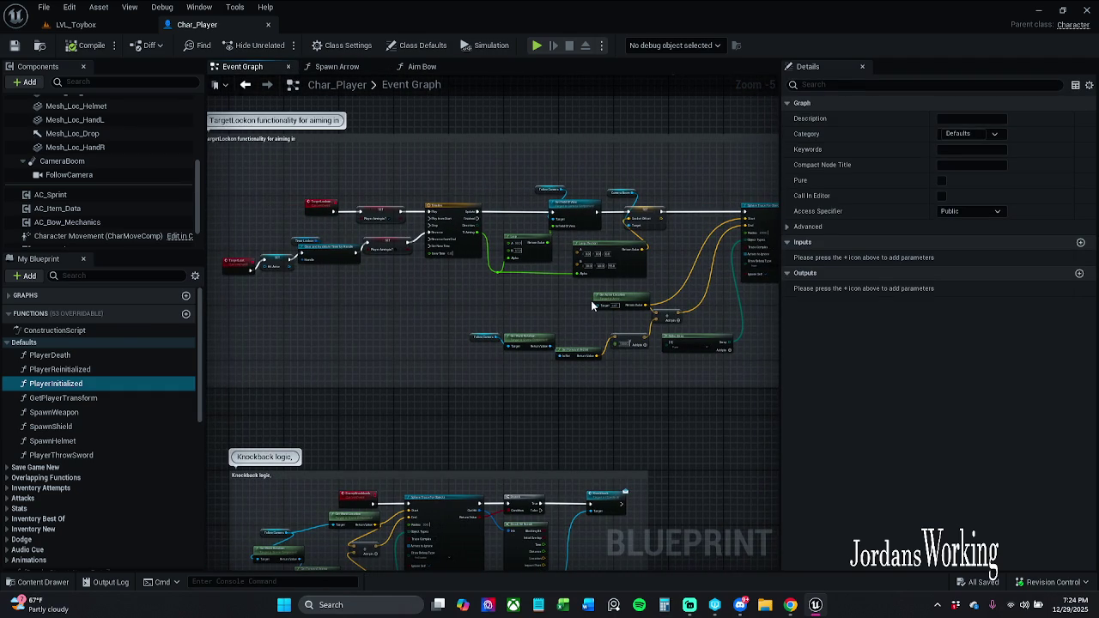
pyautogui.scroll(5, 583, 288)
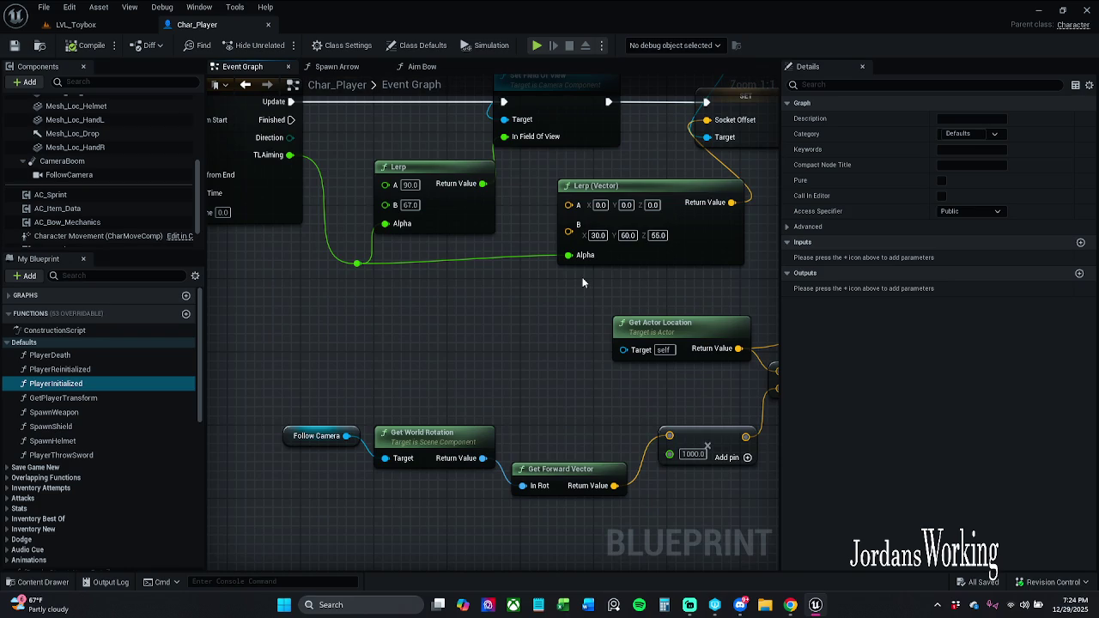
# Step: Nudge the reroute and Lerp (Vector) nodes in line with the Alpha wire and save Char_Player
pyautogui.moveTo(342, 294)
pyautogui.mouseDown()
pyautogui.moveTo(504, 258)
pyautogui.moveTo(606, 259)
pyautogui.mouseUp()
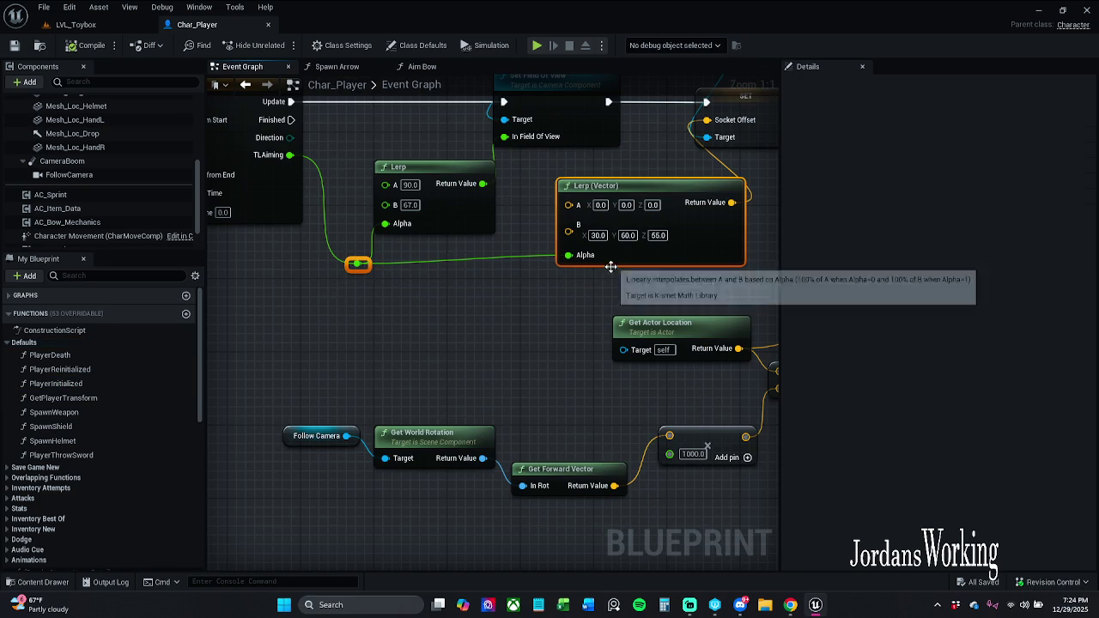
pyautogui.press('q')
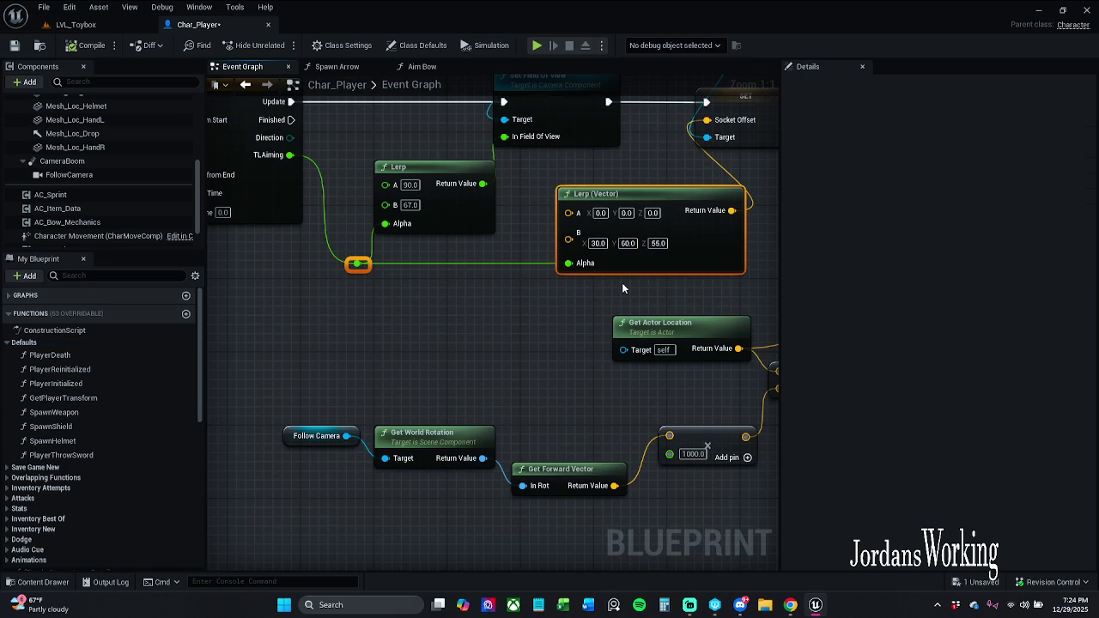
pyautogui.click(303, 270)
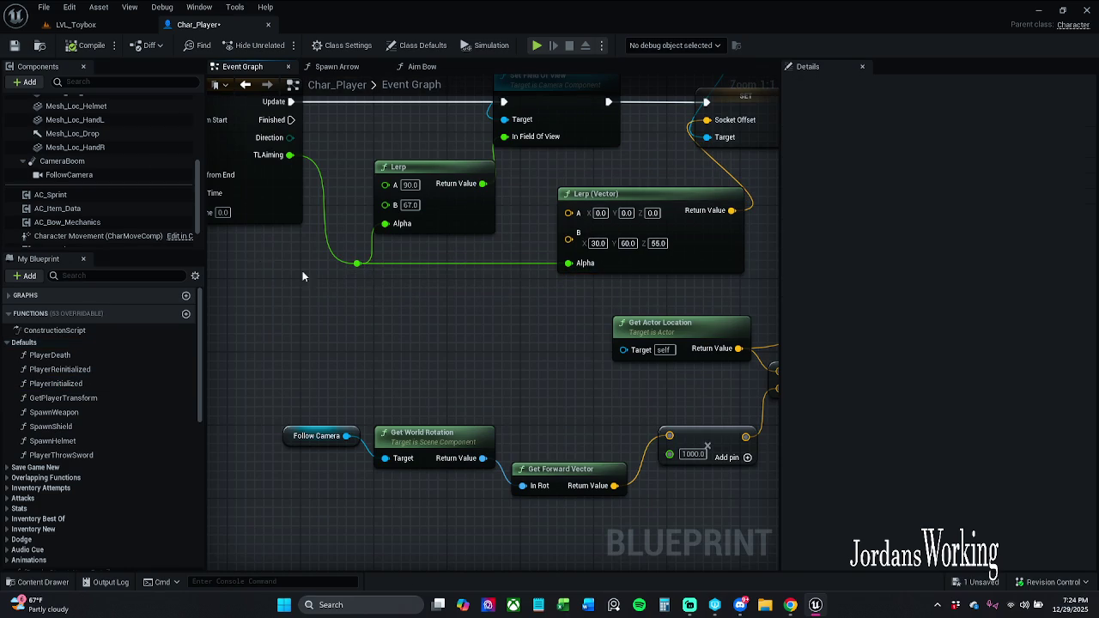
pyautogui.click(13, 46)
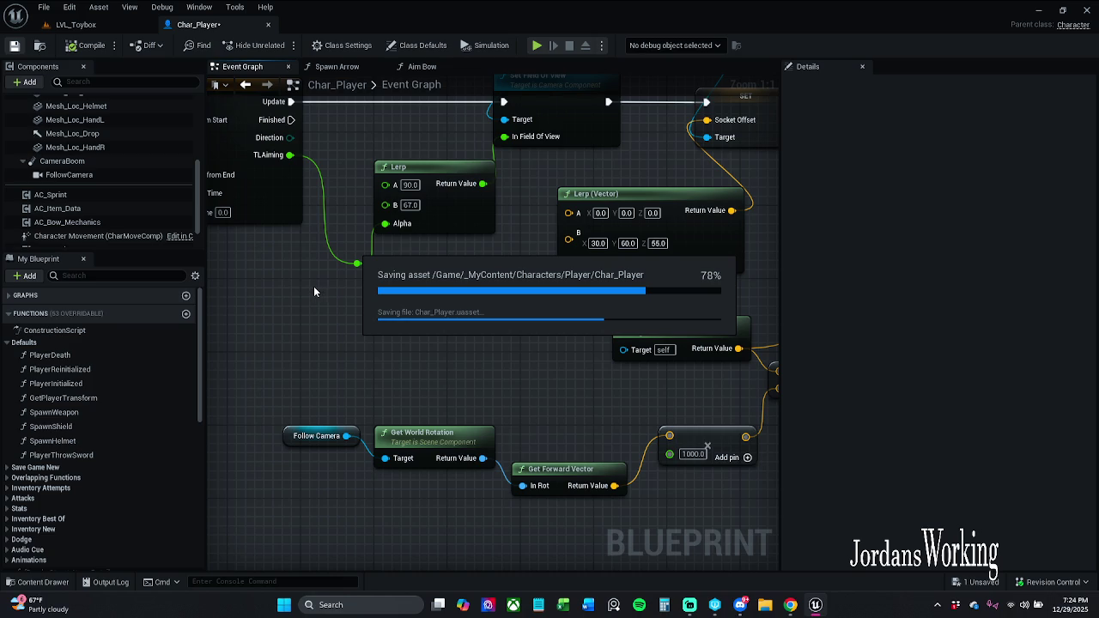
pyautogui.moveTo(340, 294)
pyautogui.mouseDown()
pyautogui.moveTo(489, 331)
pyautogui.moveTo(742, 341)
pyautogui.mouseUp()
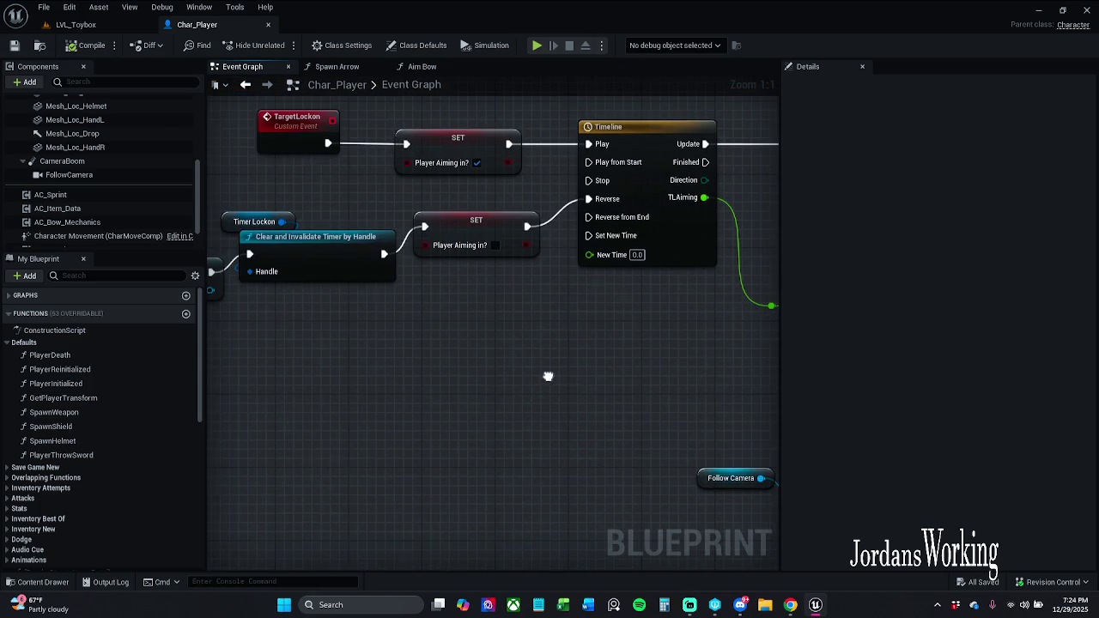
pyautogui.moveTo(552, 385)
pyautogui.mouseDown()
pyautogui.moveTo(653, 374)
pyautogui.moveTo(699, 344)
pyautogui.mouseUp()
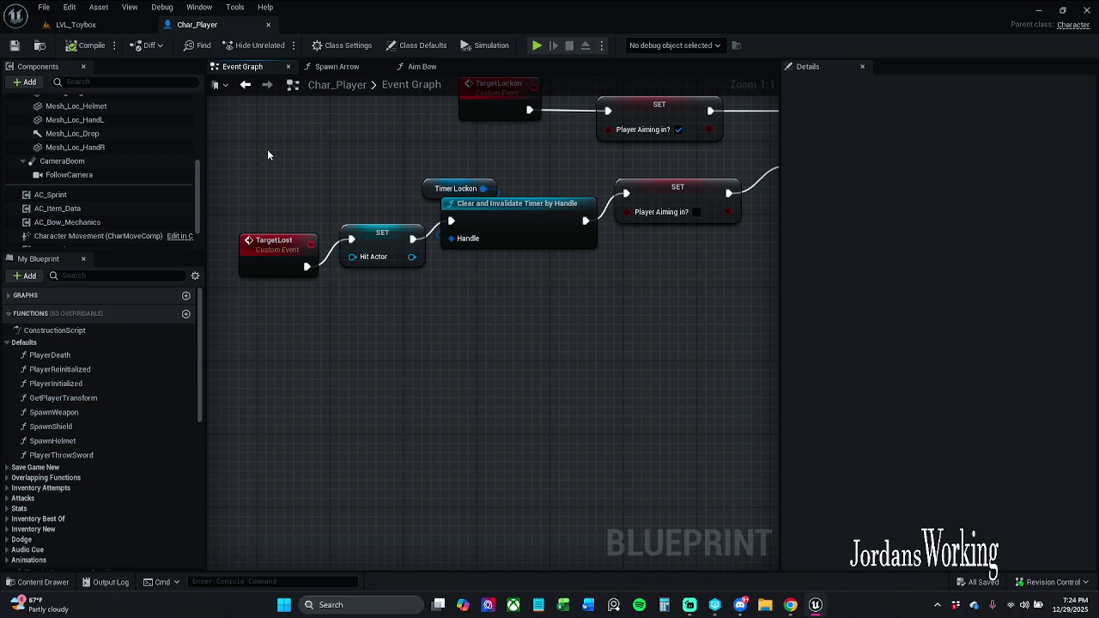
# Step: Open PC_Story from the Content Drawer and follow its Aim Bow call into Char_Player's function
pyautogui.click(102, 26)
pyautogui.click(194, 25)
pyautogui.click(42, 582)
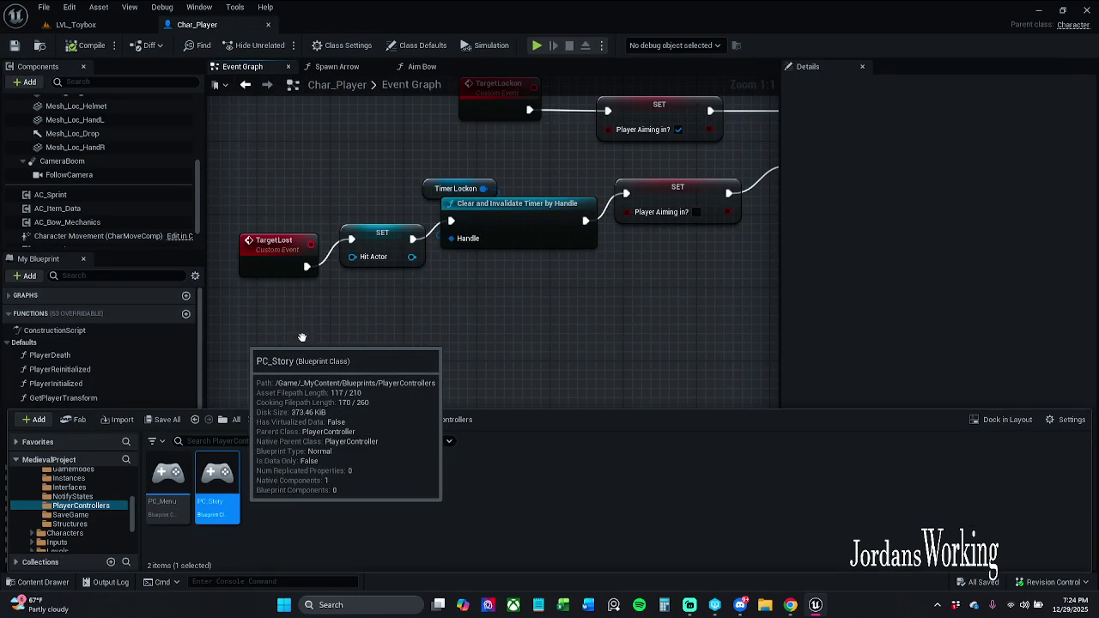
pyautogui.doubleClick(217, 477)
pyautogui.moveTo(366, 275); pyautogui.dragTo(498, 231)
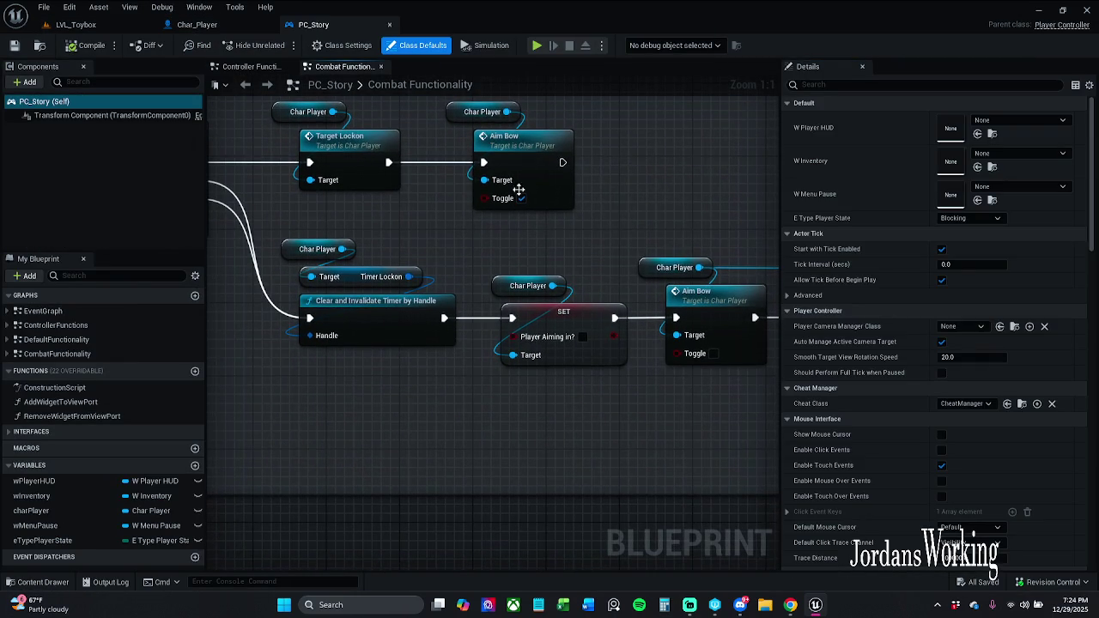
pyautogui.doubleClick(540, 150)
pyautogui.moveTo(562, 304); pyautogui.dragTo(362, 262)
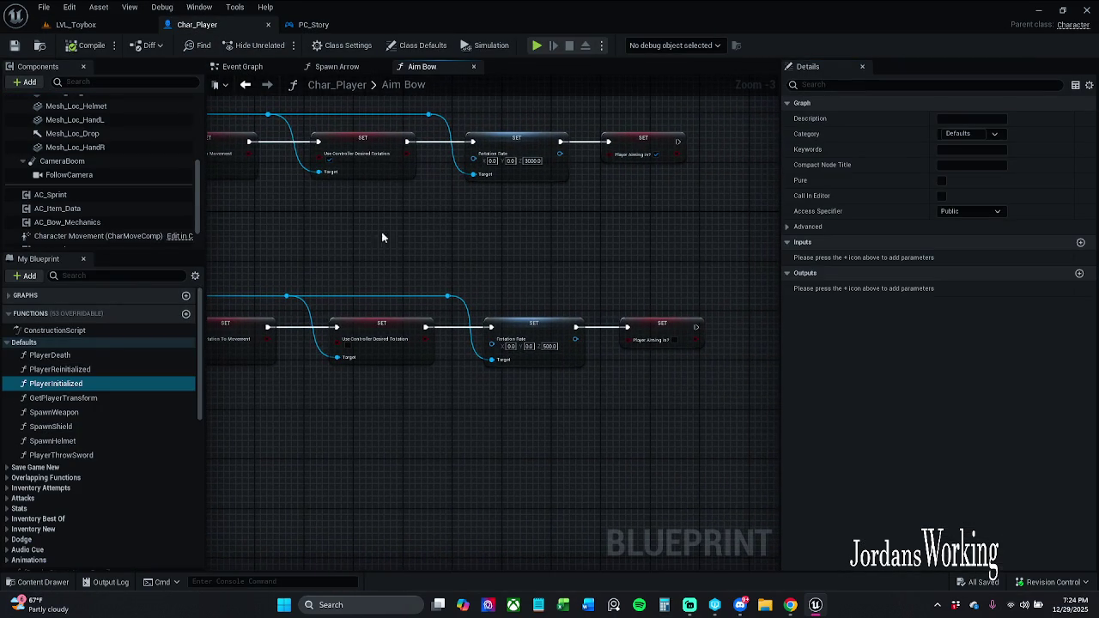
pyautogui.click(242, 66)
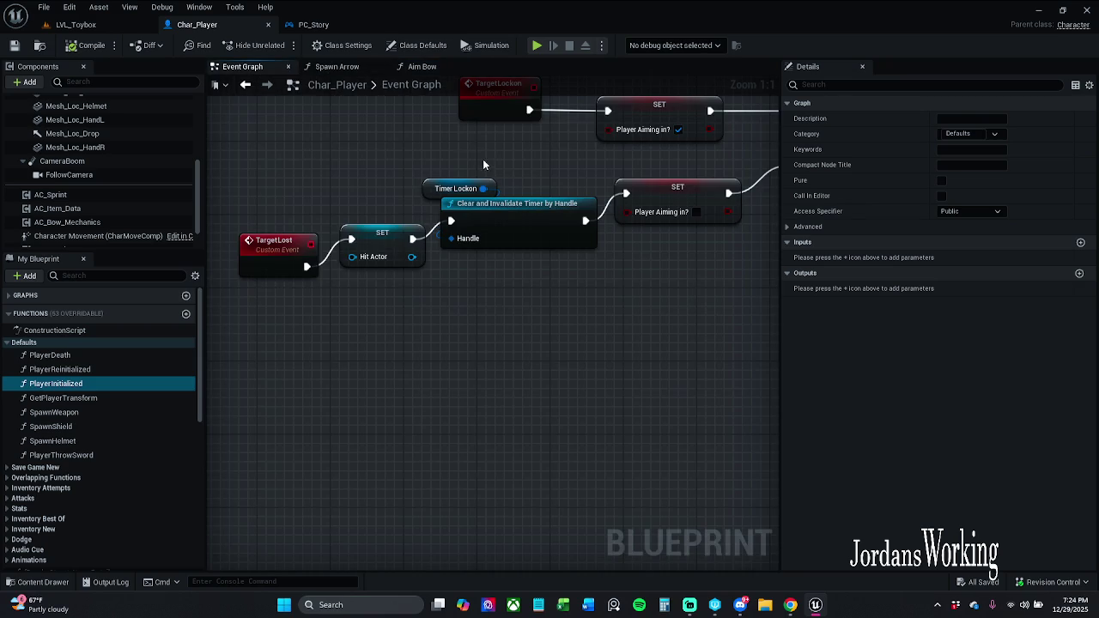
# Step: From PC_Story's Target Lost call, jump to Char_Player's TargetLost event
pyautogui.click(347, 19)
pyautogui.moveTo(608, 233); pyautogui.dragTo(340, 225)
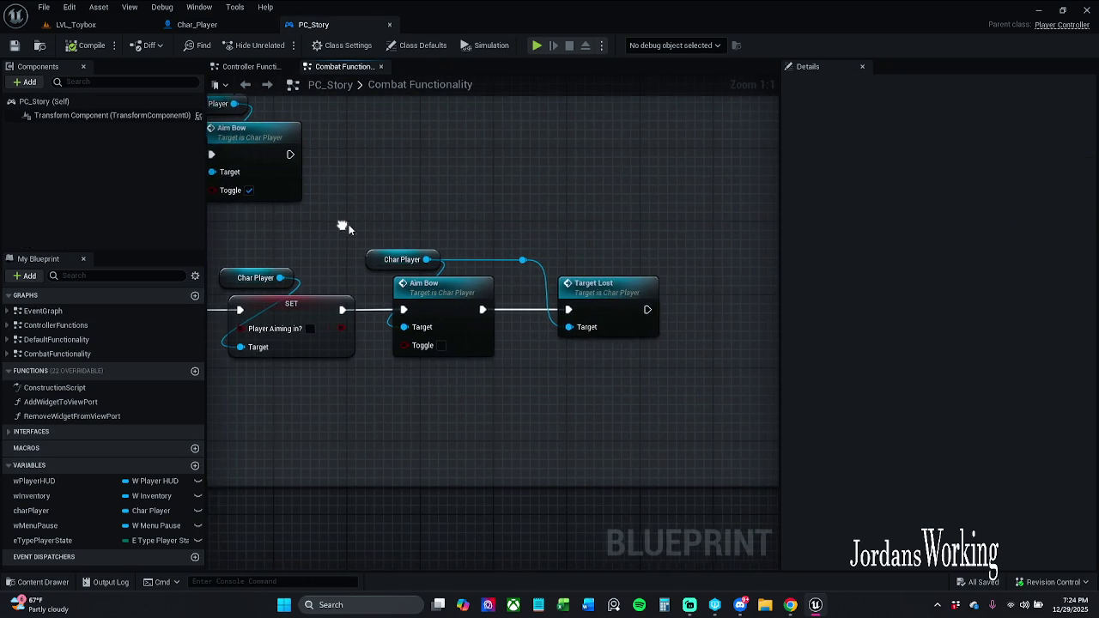
pyautogui.doubleClick(601, 296)
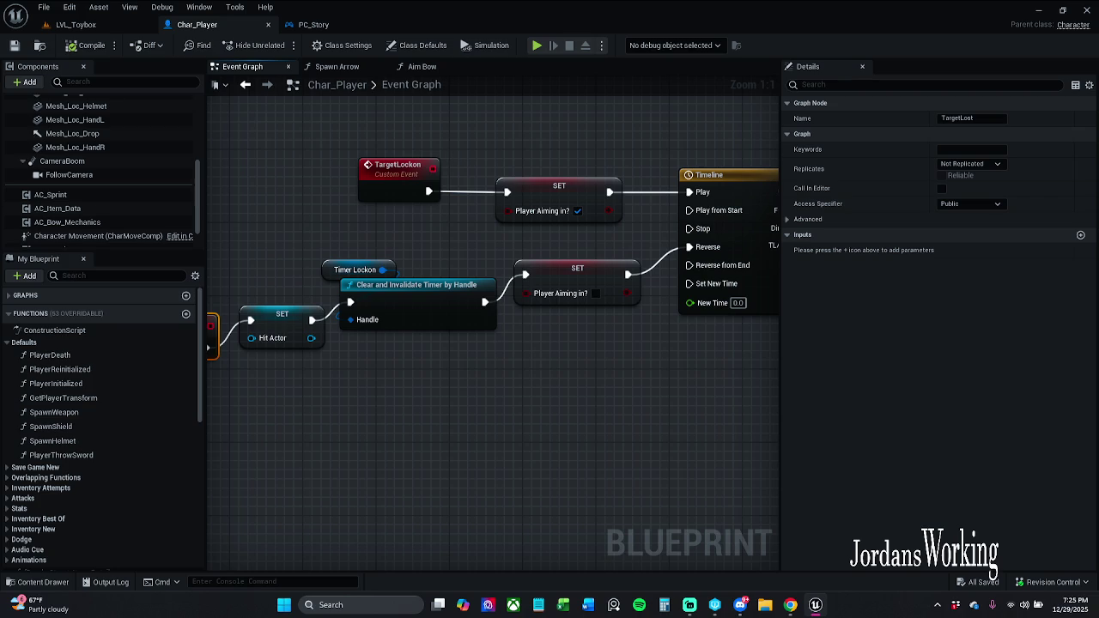
pyautogui.scroll(-1, 349, 381)
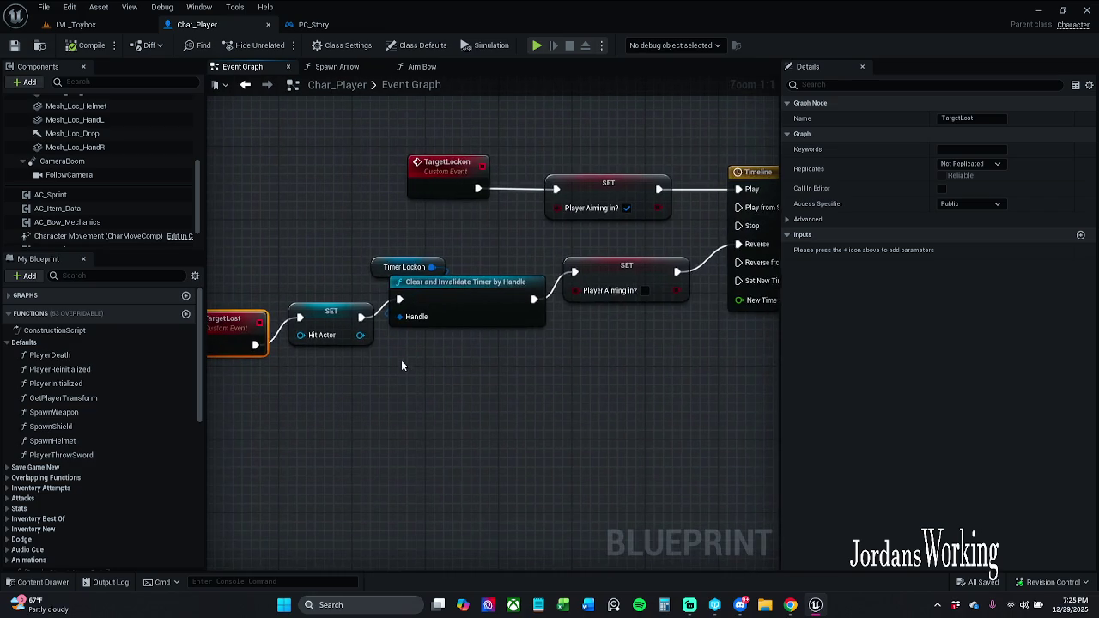
# Step: Browse _MyContent > Art > Animations, checking the AnimationSequences and AnimationMontages folders
pyautogui.click(37, 582)
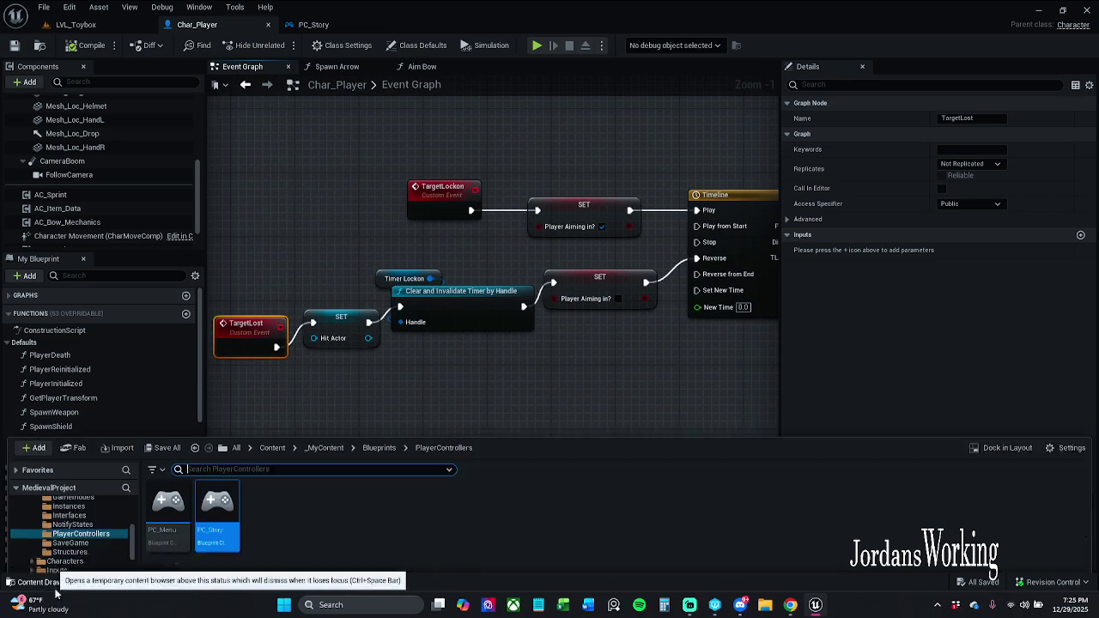
pyautogui.click(324, 420)
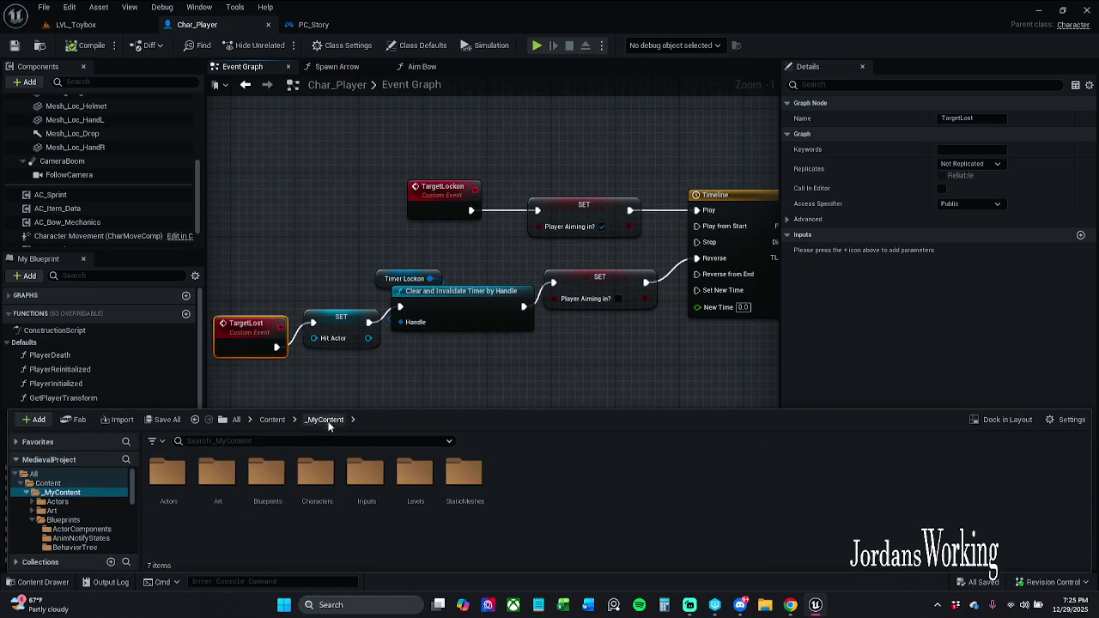
pyautogui.doubleClick(217, 479)
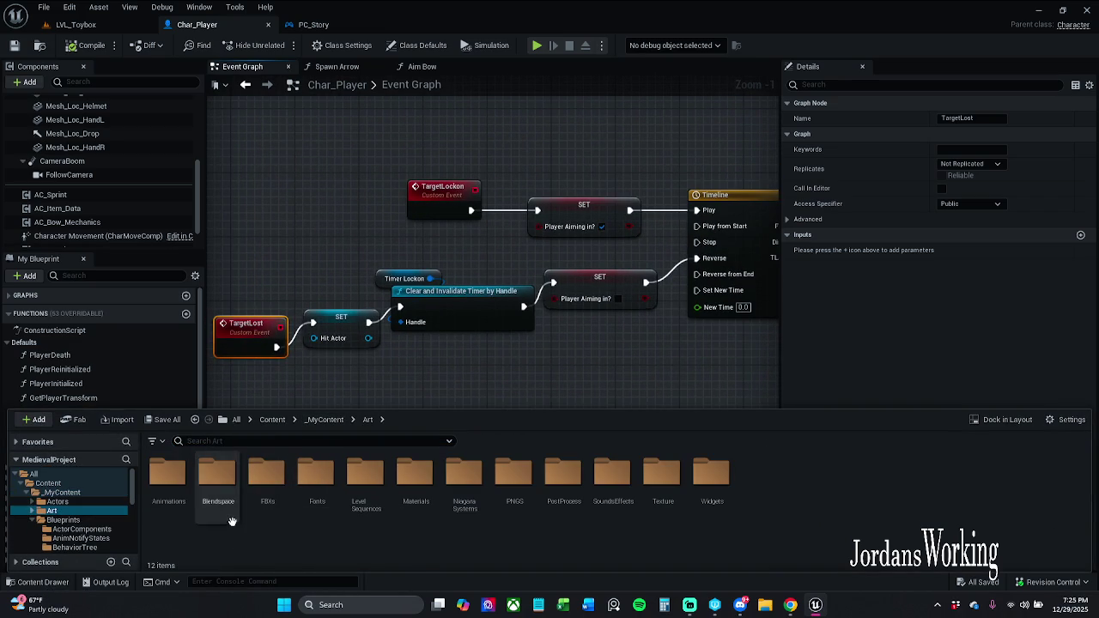
pyautogui.doubleClick(171, 502)
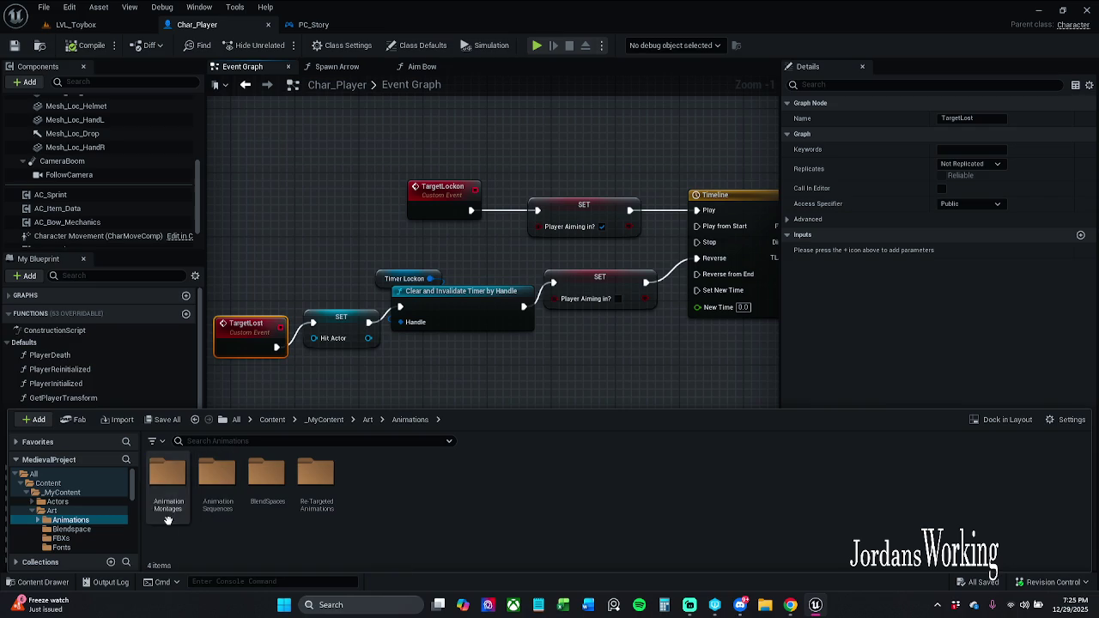
pyautogui.click(225, 518)
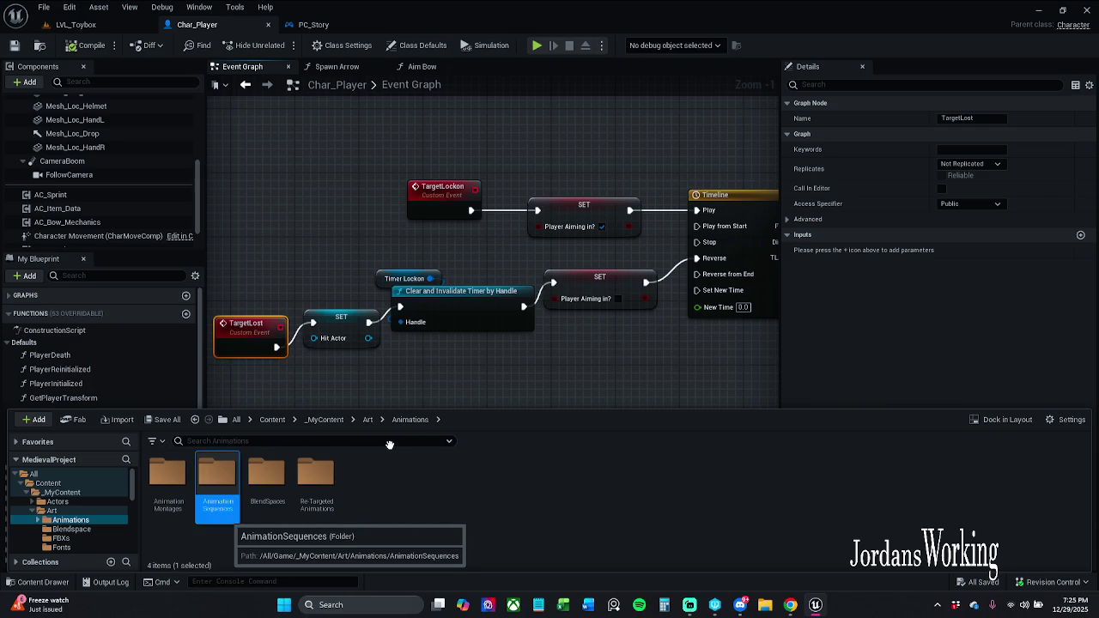
pyautogui.press('Return')
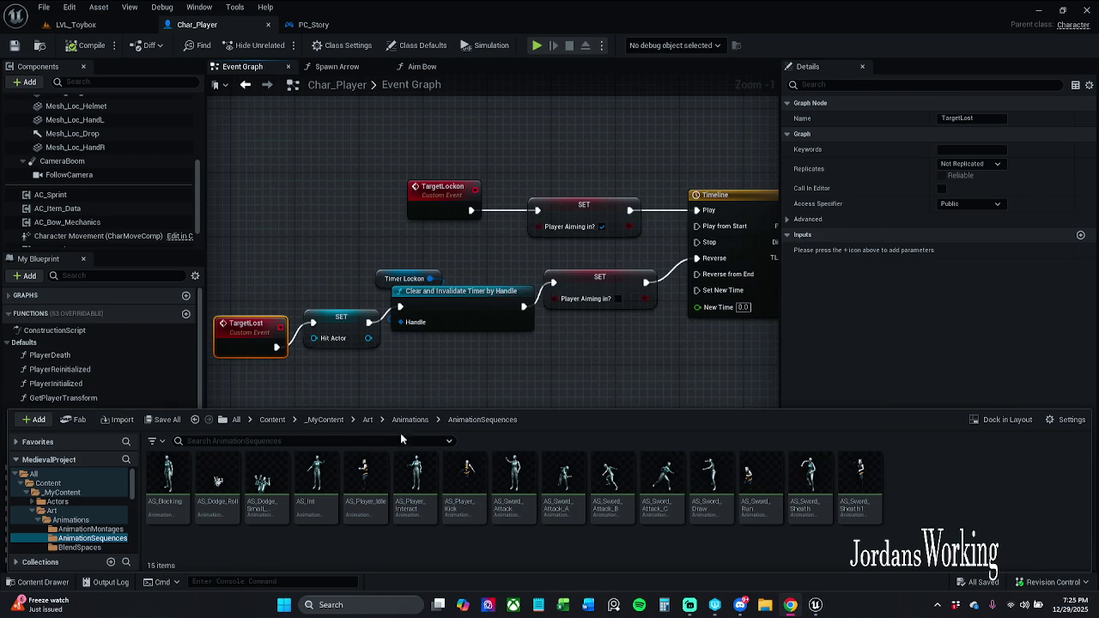
pyautogui.click(410, 420)
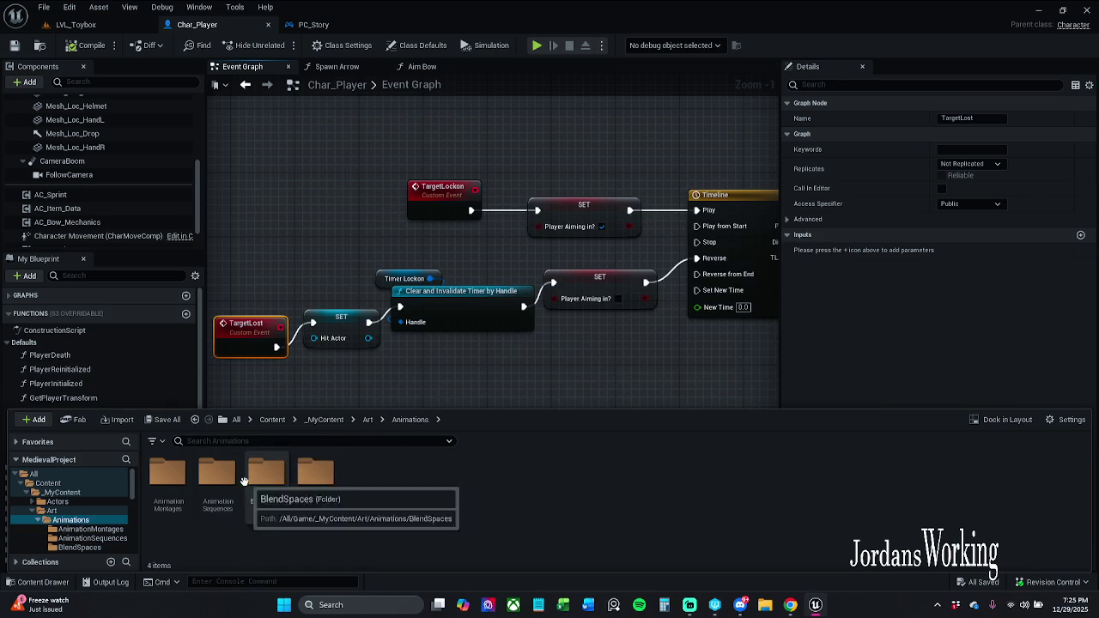
pyautogui.doubleClick(160, 496)
pyautogui.click(410, 420)
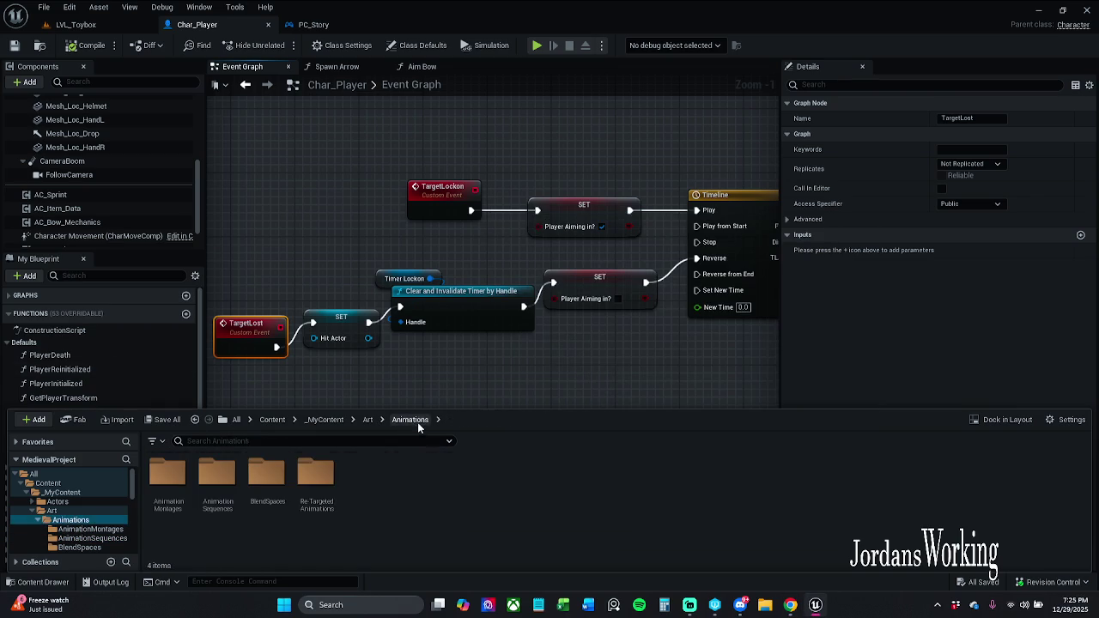
# Step: Open the BlendSpaces folder and launch AO1D_AimBow in its editor
pyautogui.doubleClick(266, 481)
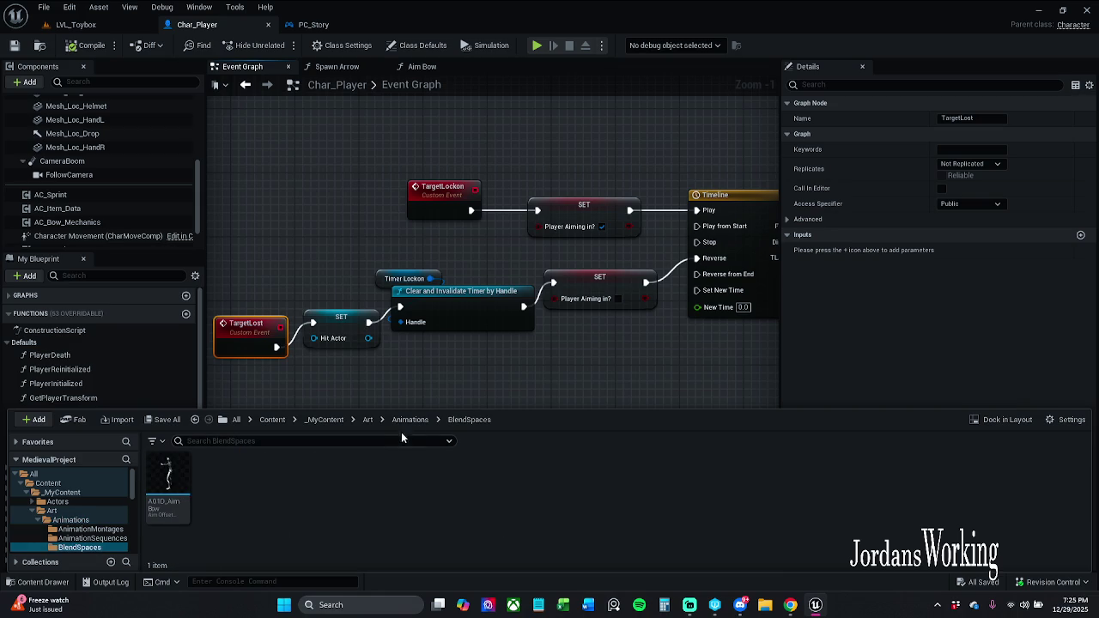
pyautogui.click(421, 420)
pyautogui.doubleClick(266, 474)
pyautogui.click(188, 489)
pyautogui.doubleClick(189, 489)
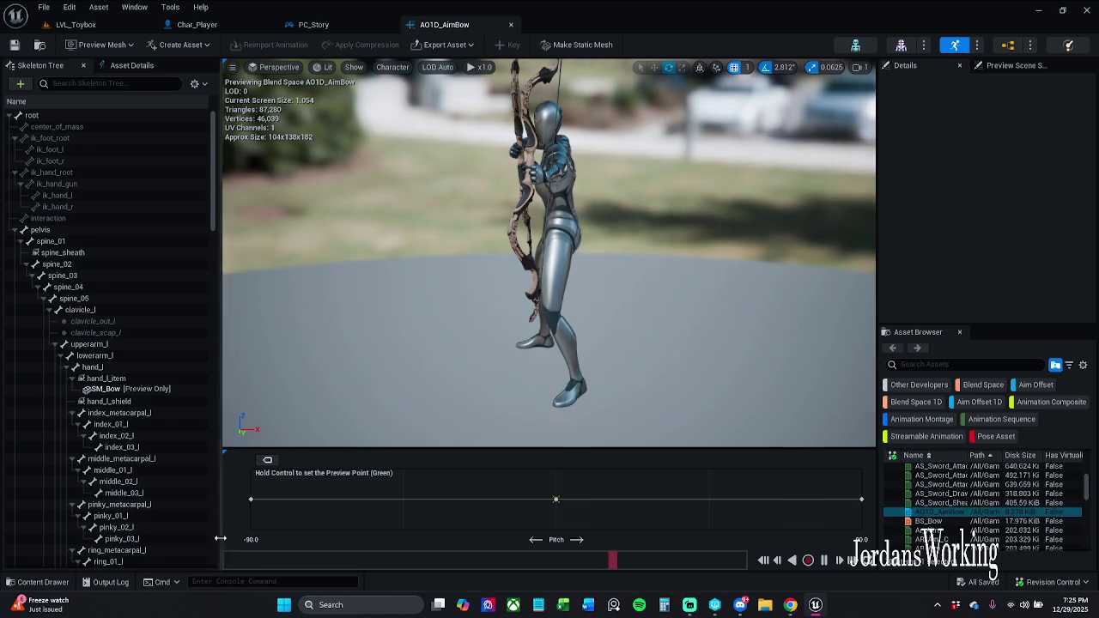
# Step: Reopen the Content Drawer, peek into Re-TargetedAnimations, and climb back up to the Art folder
pyautogui.moveTo(171, 500)
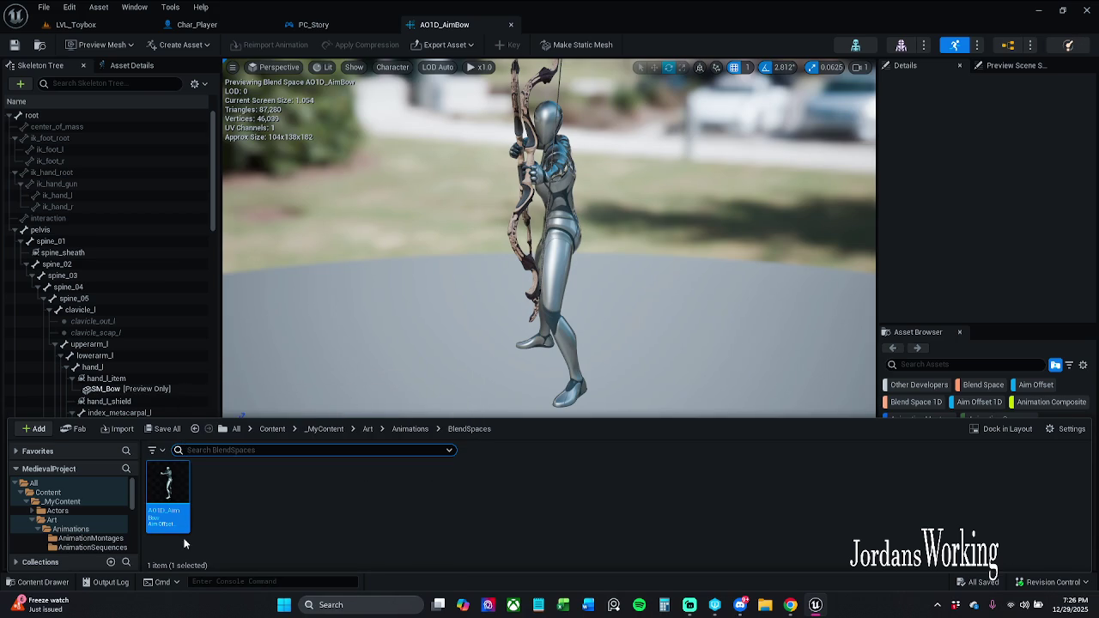
pyautogui.click(39, 583)
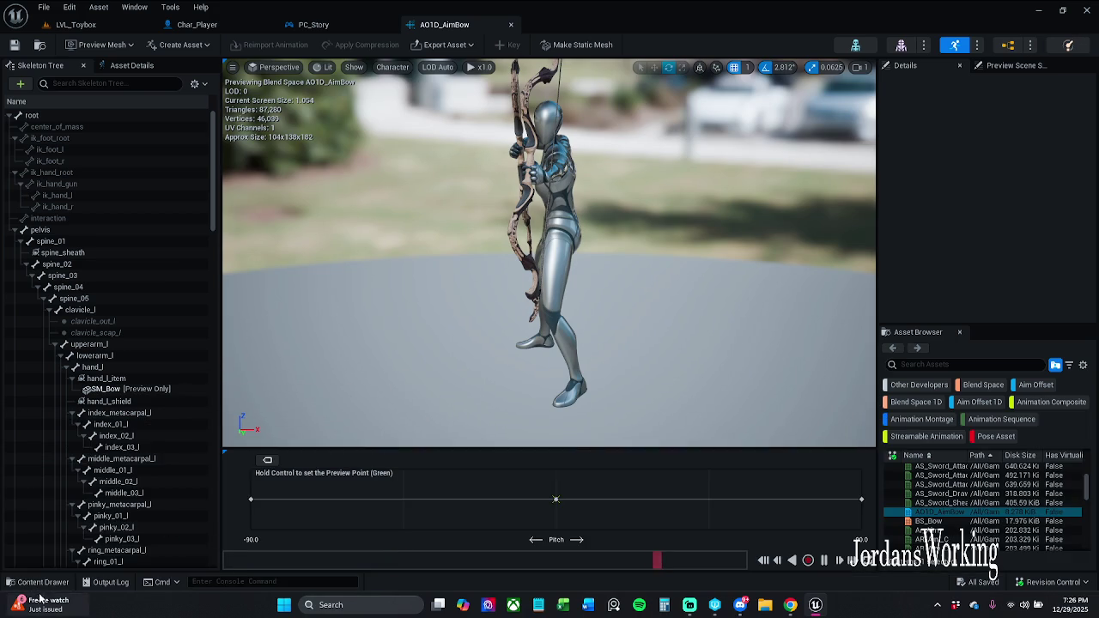
pyautogui.click(54, 582)
pyautogui.click(409, 431)
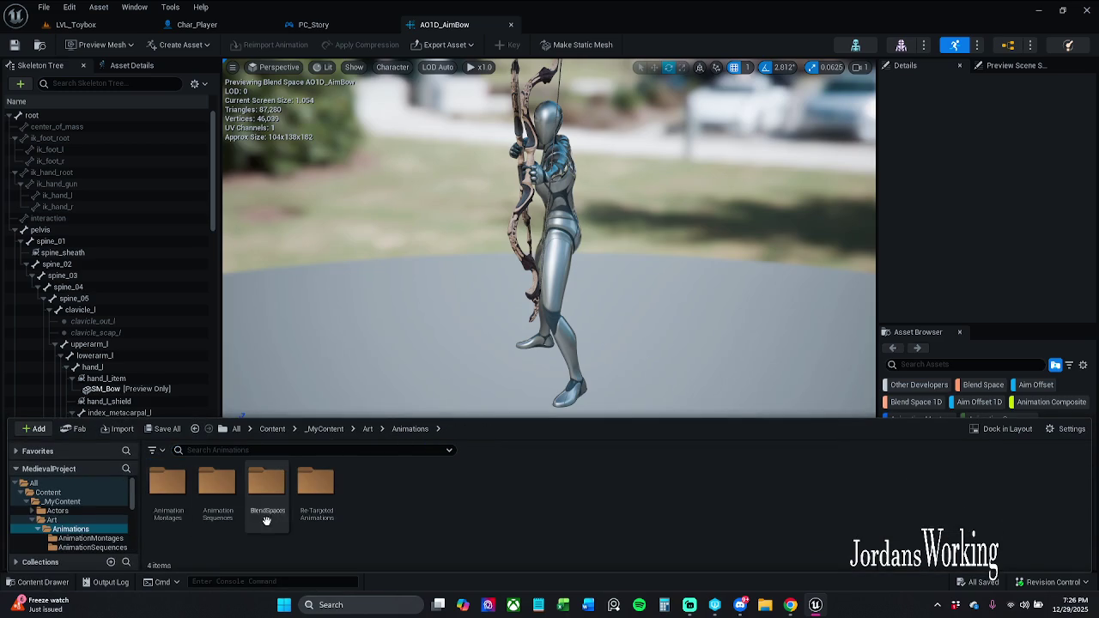
pyautogui.doubleClick(319, 506)
pyautogui.click(408, 430)
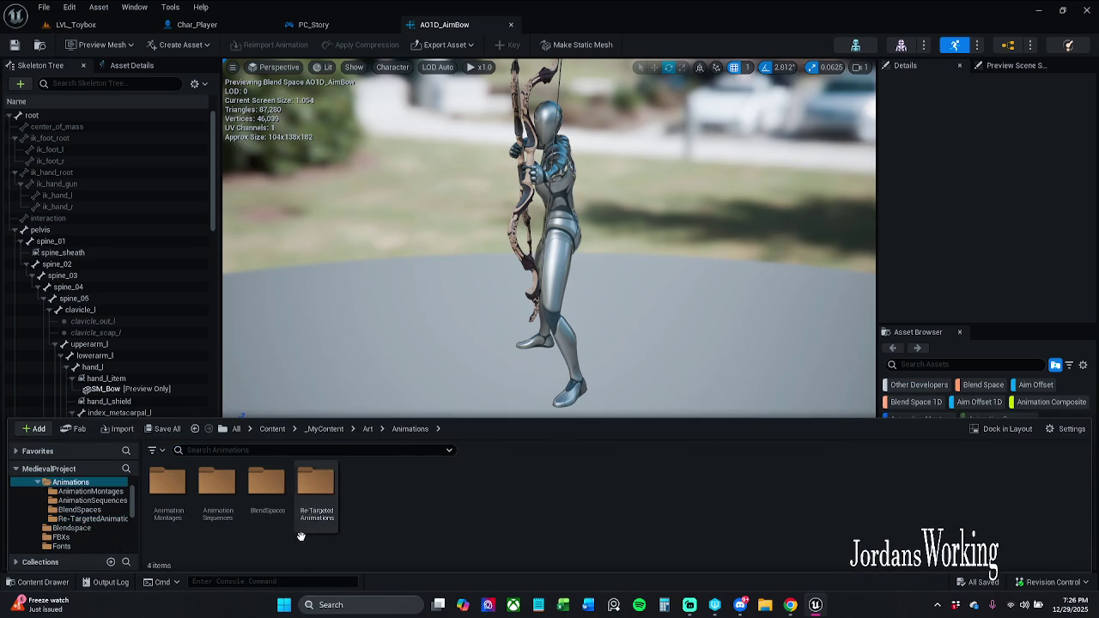
pyautogui.click(367, 429)
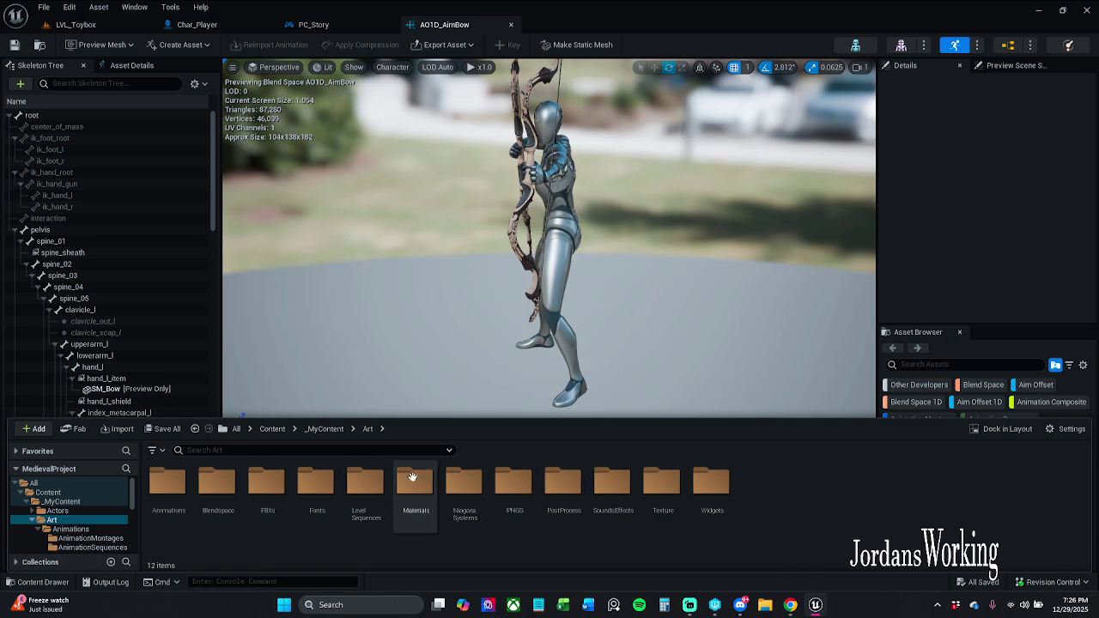
# Step: From Content, check InventoryAssets, then open Archertutorial > Animations listing AR_Aim through AR_ShootAndDraw
pyautogui.click(325, 429)
pyautogui.click(272, 430)
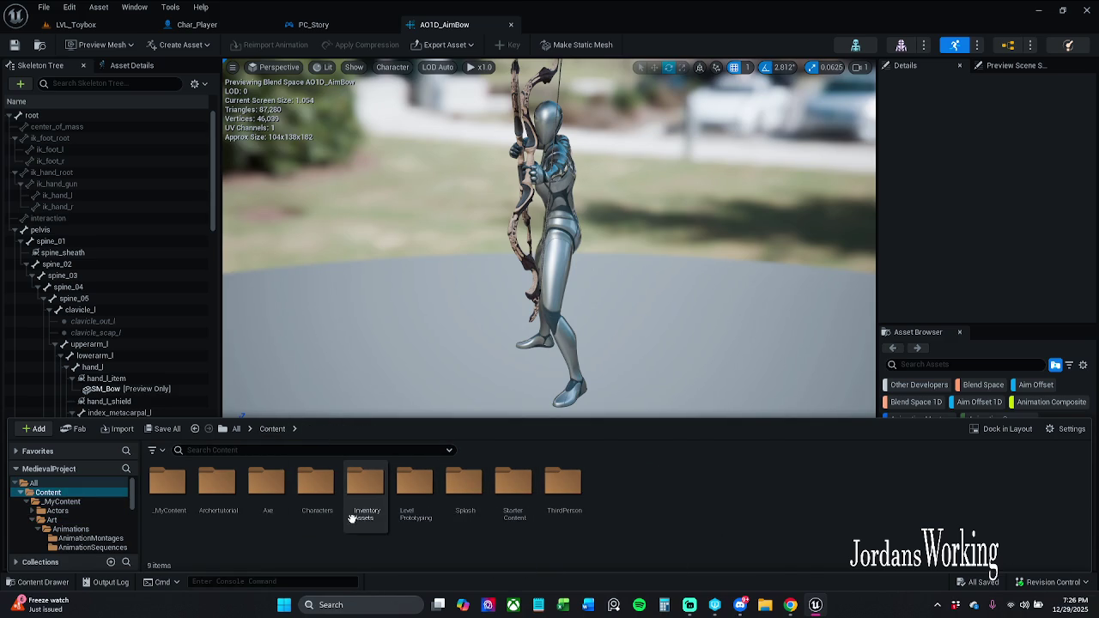
pyautogui.doubleClick(351, 519)
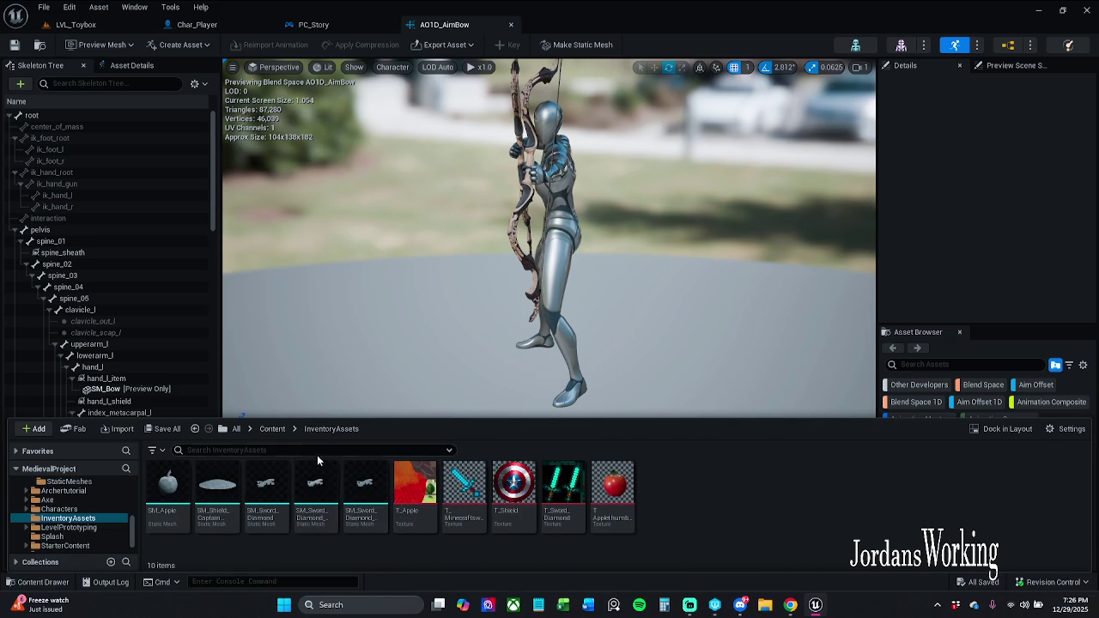
pyautogui.click(268, 432)
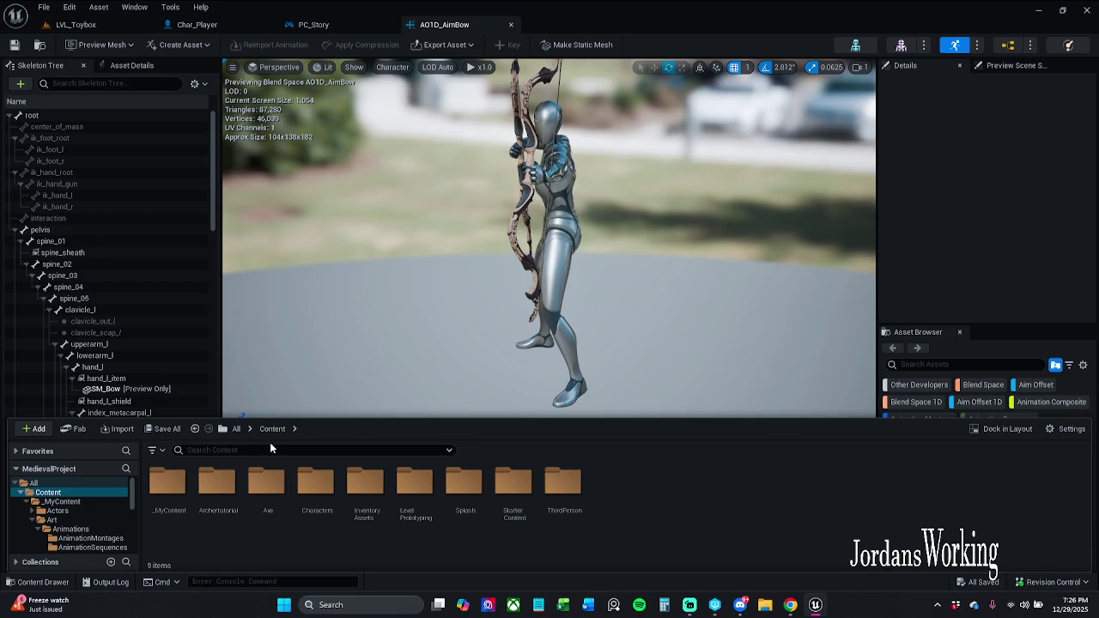
pyautogui.doubleClick(225, 507)
pyautogui.click(183, 505)
pyautogui.doubleClick(183, 505)
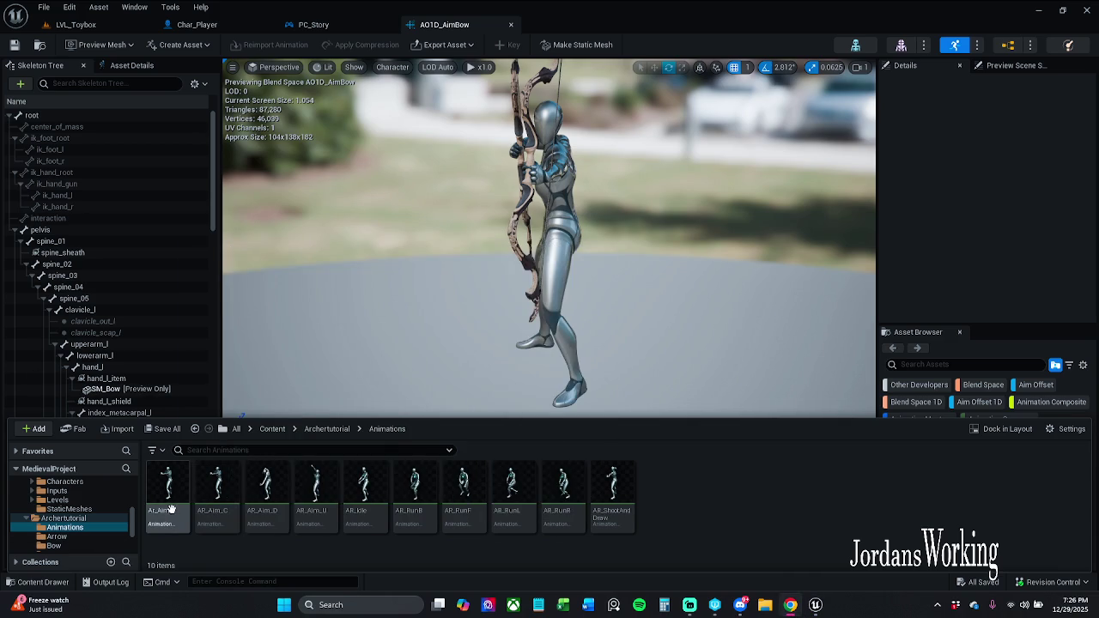
pyautogui.moveTo(174, 510)
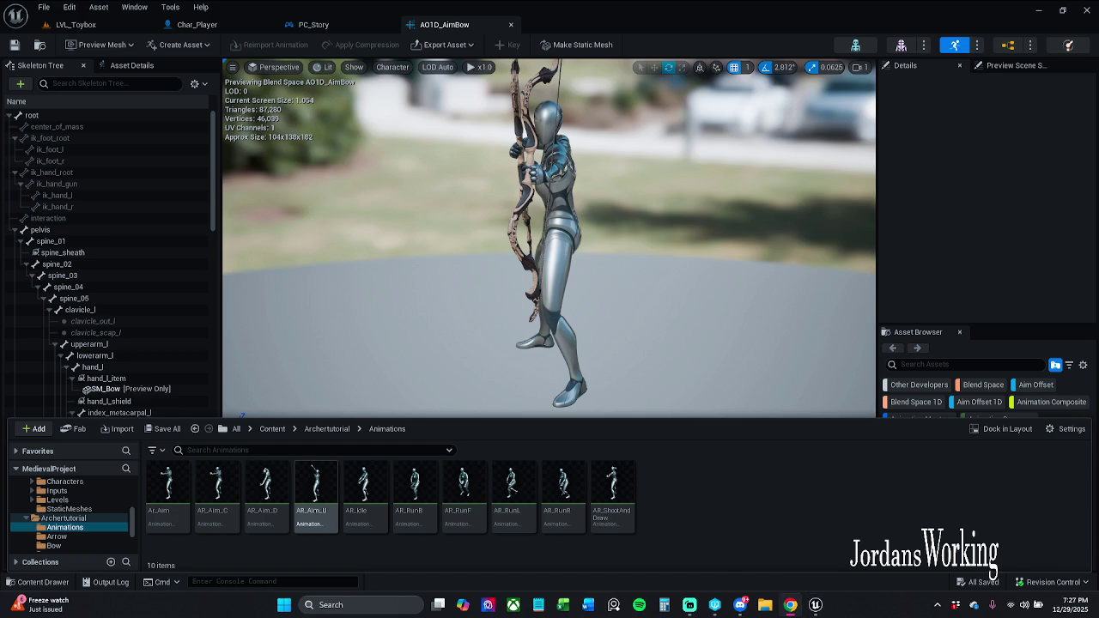
# Step: Open AR_Aim_U and review its Additive Settings in Asset Details
pyautogui.doubleClick(315, 489)
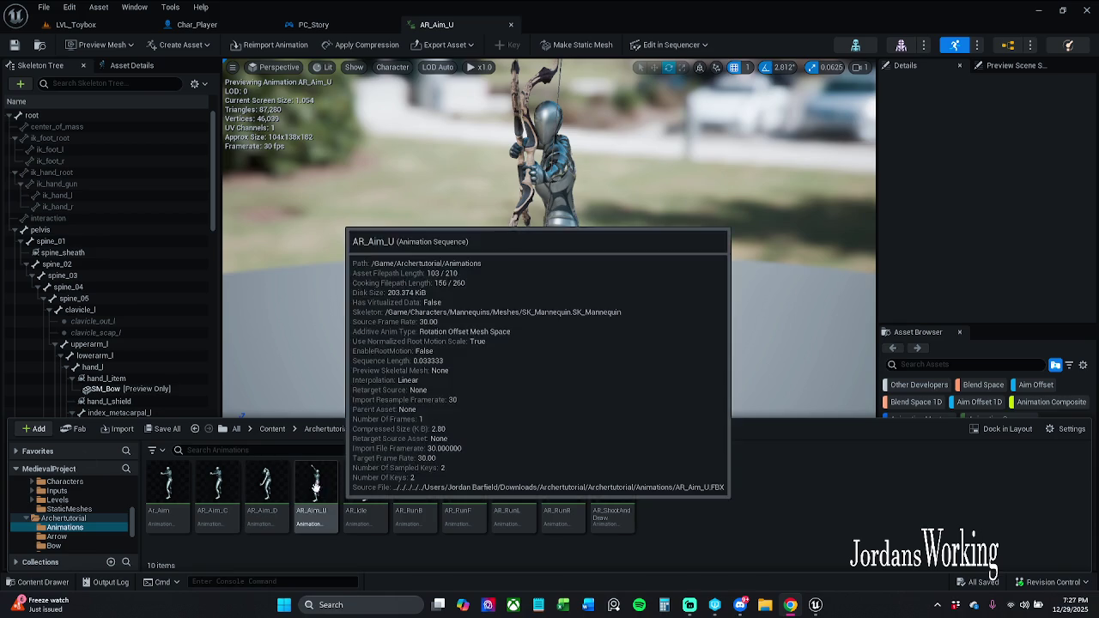
pyautogui.moveTo(309, 326); pyautogui.dragTo(257, 323)
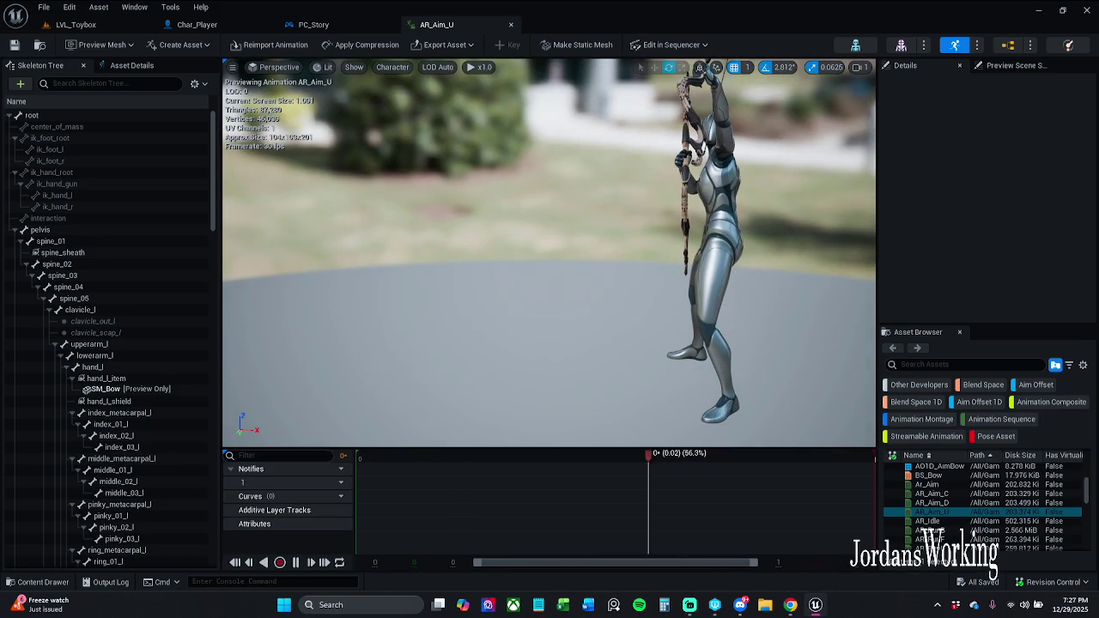
pyautogui.click(132, 65)
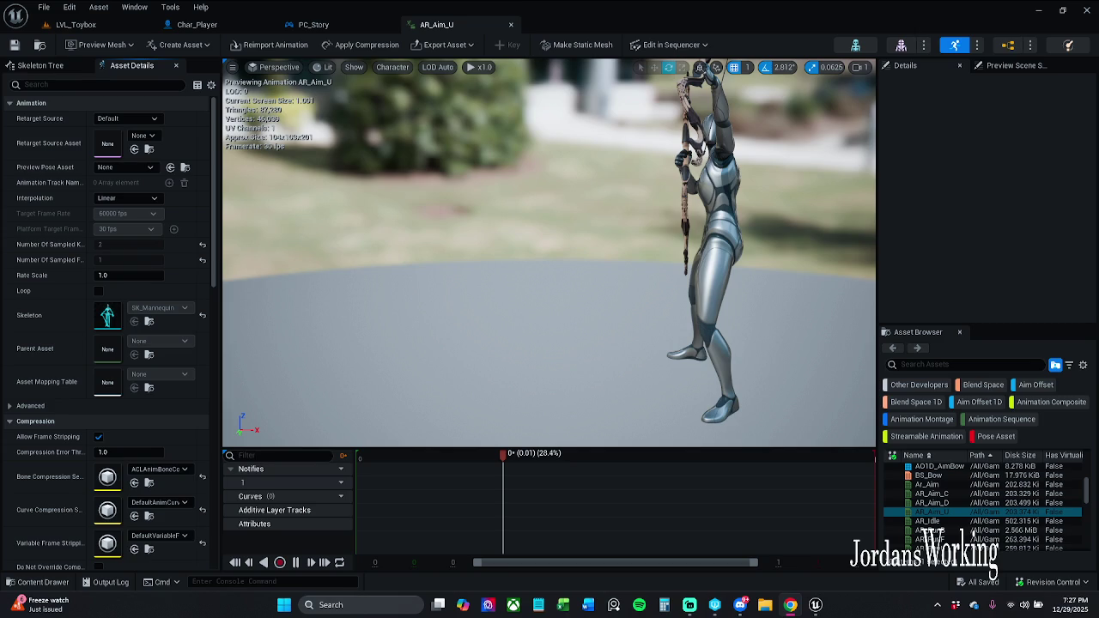
pyautogui.scroll(-3, 117, 416)
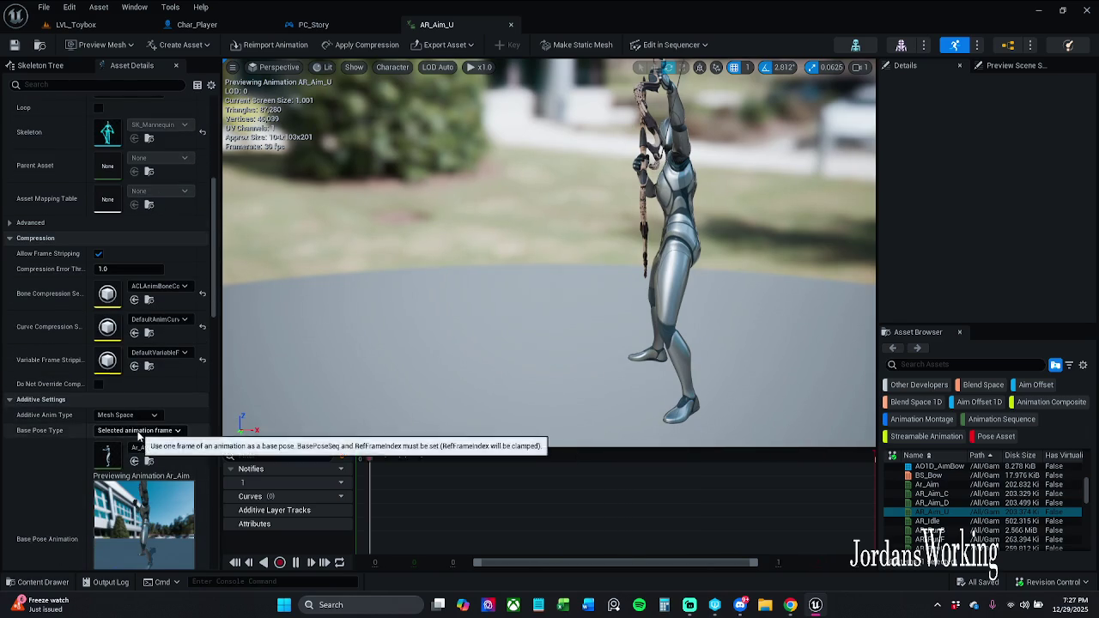
pyautogui.scroll(-2, 137, 434)
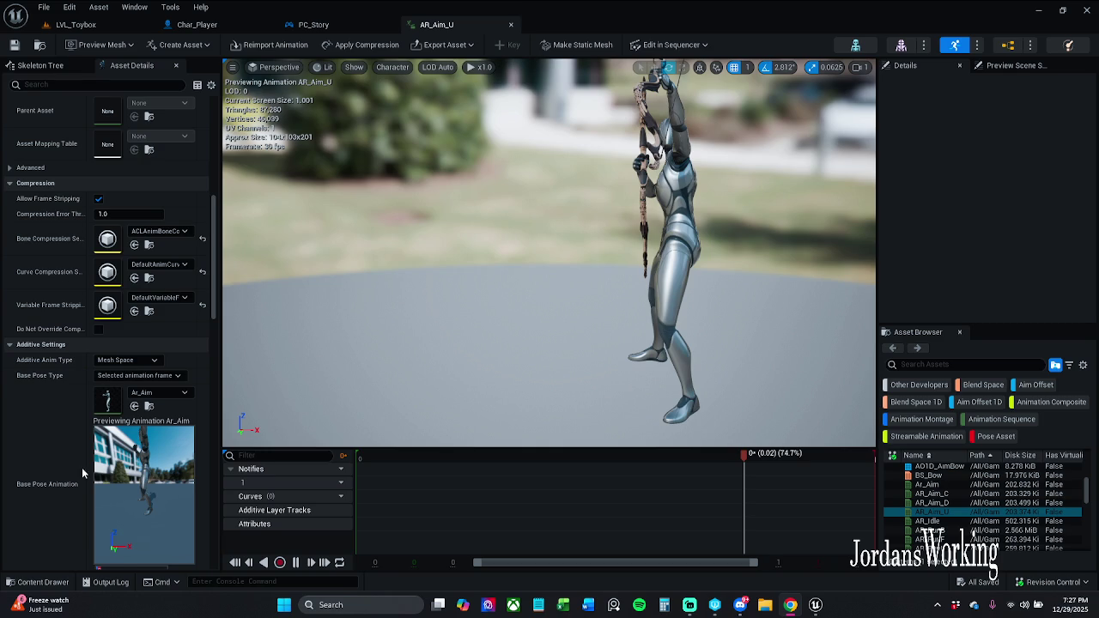
# Step: Open AR_Aim_D from the content drawer and scroll through its additive settings
pyautogui.click(33, 583)
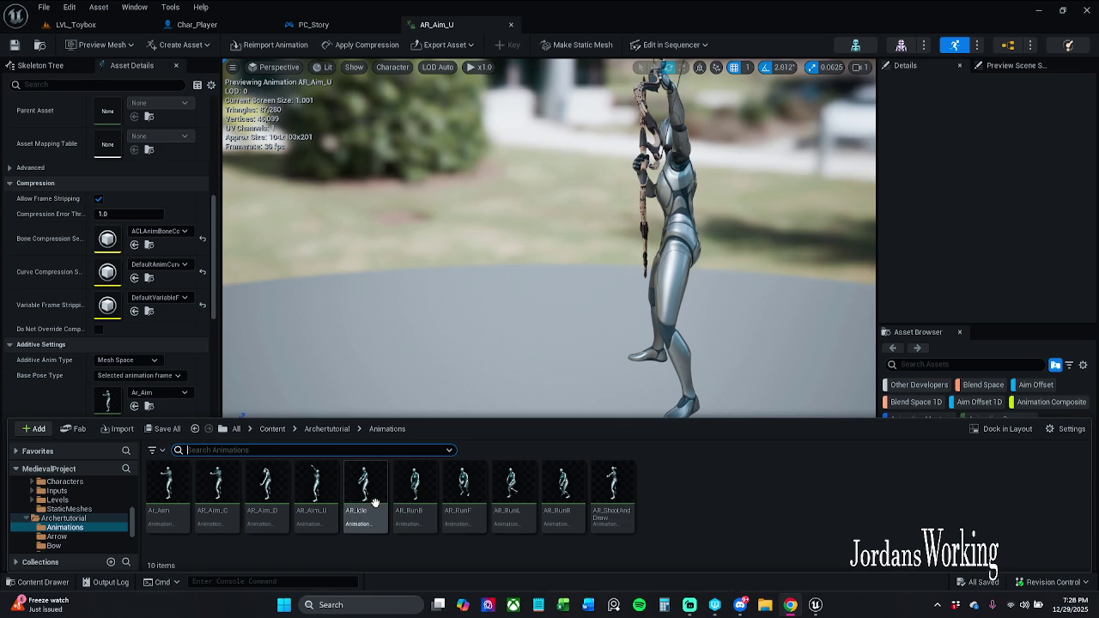
pyautogui.doubleClick(264, 486)
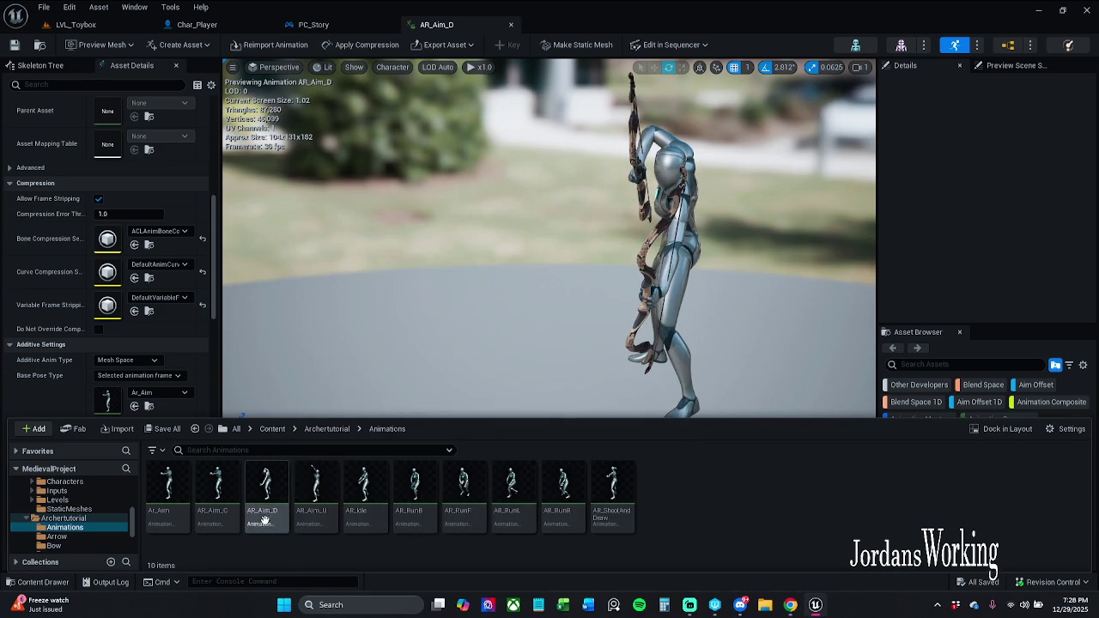
pyautogui.moveTo(265, 513)
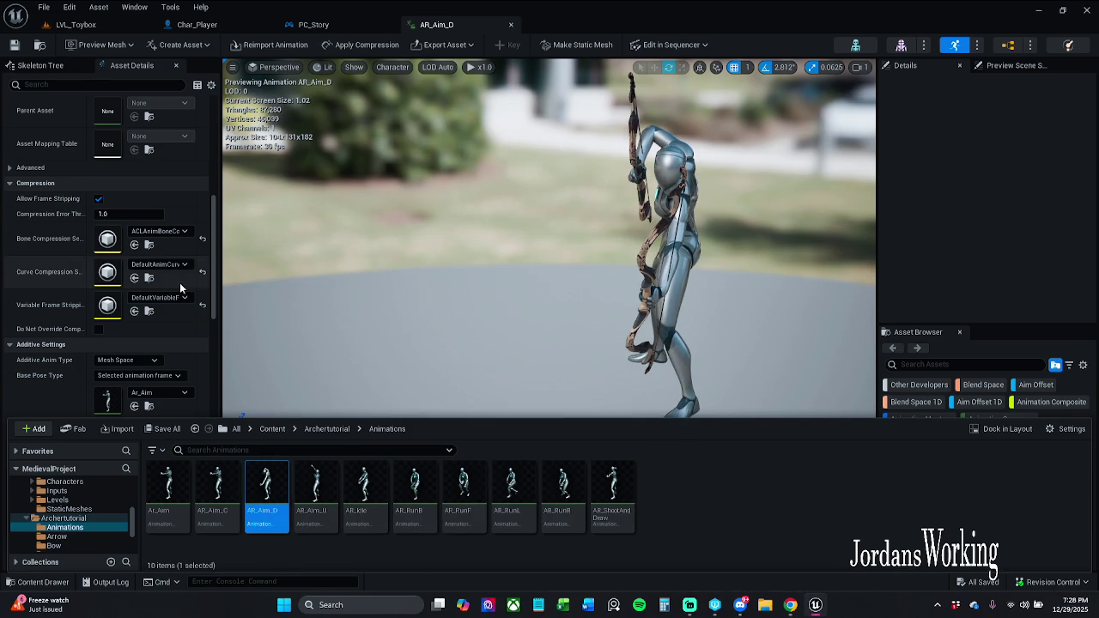
pyautogui.scroll(-2, 163, 284)
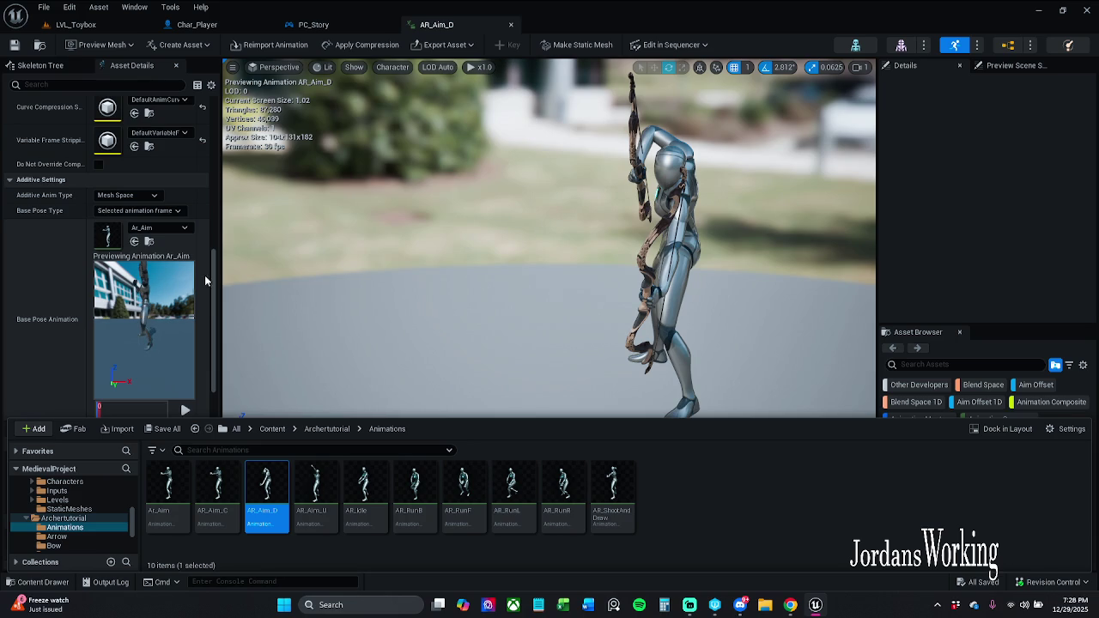
pyautogui.scroll(-1, 200, 281)
pyautogui.scroll(-1, 200, 280)
# Step: Check the AR_Aim_C and Ar_Aim animations, then close the Ar_Aim editor
pyautogui.doubleClick(223, 501)
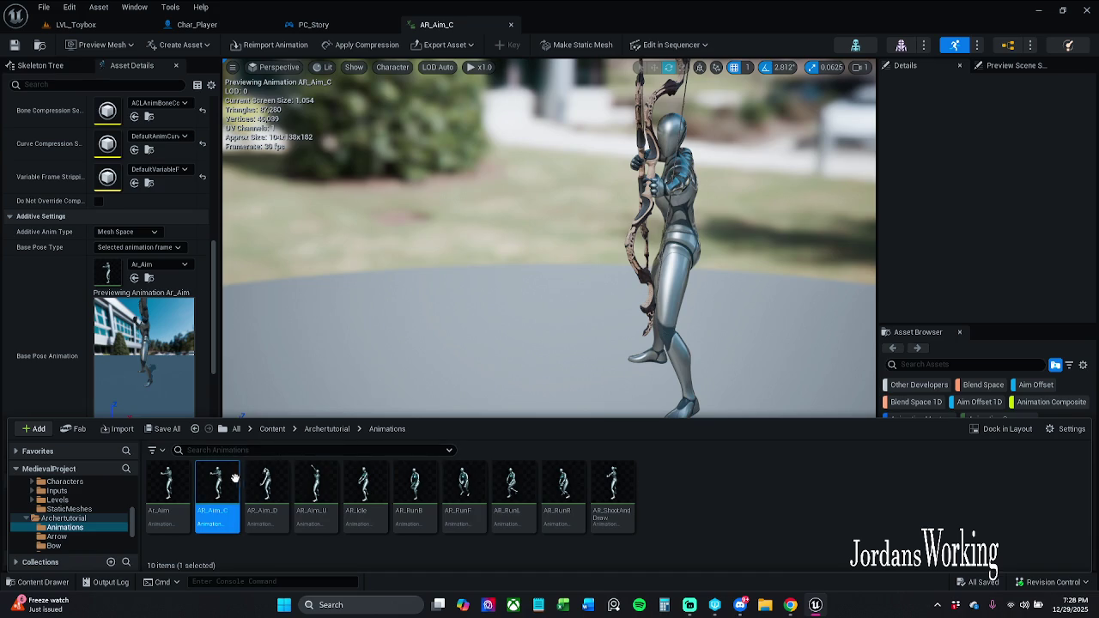
pyautogui.moveTo(165, 507)
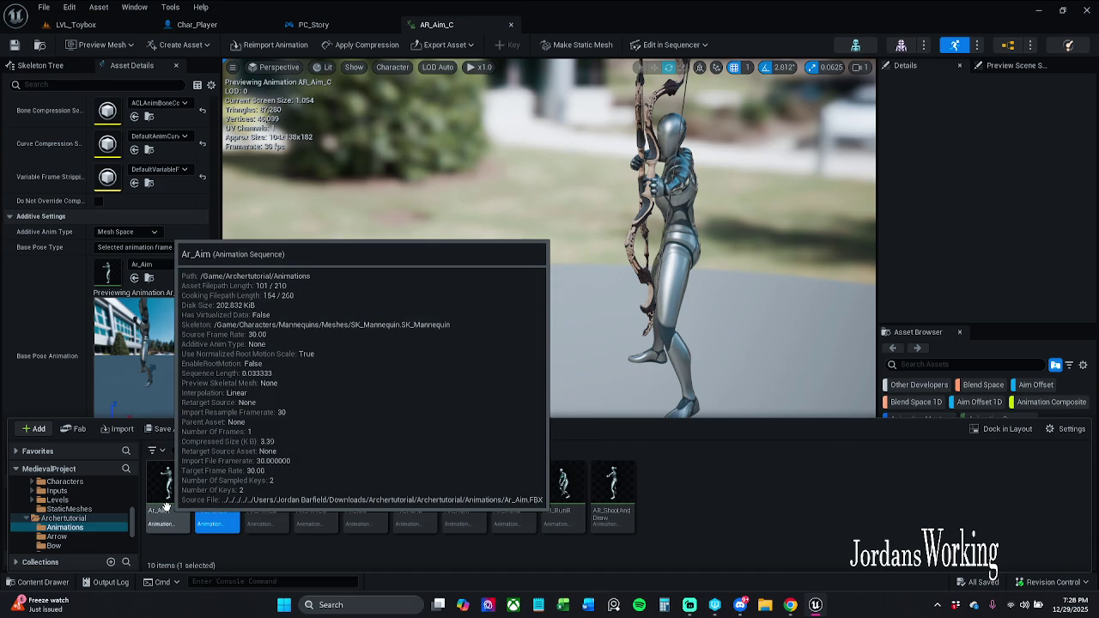
pyautogui.doubleClick(165, 506)
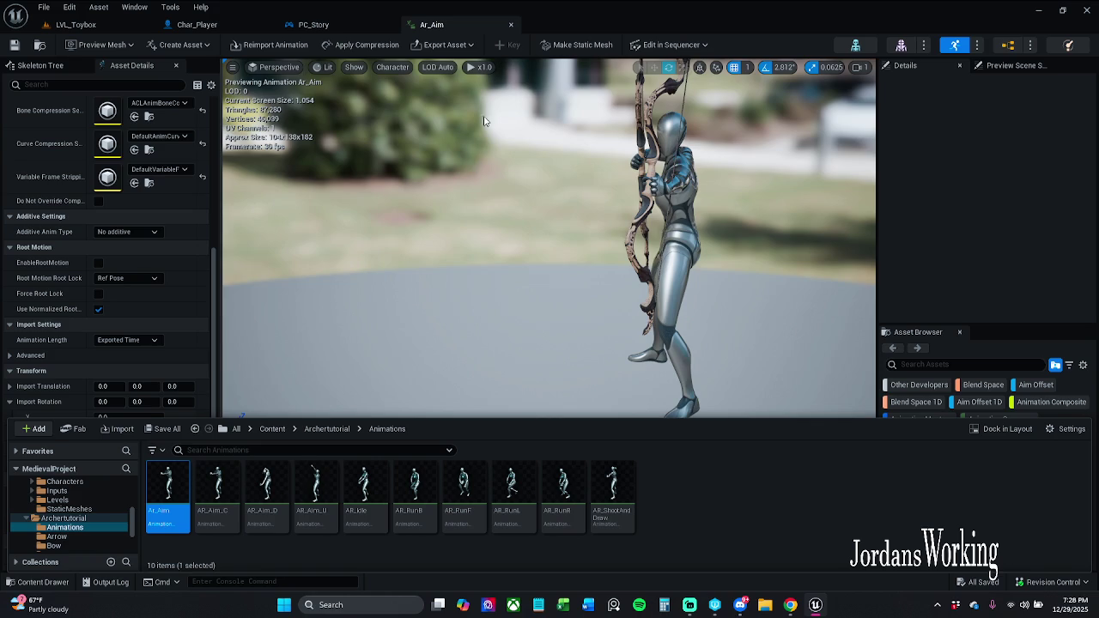
pyautogui.click(511, 27)
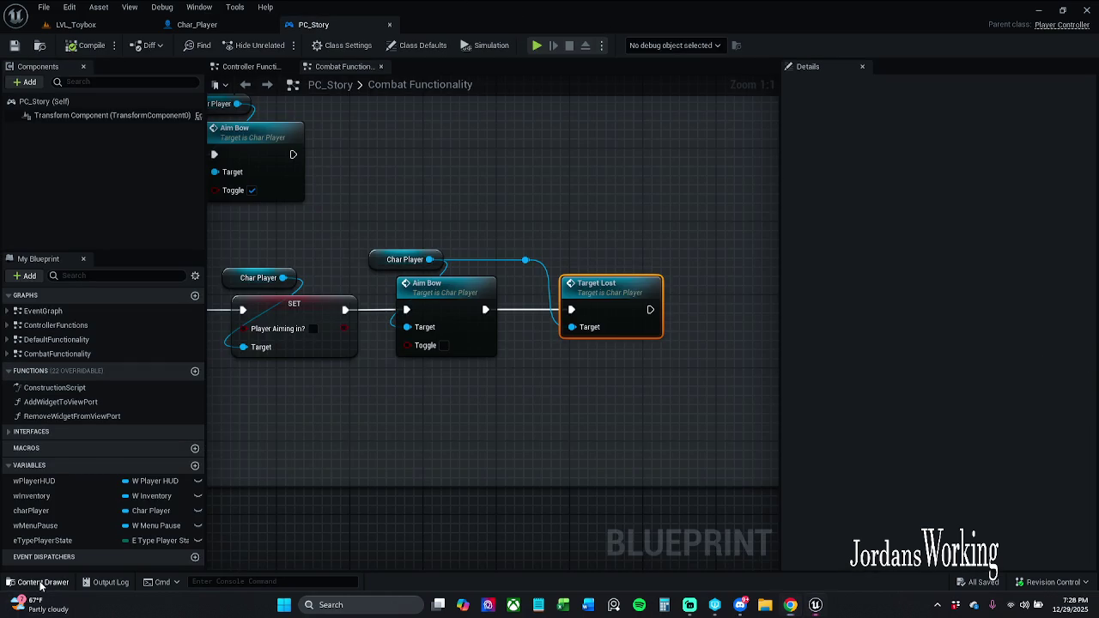
# Step: Browse Content > _MyContent > Art > Animations > BlendSpaces and open AO1D_AimBow in its blend graph
pyautogui.click(40, 583)
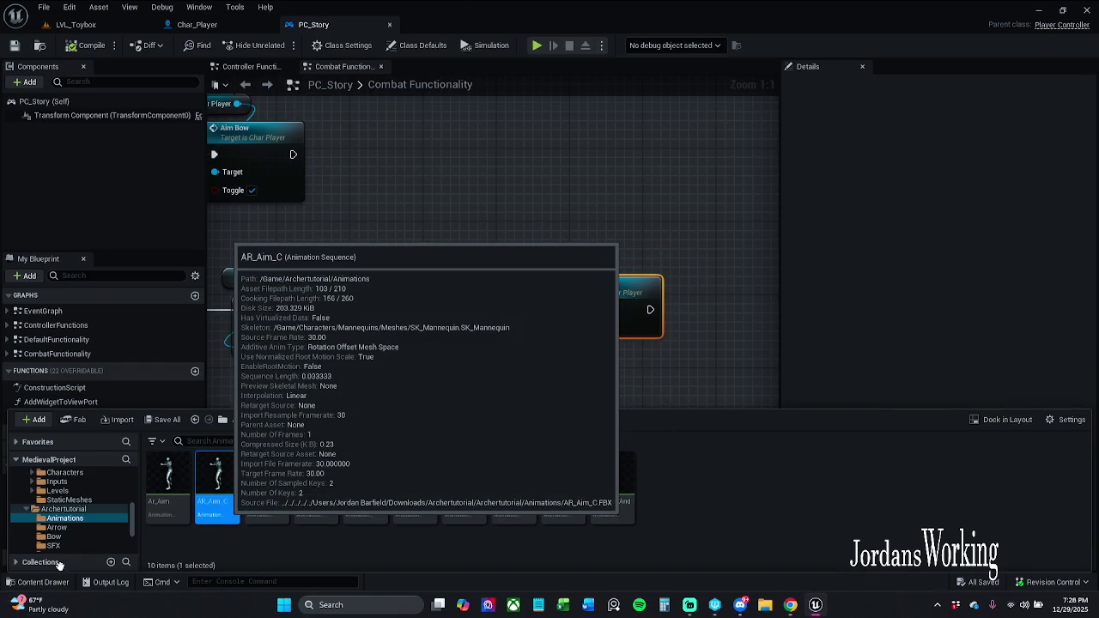
pyautogui.doubleClick(215, 481)
pyautogui.click(40, 583)
pyautogui.click(326, 429)
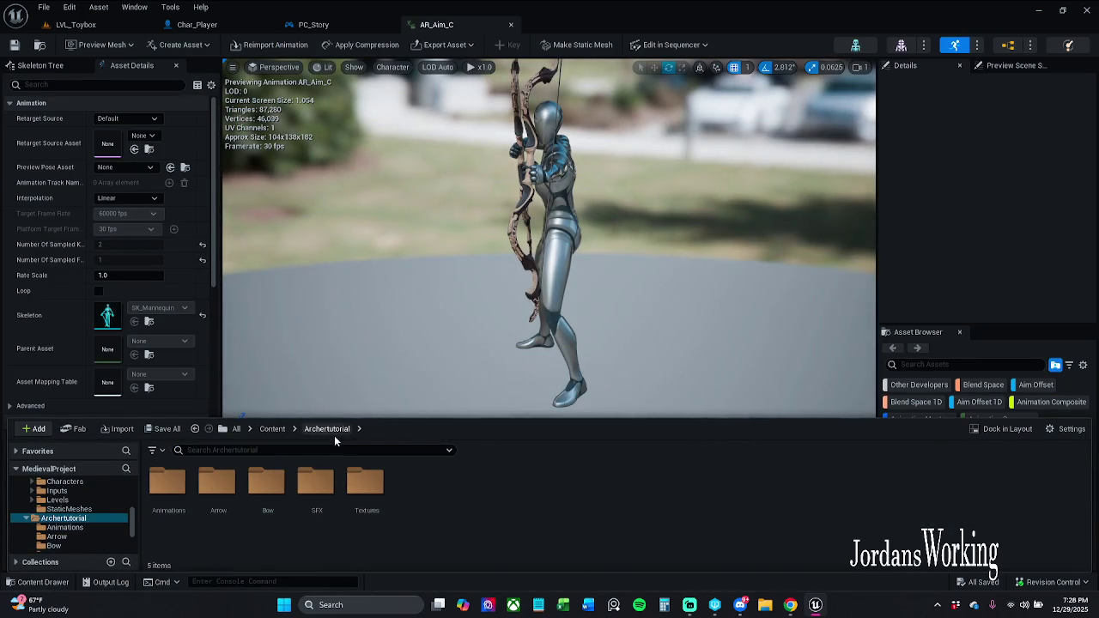
pyautogui.click(272, 428)
pyautogui.doubleClick(168, 503)
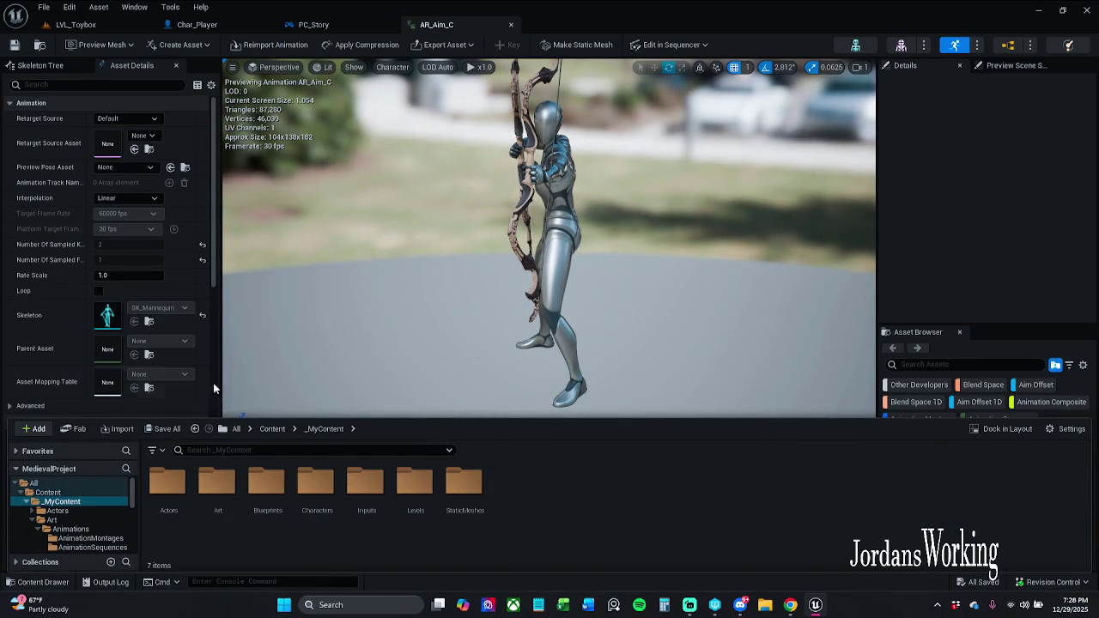
pyautogui.doubleClick(218, 485)
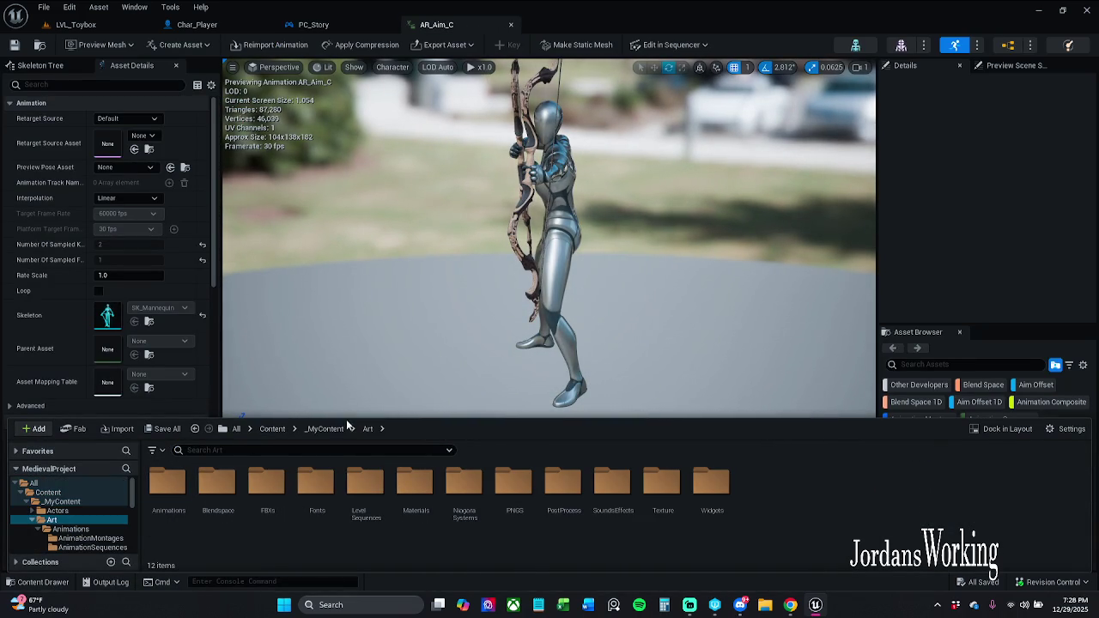
pyautogui.doubleClick(168, 513)
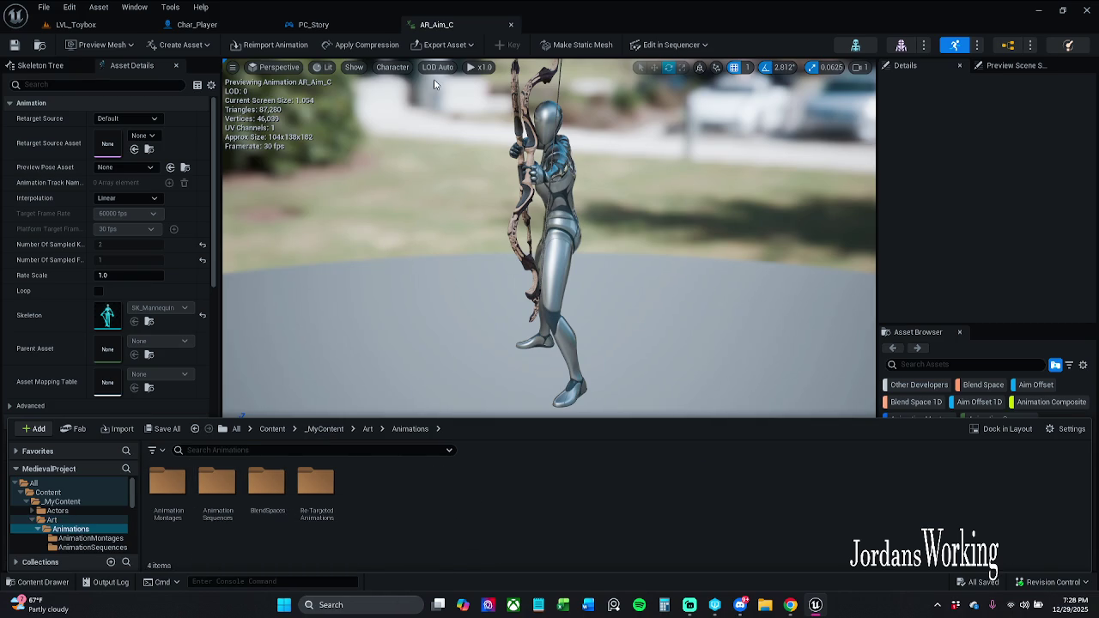
pyautogui.doubleClick(273, 521)
pyautogui.doubleClick(167, 494)
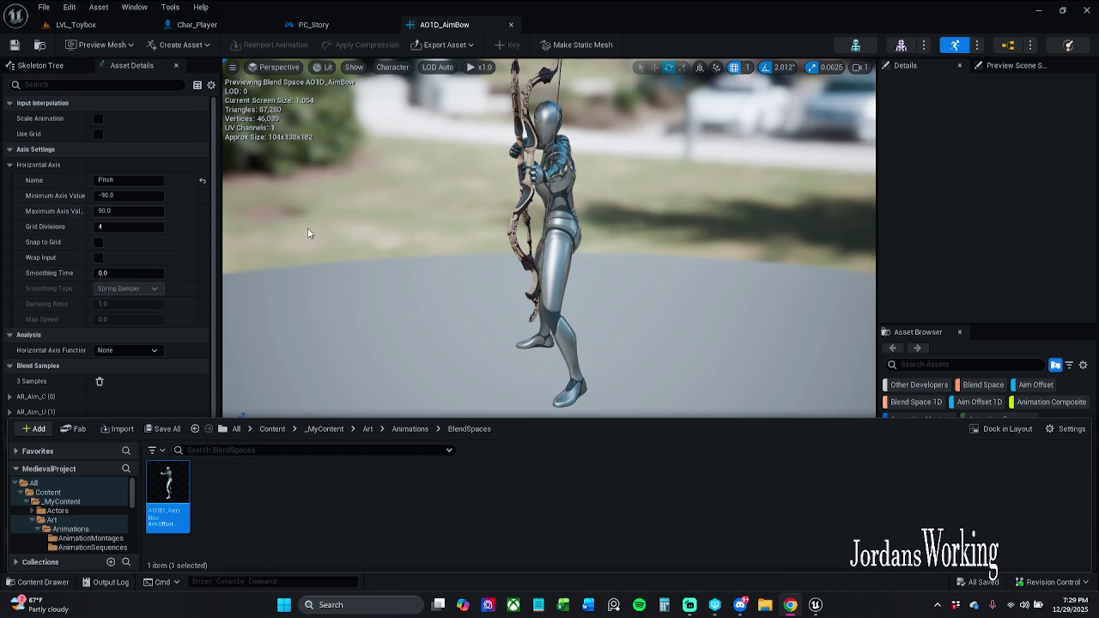
pyautogui.click(305, 322)
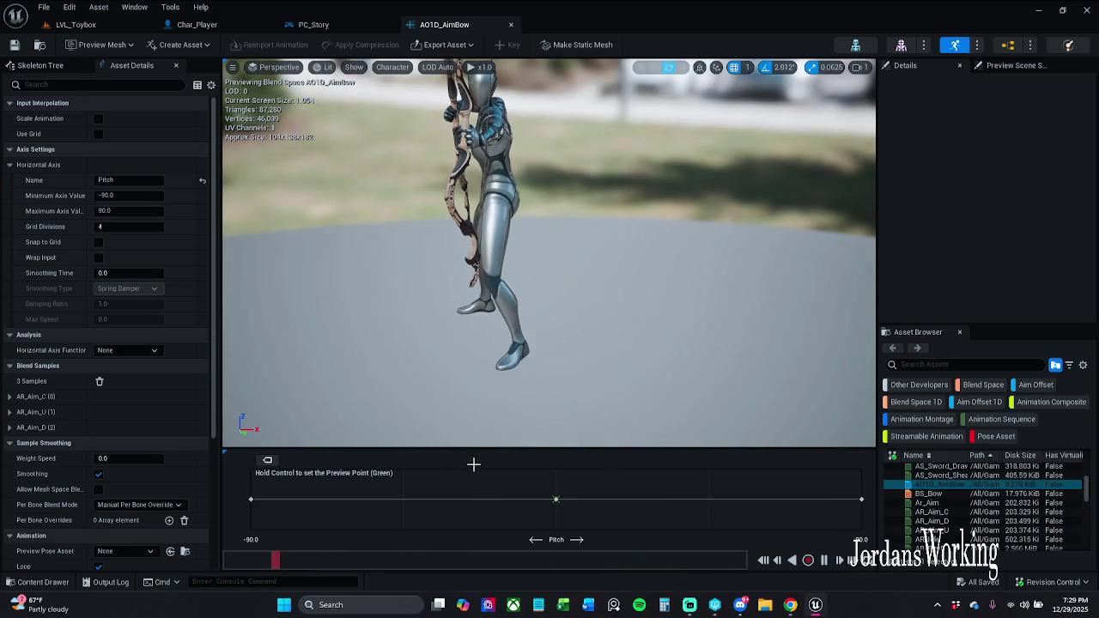
# Step: Edit the horizontal axis name, restore it to Pitch, and check out AO1D_AimBow
pyautogui.moveTo(484, 449); pyautogui.dragTo(502, 386)
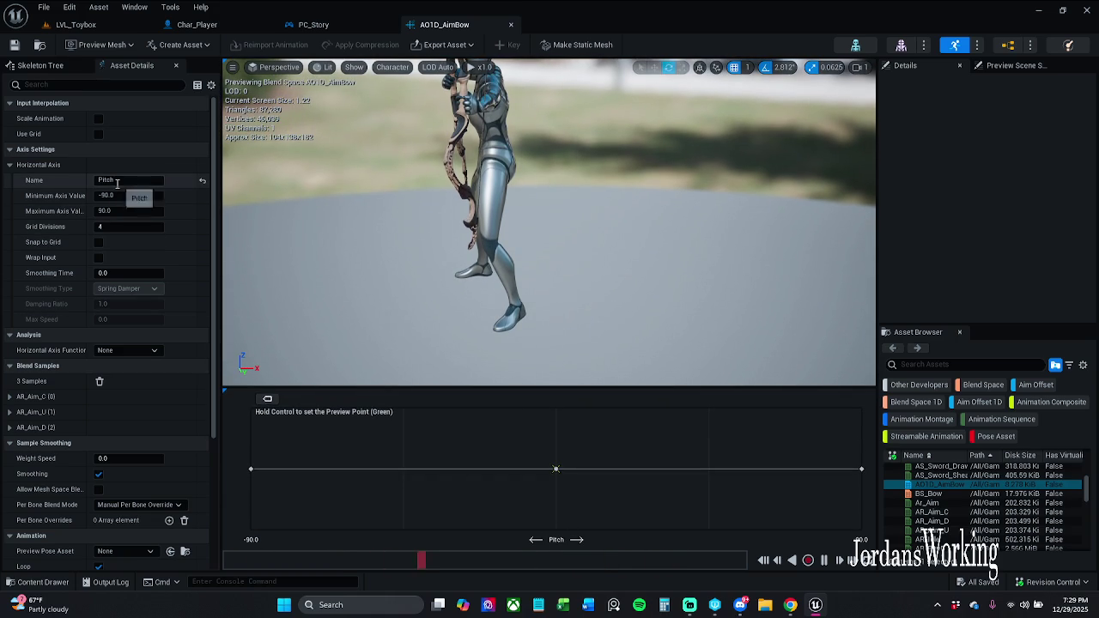
pyautogui.click(153, 181)
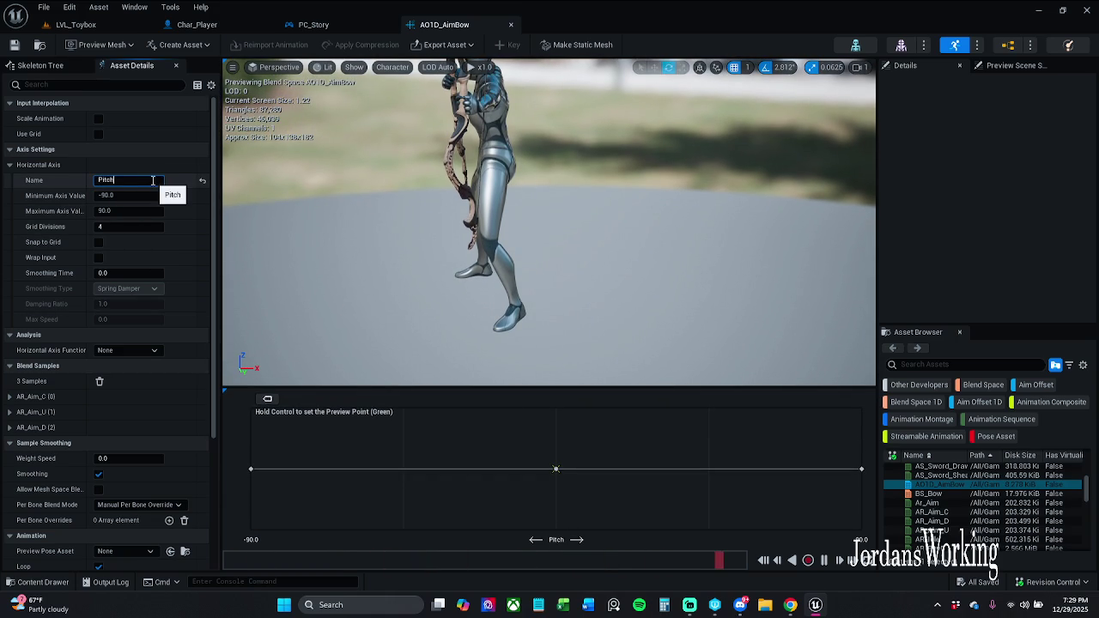
pyautogui.write('1')
pyautogui.press('Return')
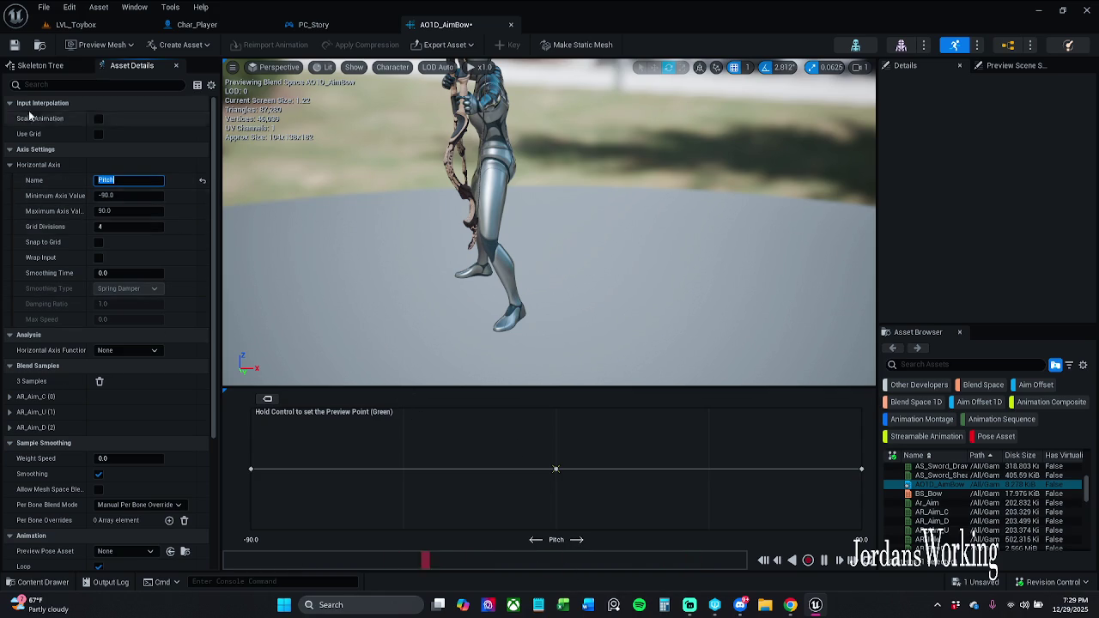
pyautogui.press('Return')
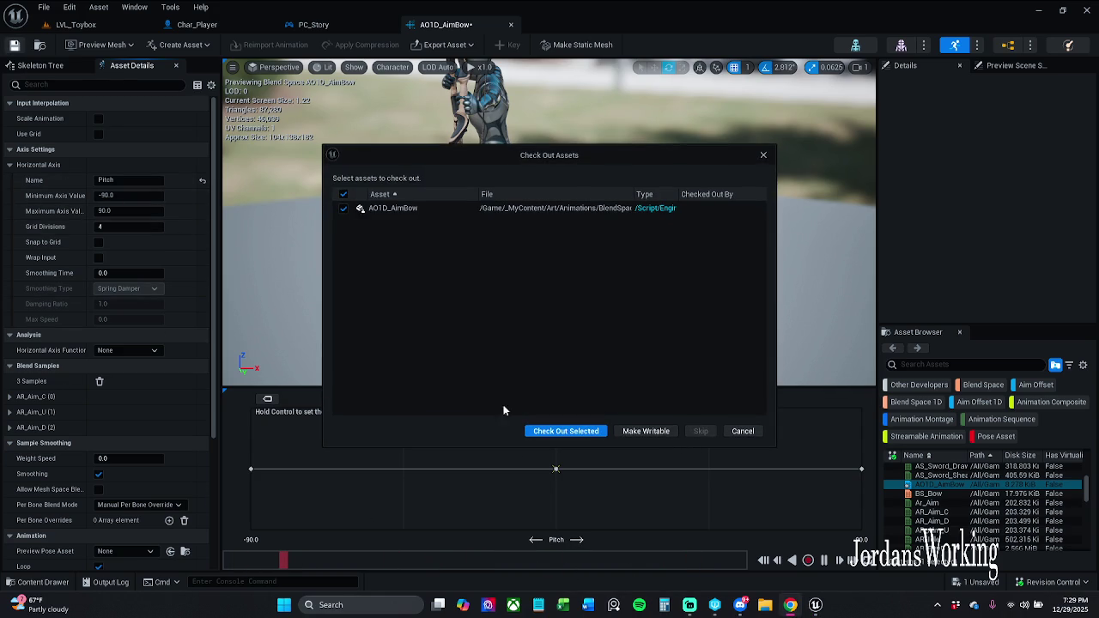
pyautogui.click(548, 431)
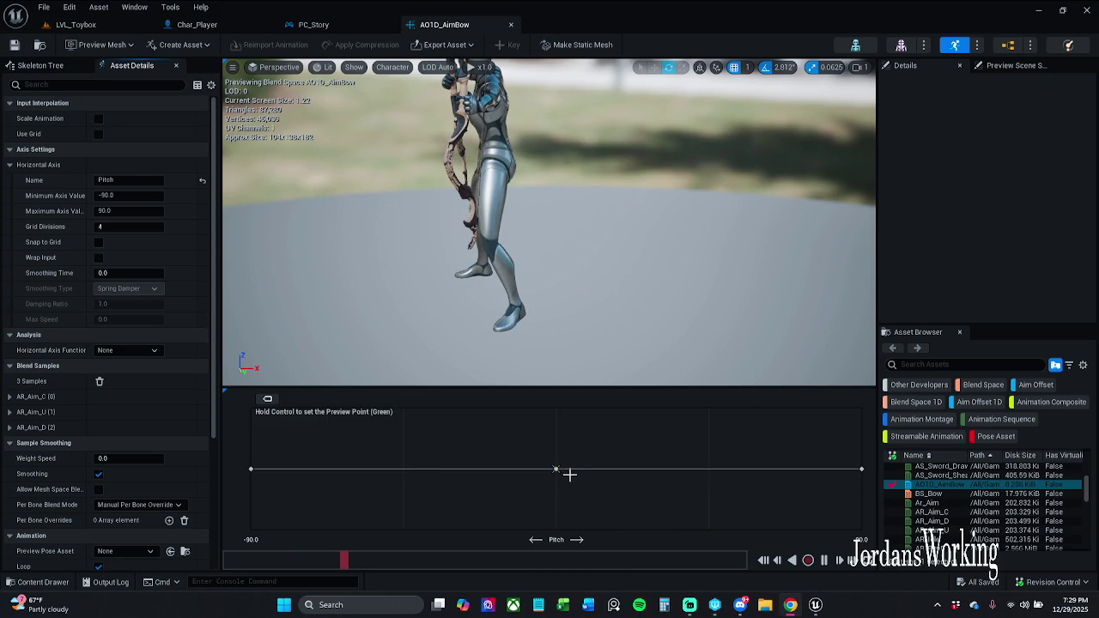
# Step: Inspect the Pitch samples at 0, -90 and 90, then save AO1D_AimBow
pyautogui.keyDown('ctrl'); pyautogui.click(558, 469); pyautogui.keyUp('ctrl')
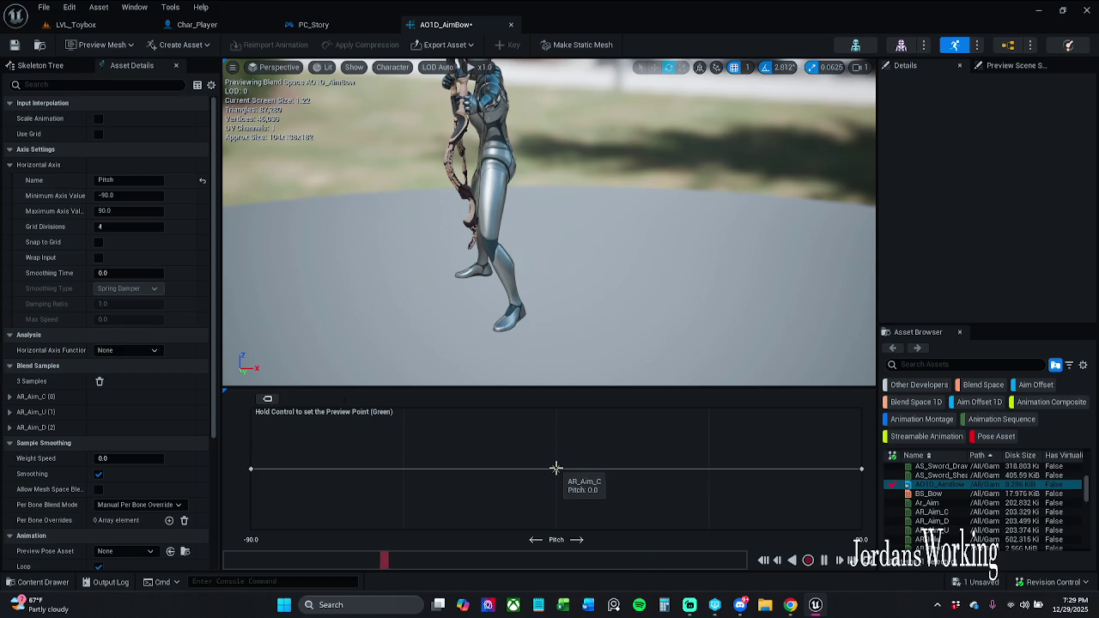
pyautogui.click(556, 468)
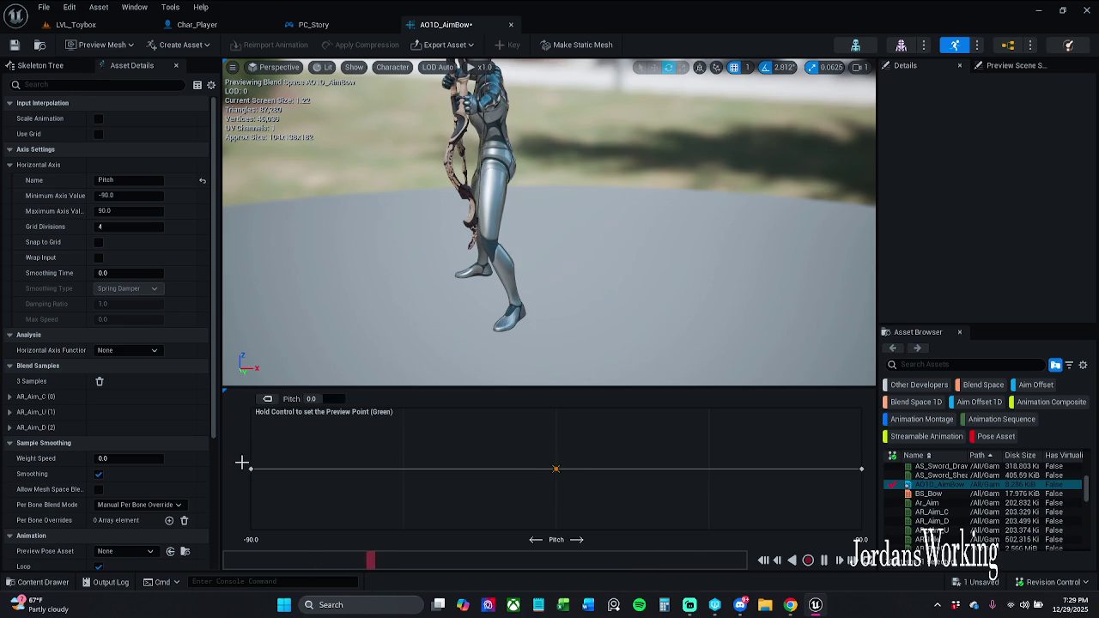
pyautogui.click(250, 468)
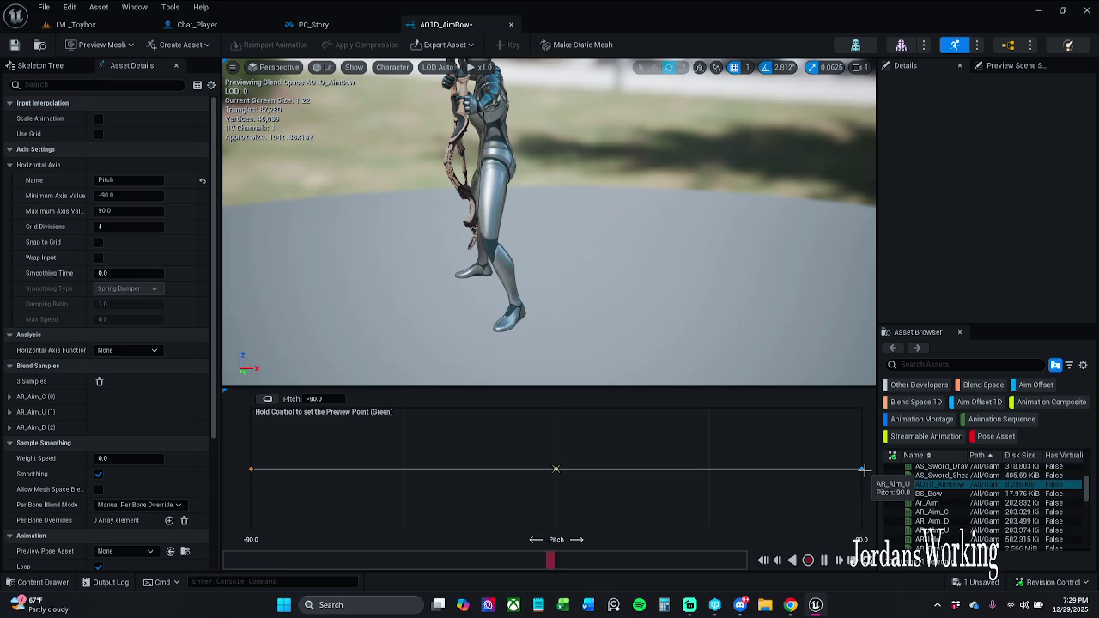
pyautogui.click(862, 469)
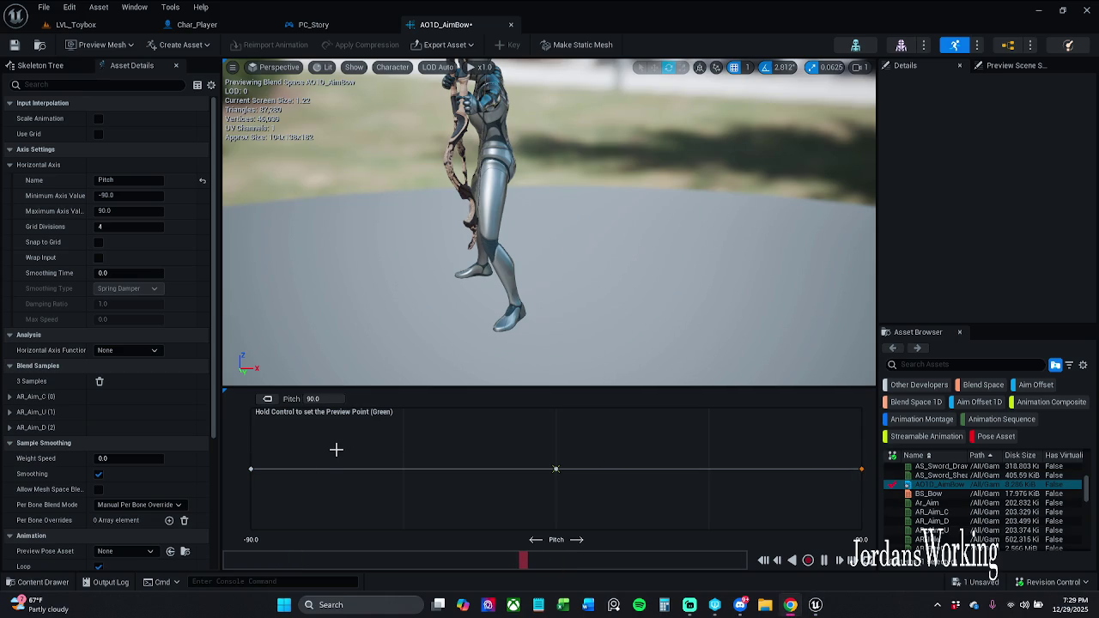
pyautogui.click(301, 452)
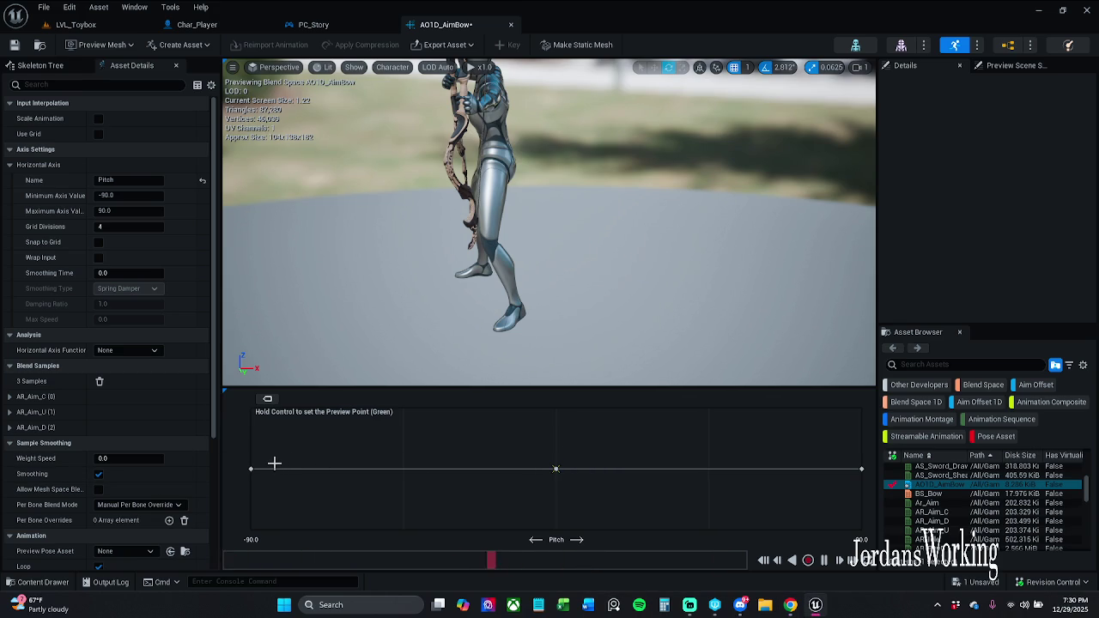
pyautogui.click(314, 24)
pyautogui.click(476, 30)
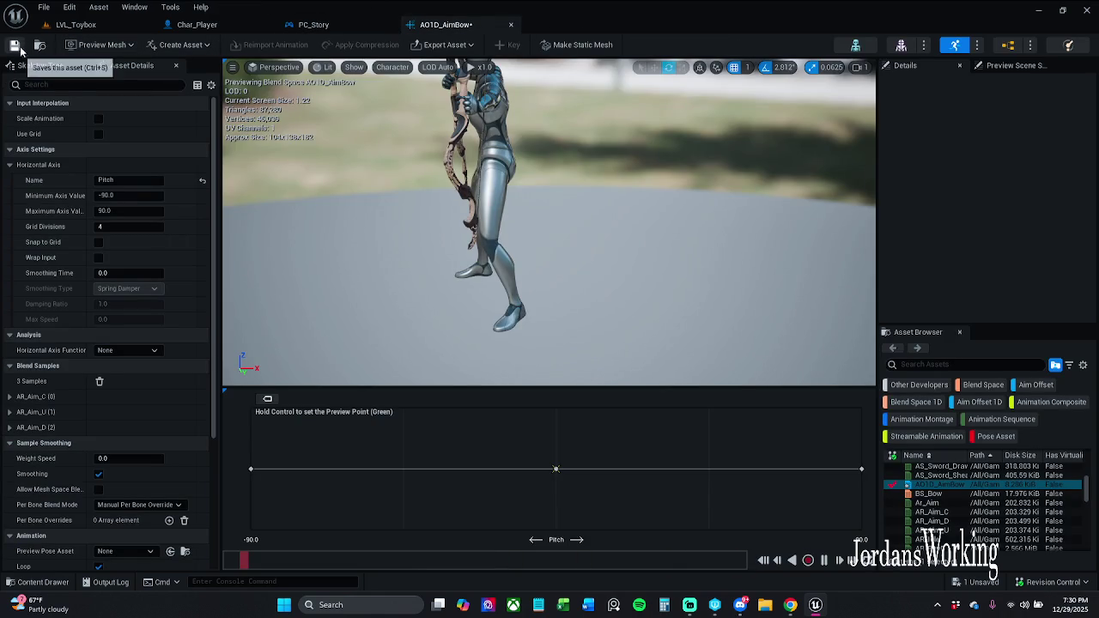
pyautogui.hotkey('ctrl', 's')
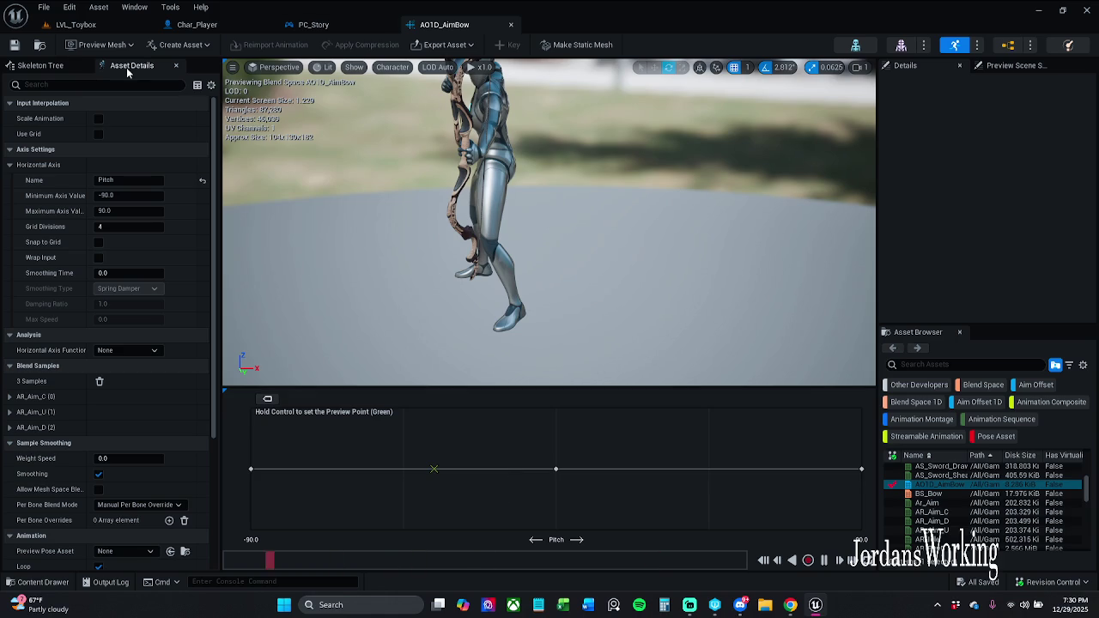
# Step: Remove the SM_Bow preview attachment from LOD 0, accepting the can't-be-undone warning
pyautogui.click(96, 45)
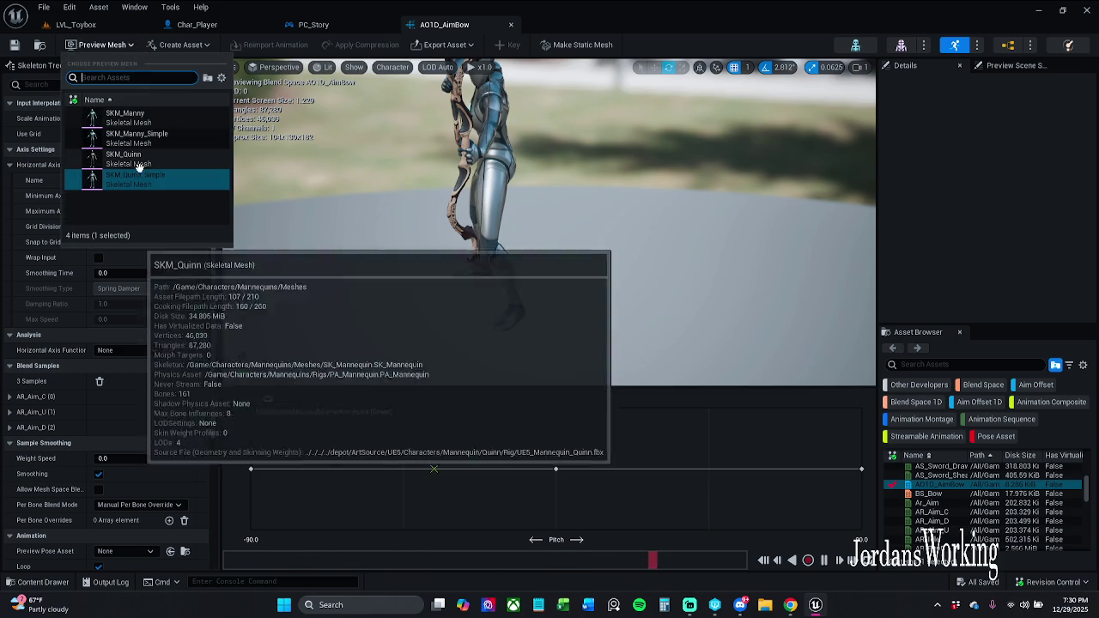
pyautogui.click(331, 459)
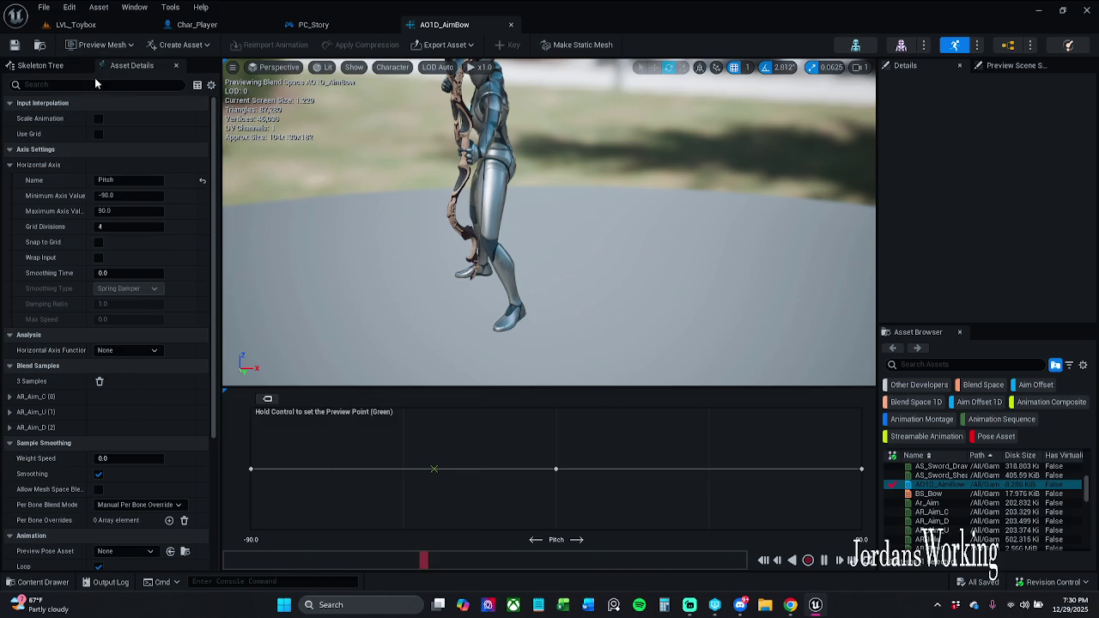
pyautogui.click(54, 69)
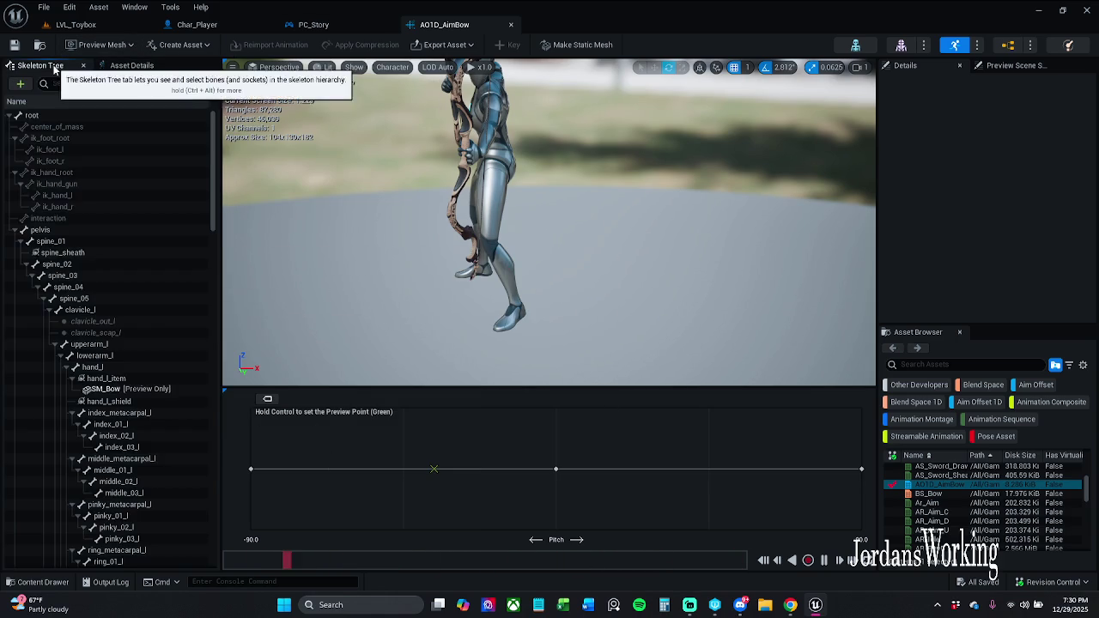
pyautogui.rightClick(117, 393)
pyautogui.moveTo(202, 412)
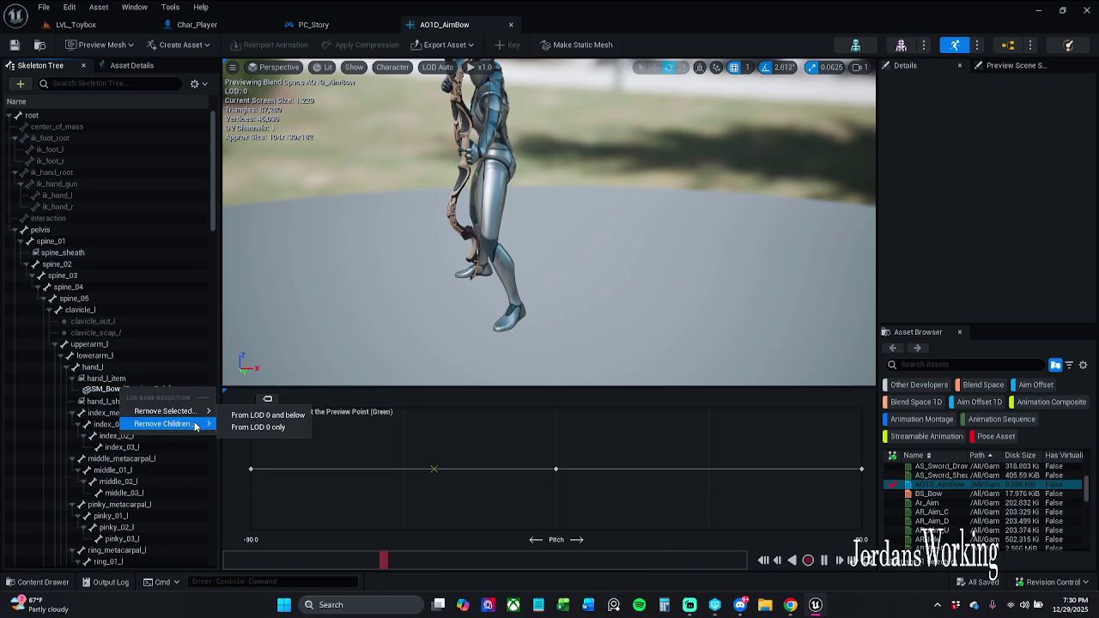
pyautogui.click(268, 427)
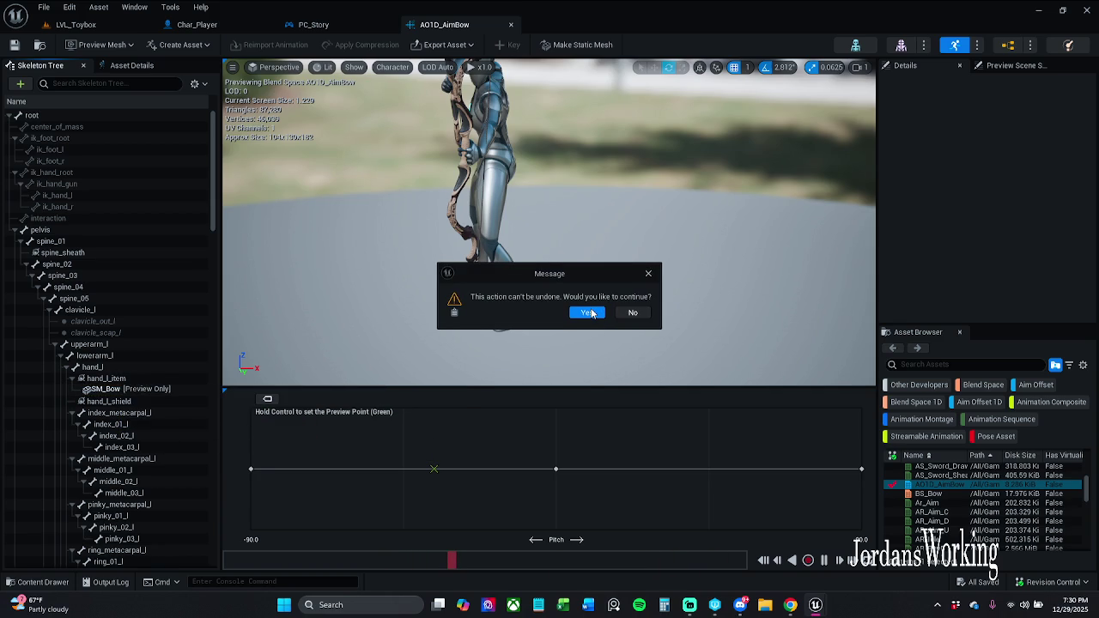
pyautogui.click(648, 274)
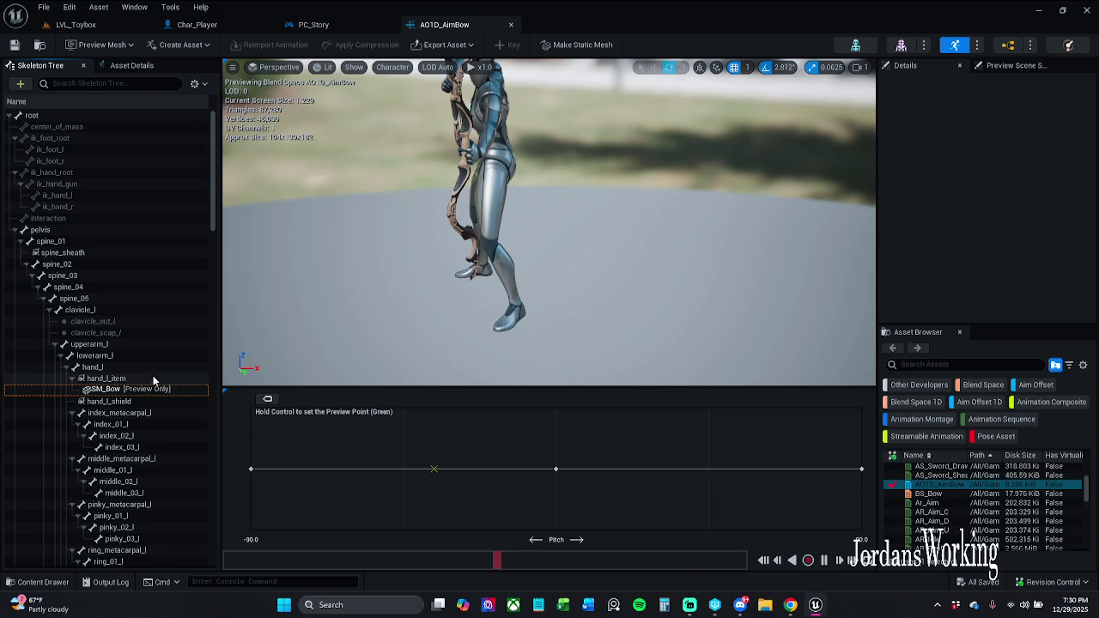
# Step: Remove all attached assets from hand_l_item and preview the aim pitched down and up
pyautogui.click(129, 379)
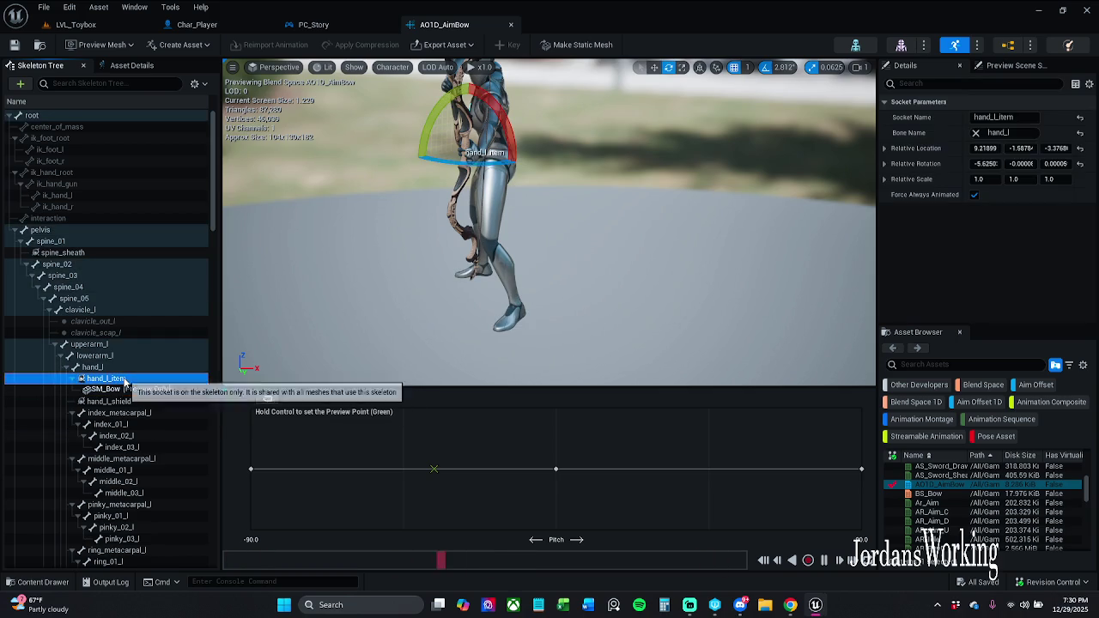
pyautogui.rightClick(126, 382)
pyautogui.moveTo(199, 440)
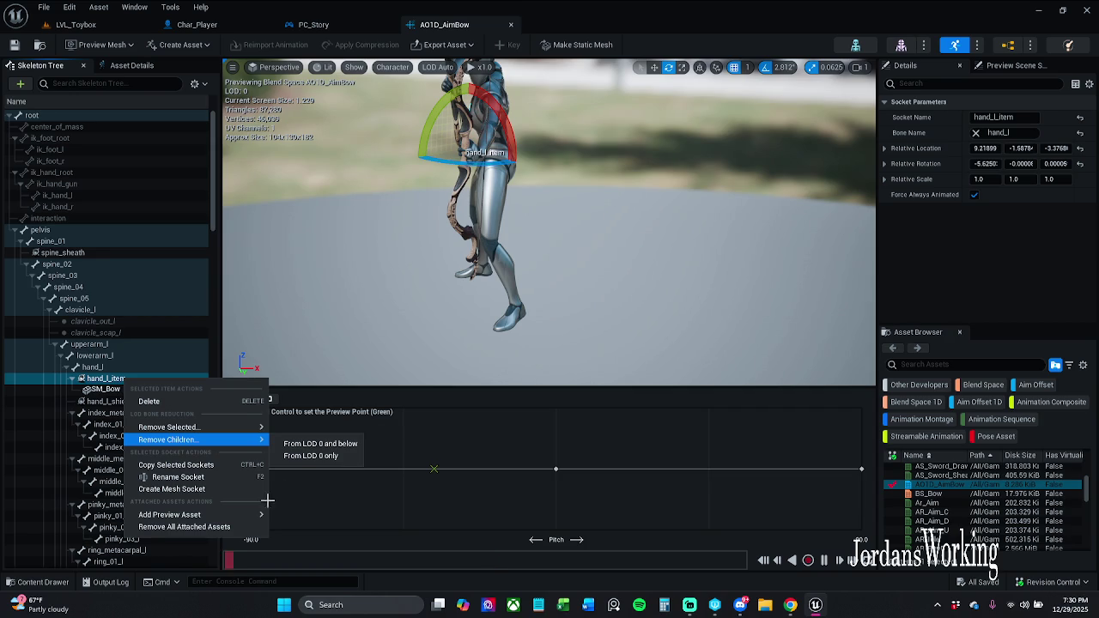
pyautogui.click(224, 527)
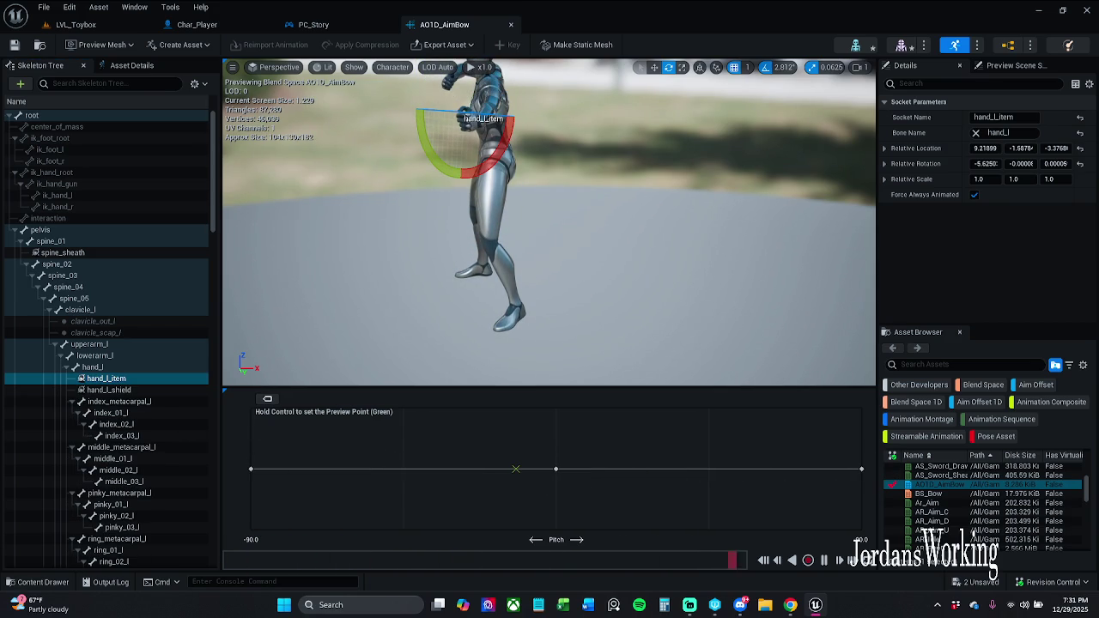
pyautogui.moveTo(501, 294); pyautogui.dragTo(533, 376)
pyautogui.press('ctrl')
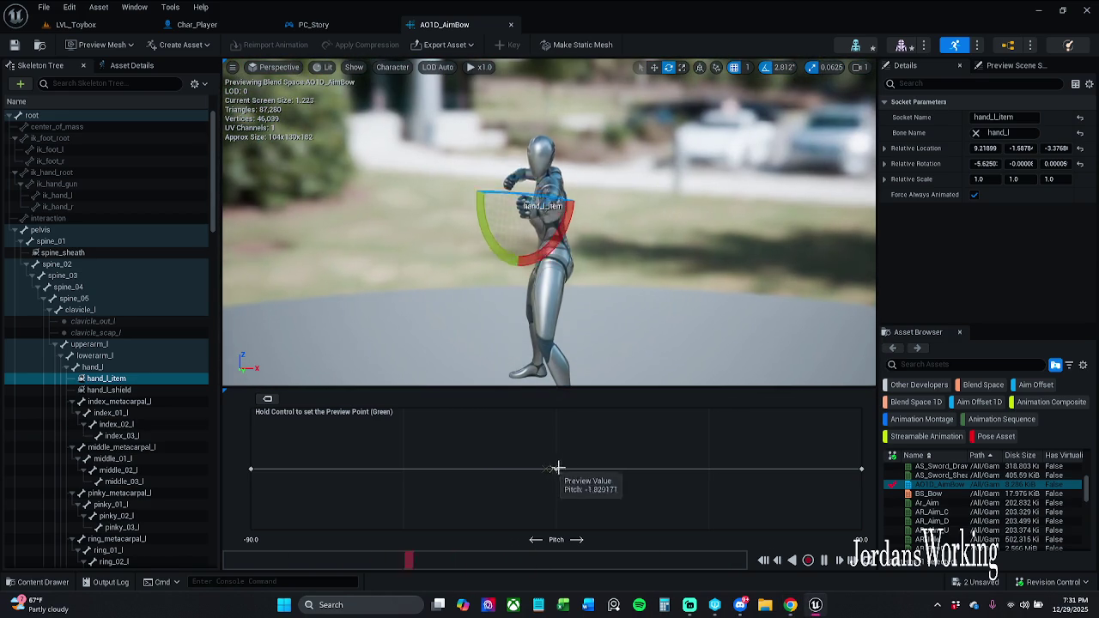
pyautogui.press('ctrl')
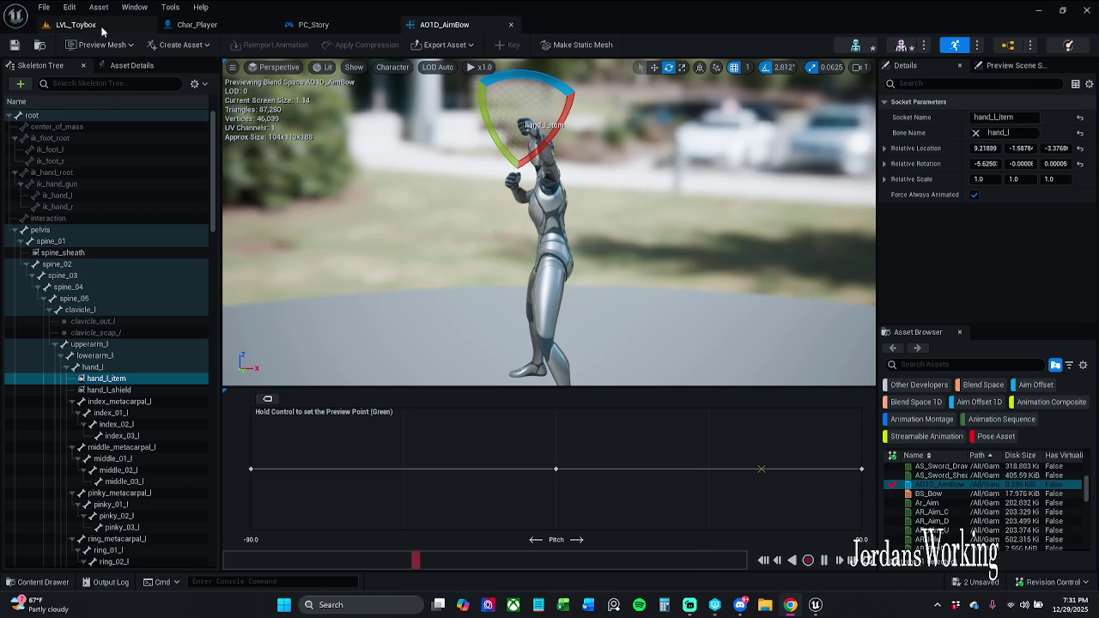
pyautogui.click(220, 25)
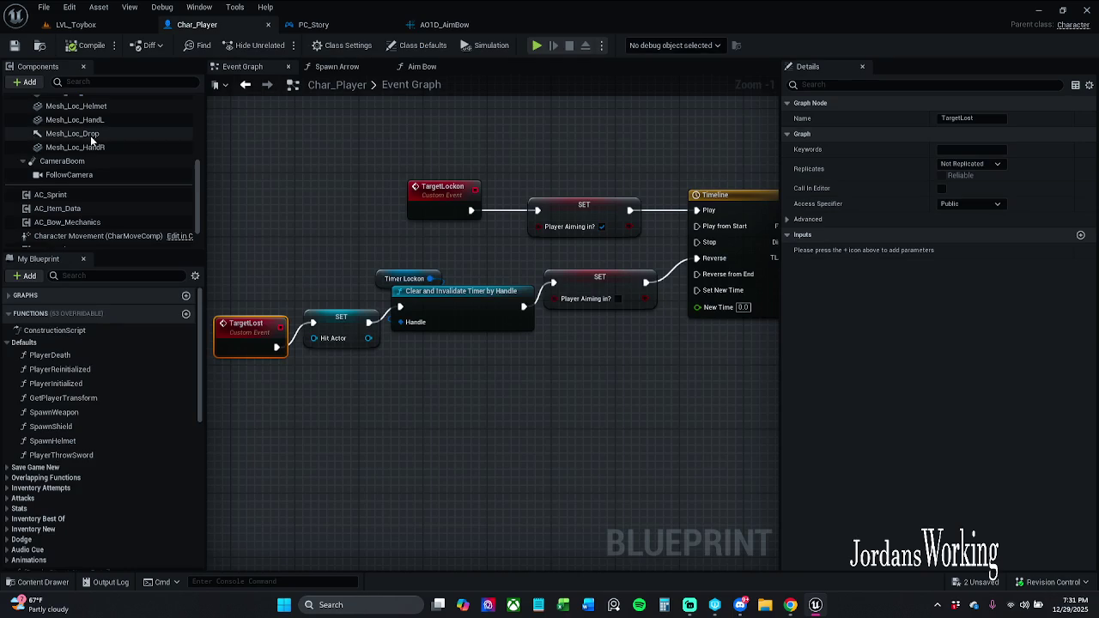
# Step: Locate the character's animation blueprint from its class defaults and open ABP_Manny
pyautogui.scroll(5, 92, 159)
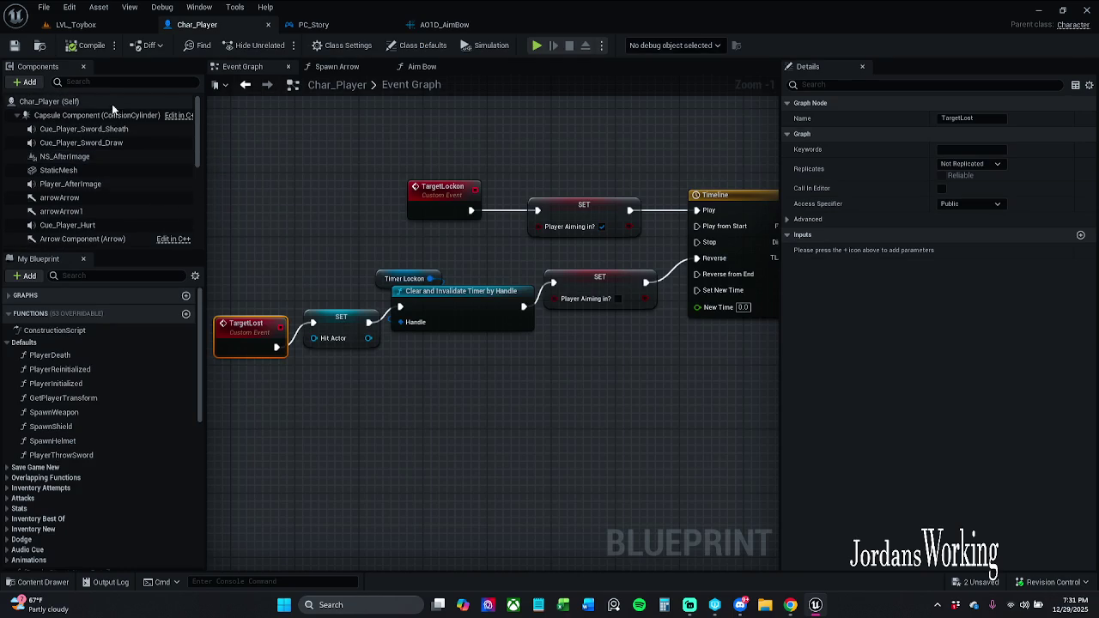
pyautogui.click(48, 102)
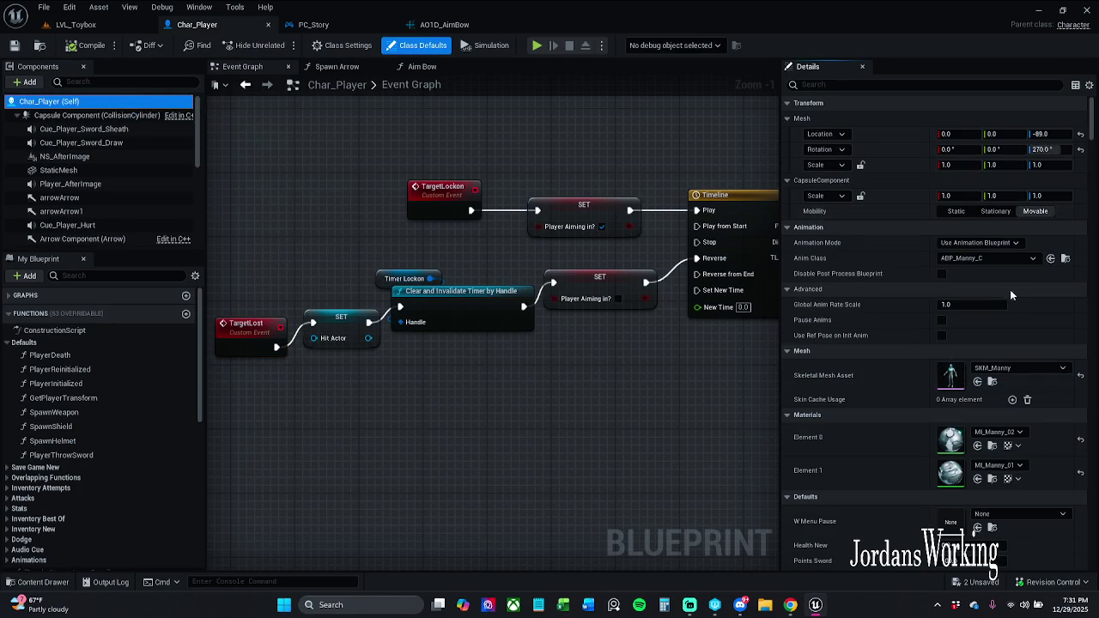
pyautogui.click(1066, 258)
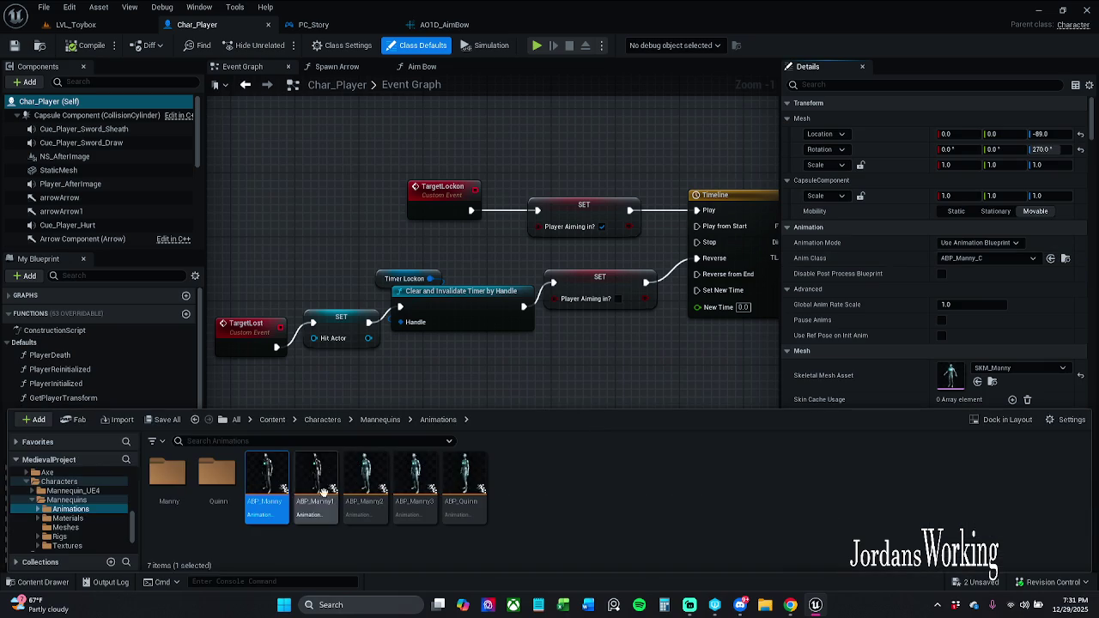
pyautogui.doubleClick(273, 485)
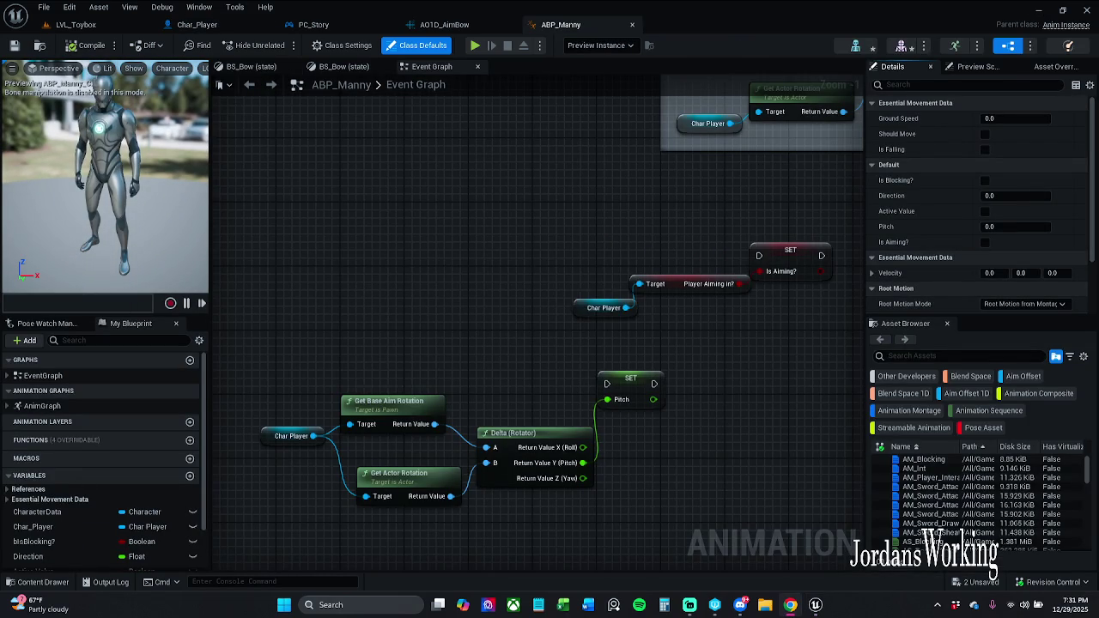
pyautogui.click(464, 24)
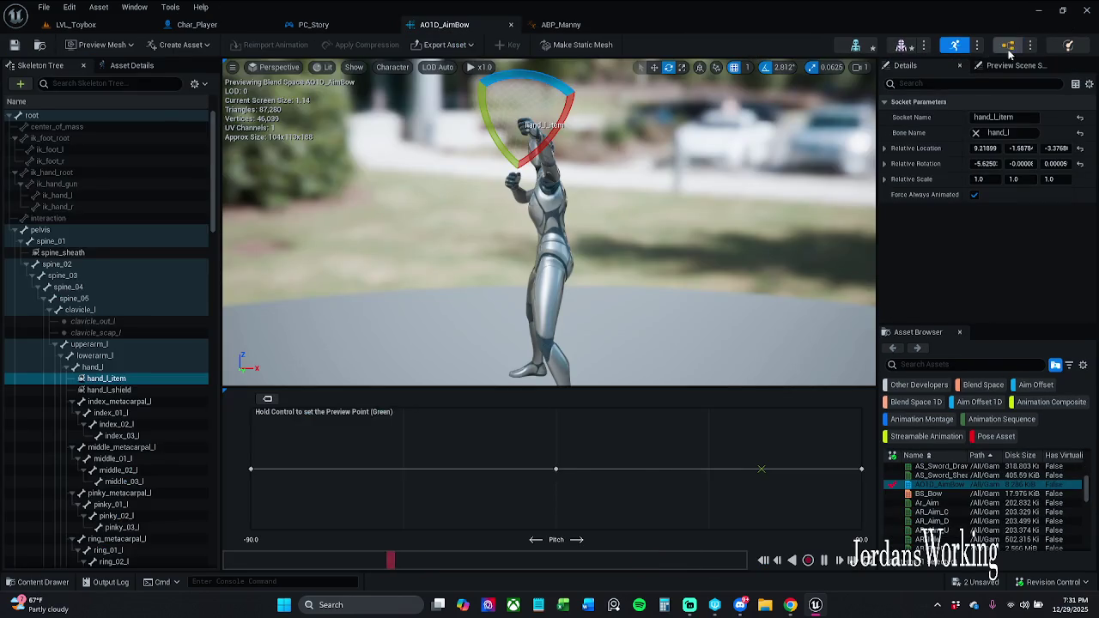
pyautogui.click(1007, 50)
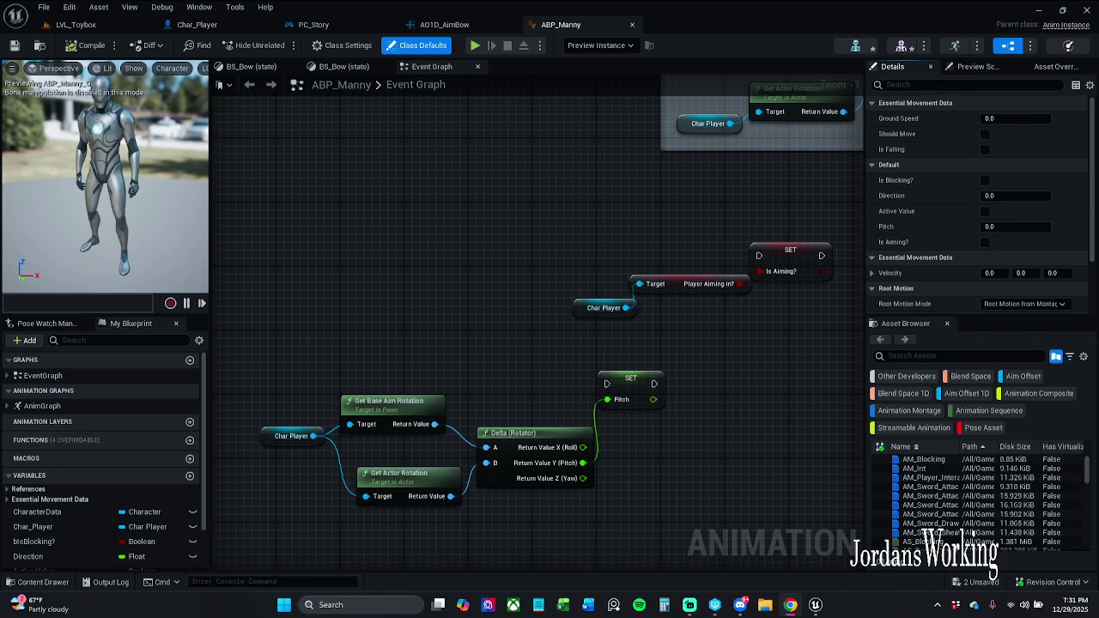
# Step: Compare the BS_Bow state graph with the Event Graph and look through the View menu
pyautogui.moveTo(427, 273); pyautogui.dragTo(417, 281)
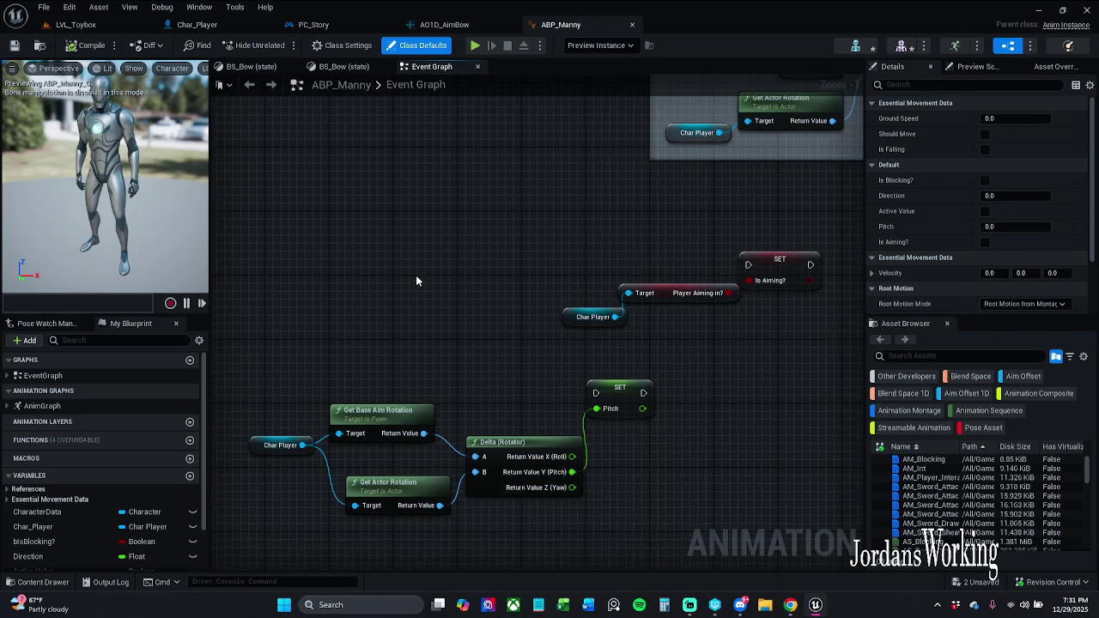
pyautogui.click(343, 66)
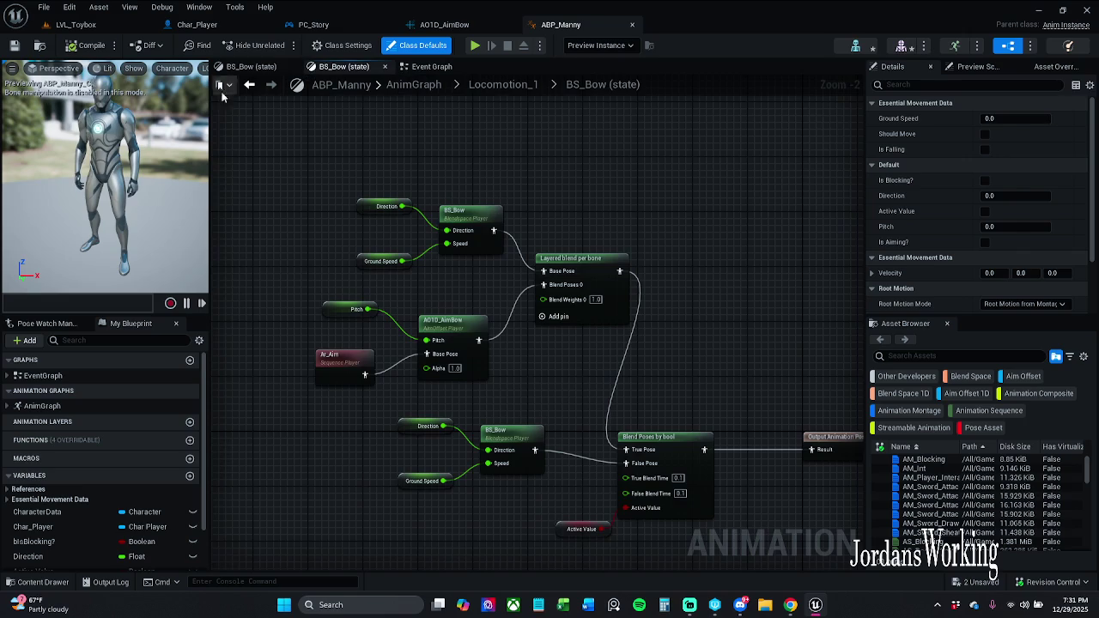
pyautogui.click(432, 67)
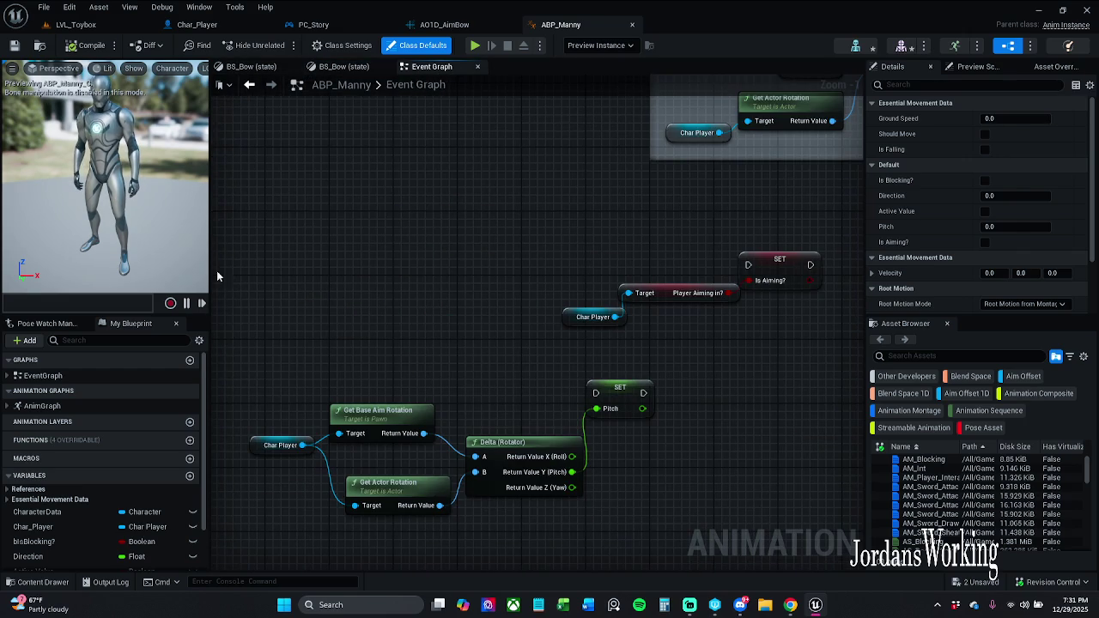
pyautogui.scroll(-2, 104, 488)
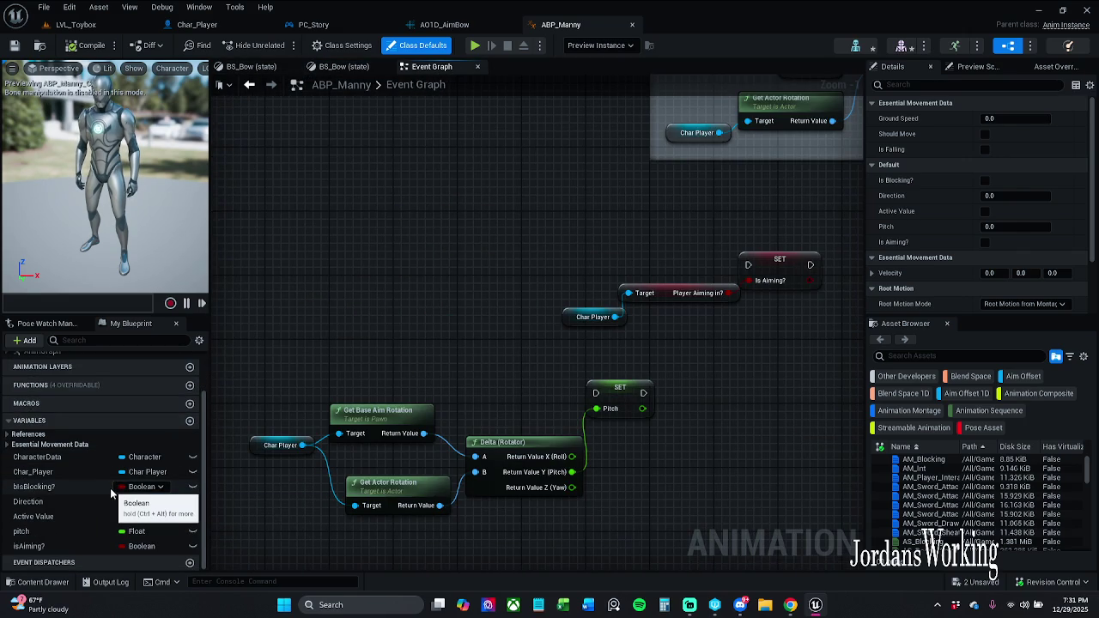
pyautogui.scroll(2, 103, 486)
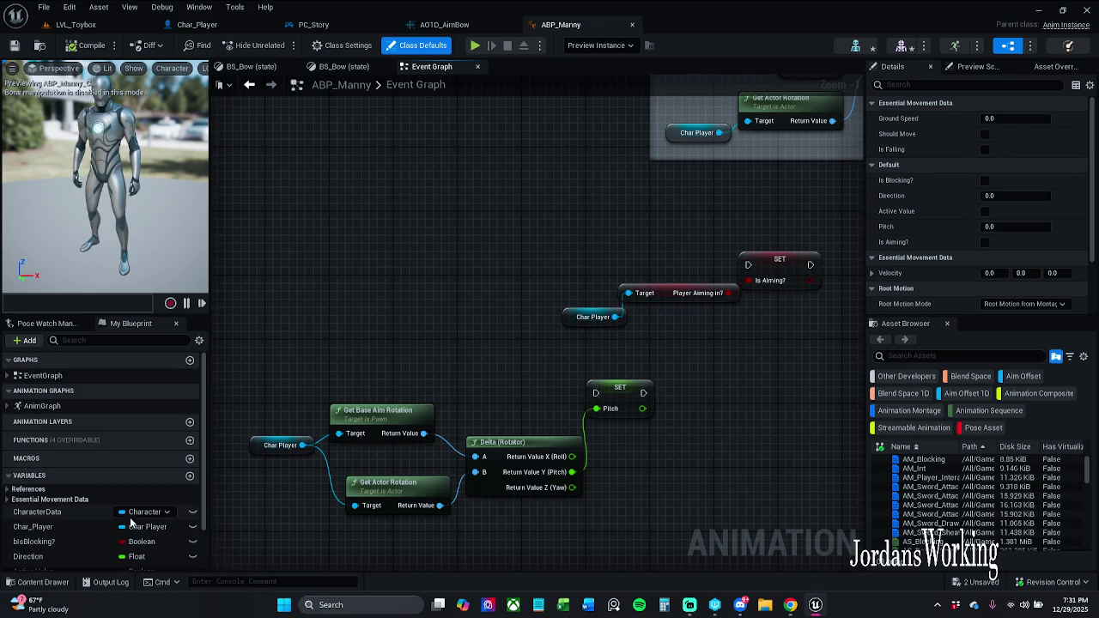
pyautogui.click(129, 8)
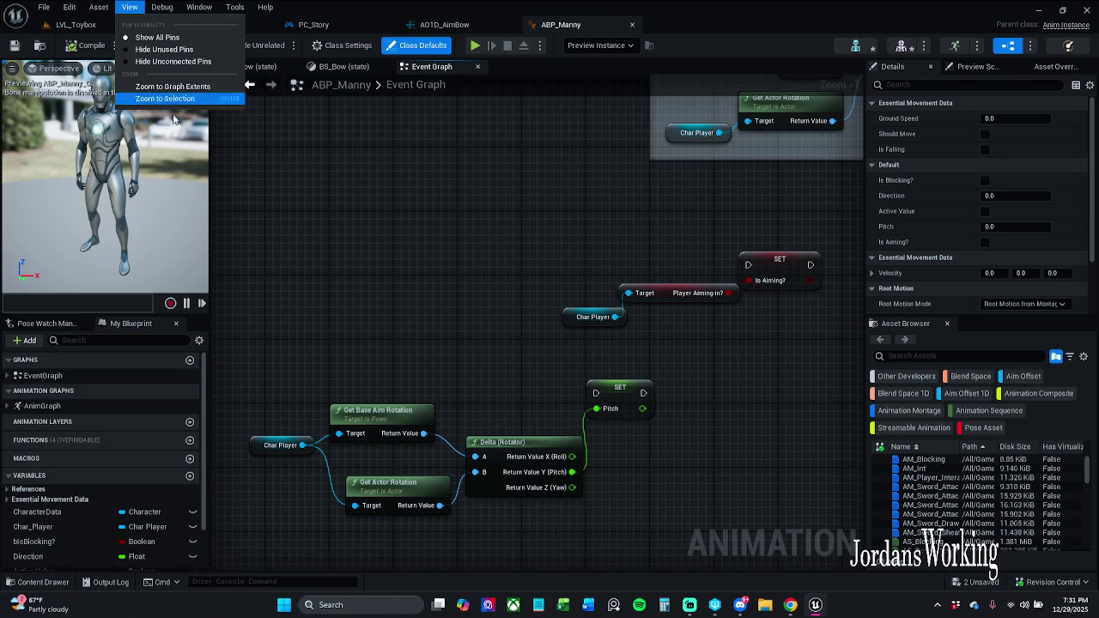
# Step: Open Find Results, search 'BS', and jump to the BS_Bow state
pyautogui.moveTo(200, 11)
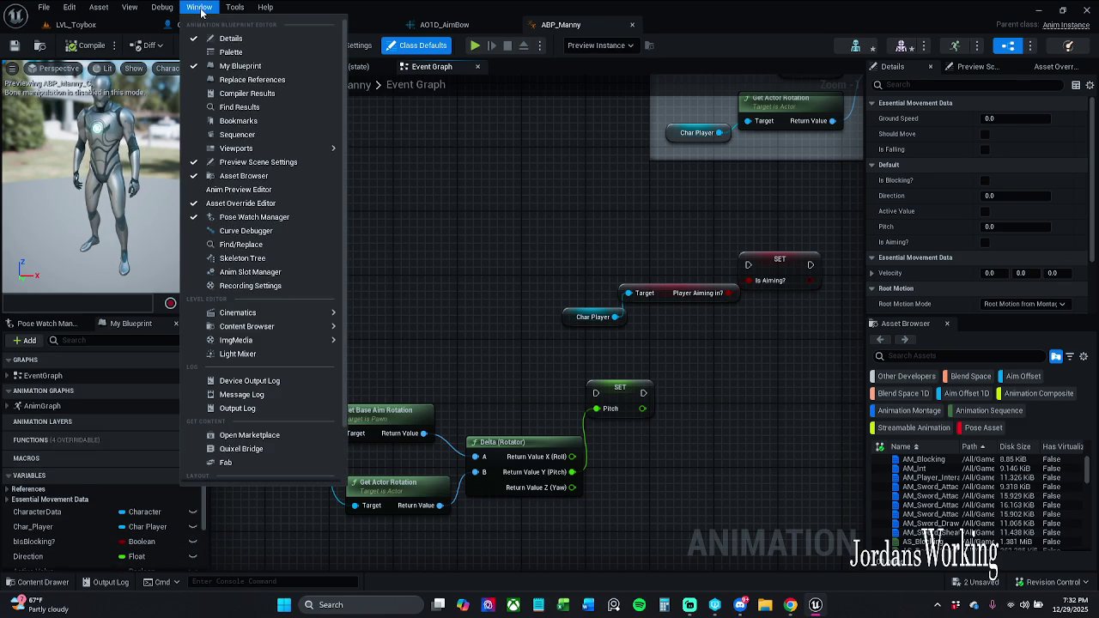
pyautogui.click(239, 107)
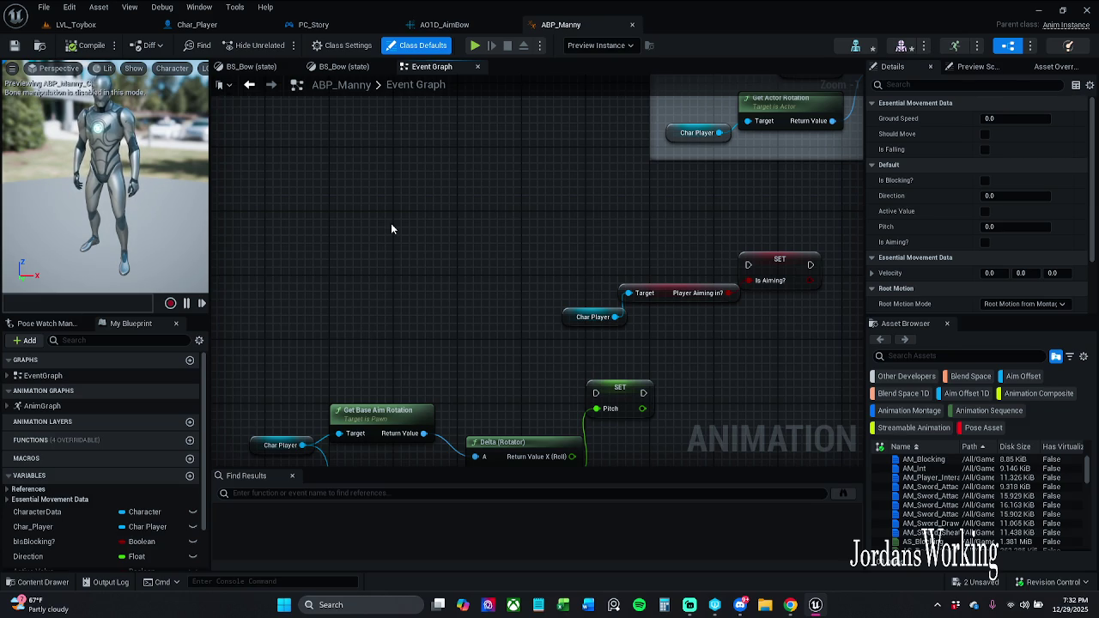
pyautogui.click(319, 493)
pyautogui.write('BS_Bow')
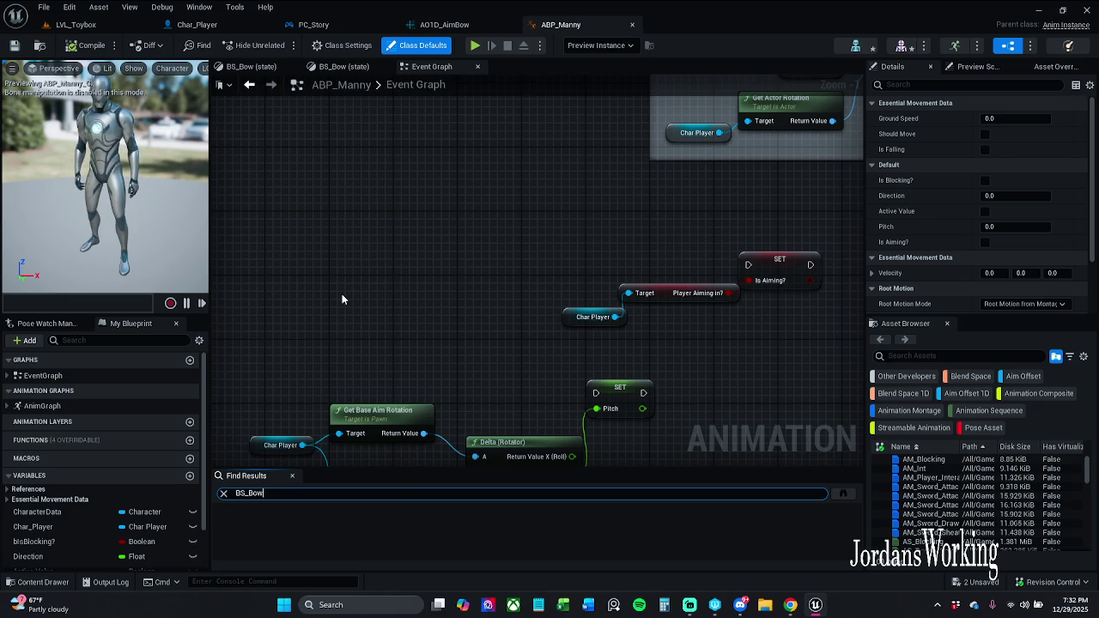
pyautogui.press('Return')
pyautogui.doubleClick(267, 523)
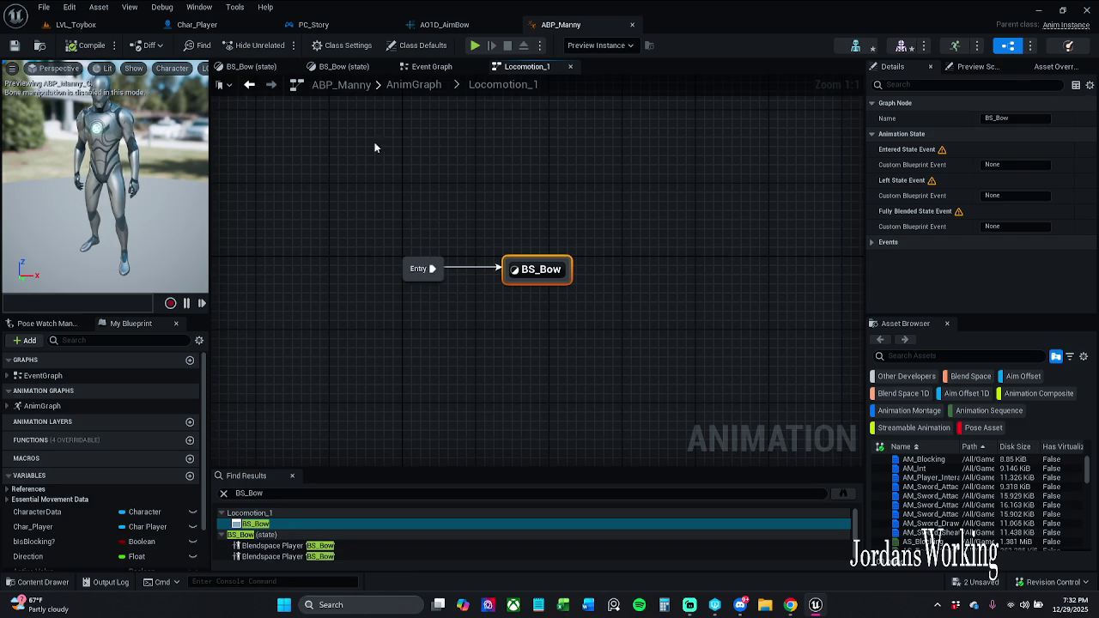
# Step: Search 'Lo' and jump to the Locomotion_1 state machine node in the AnimGraph
pyautogui.click(258, 493)
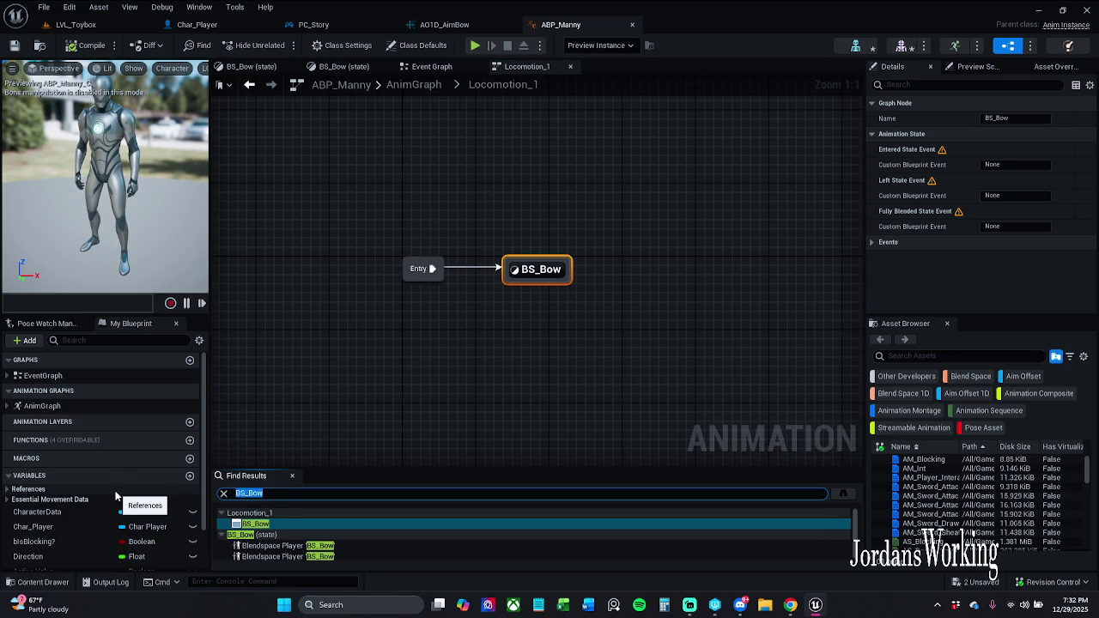
pyautogui.write('Locomotion_1')
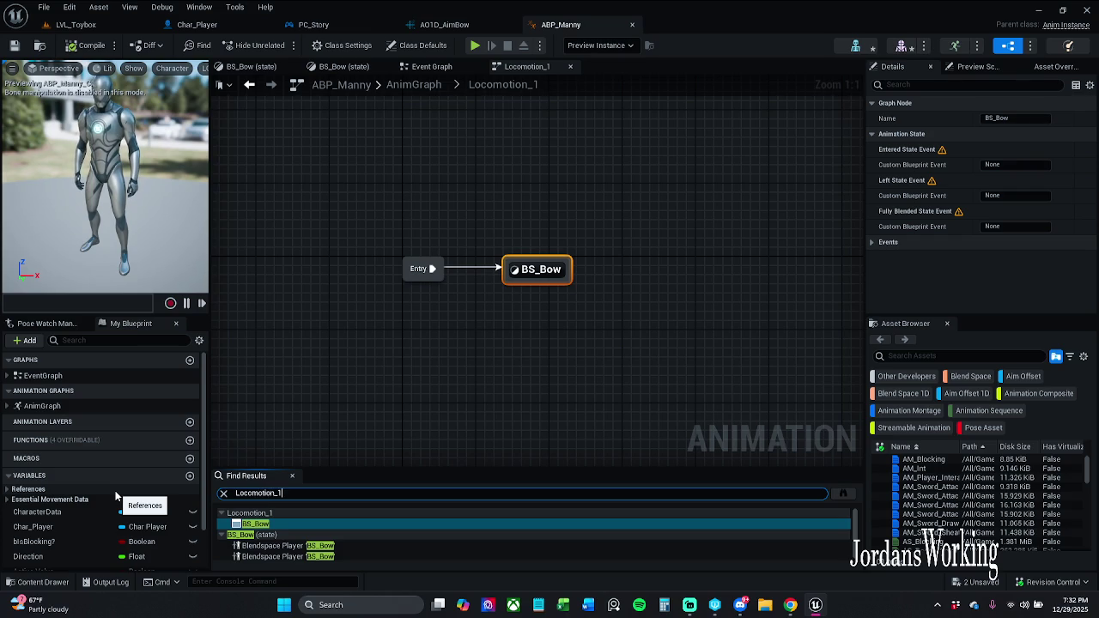
pyautogui.press('Return')
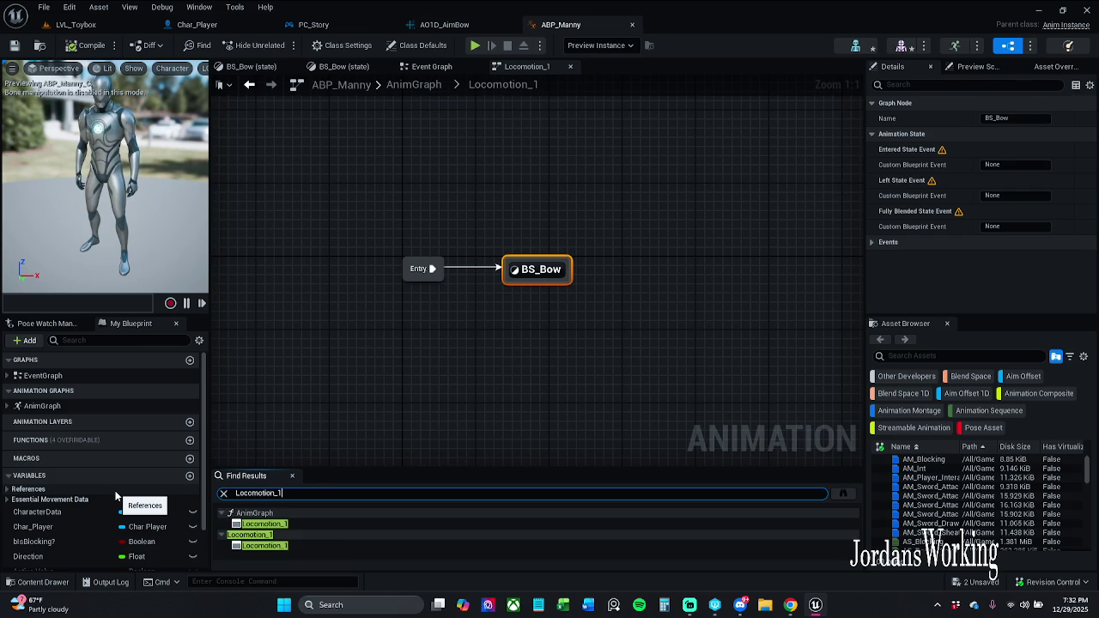
pyautogui.doubleClick(305, 524)
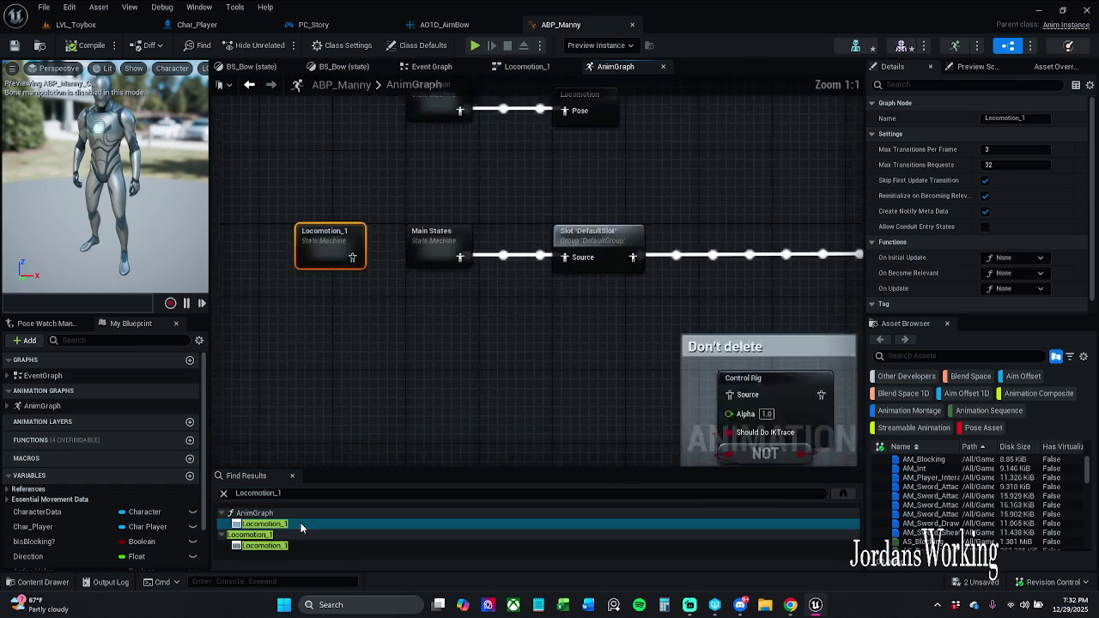
pyautogui.moveTo(567, 355); pyautogui.dragTo(455, 359)
pyautogui.scroll(-1, 455, 359)
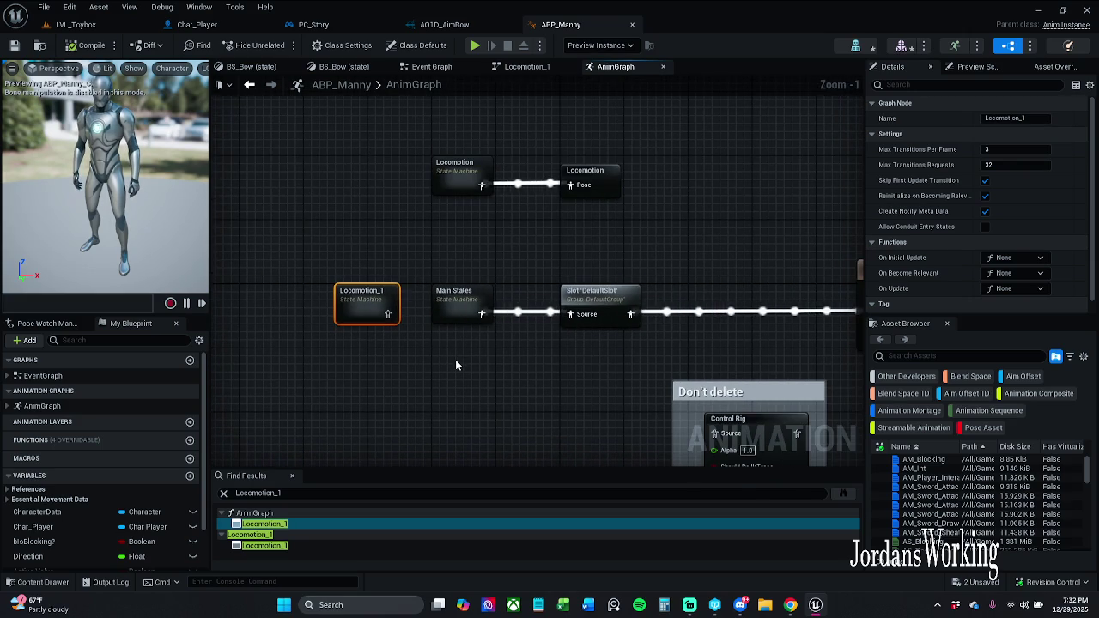
pyautogui.click(304, 547)
pyautogui.doubleClick(304, 547)
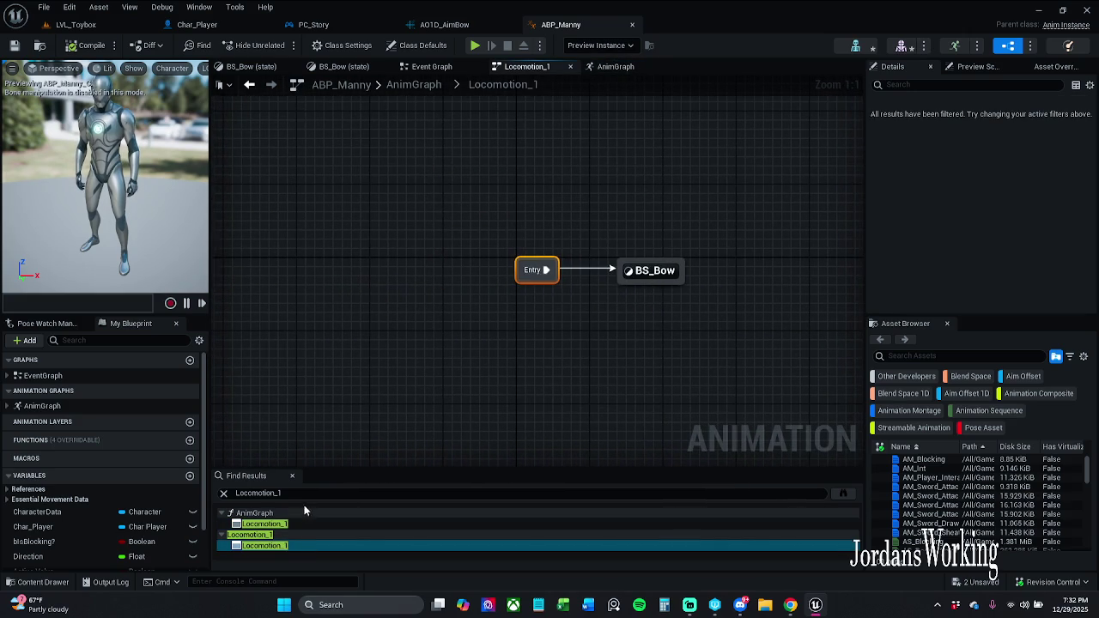
pyautogui.doubleClick(302, 524)
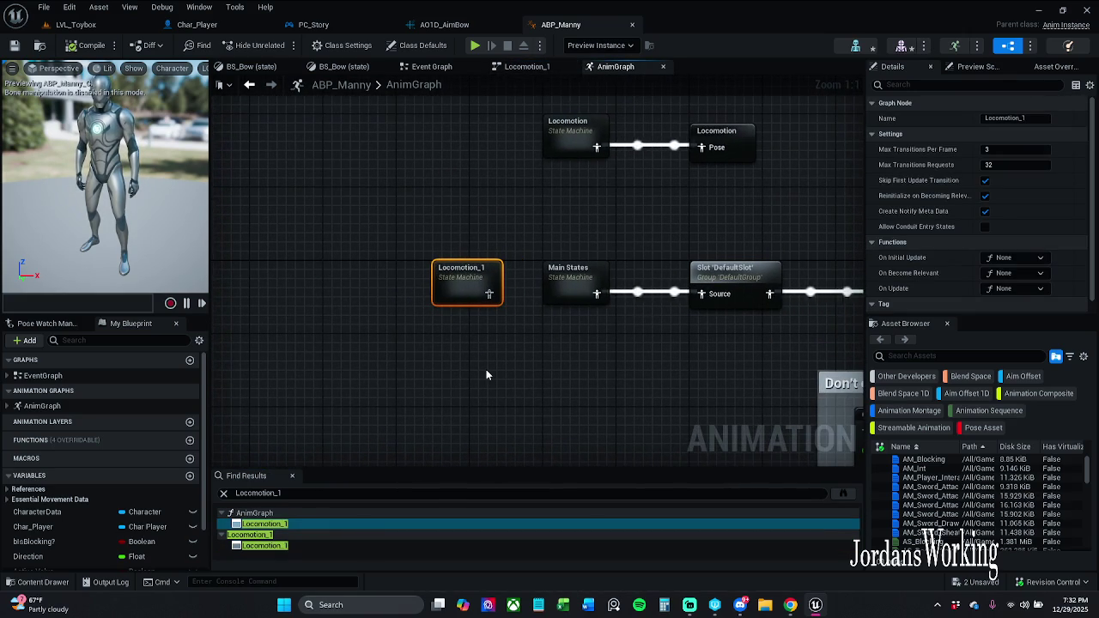
# Step: Close Find Results and pan the AnimGraph past the Don't delete comment
pyautogui.click(292, 476)
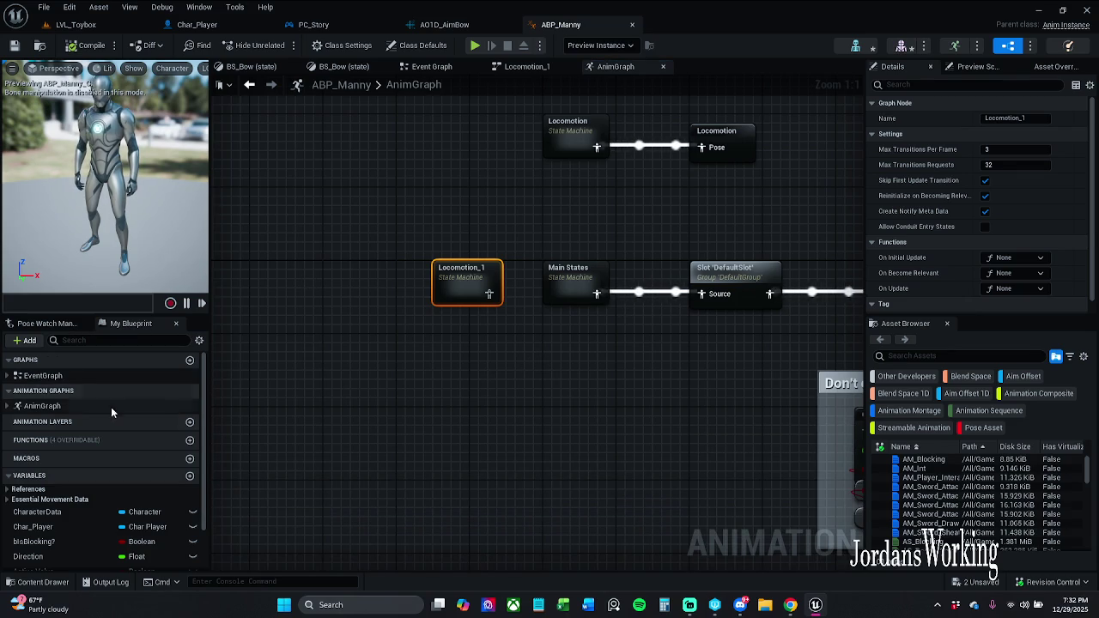
pyautogui.click(57, 406)
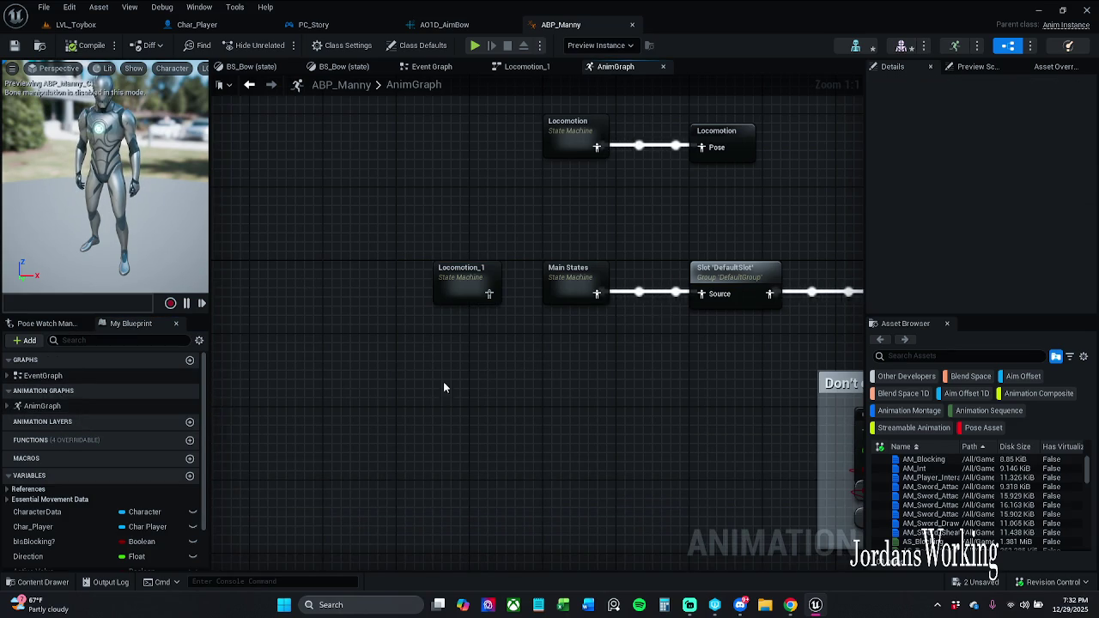
pyautogui.moveTo(443, 381); pyautogui.dragTo(384, 376)
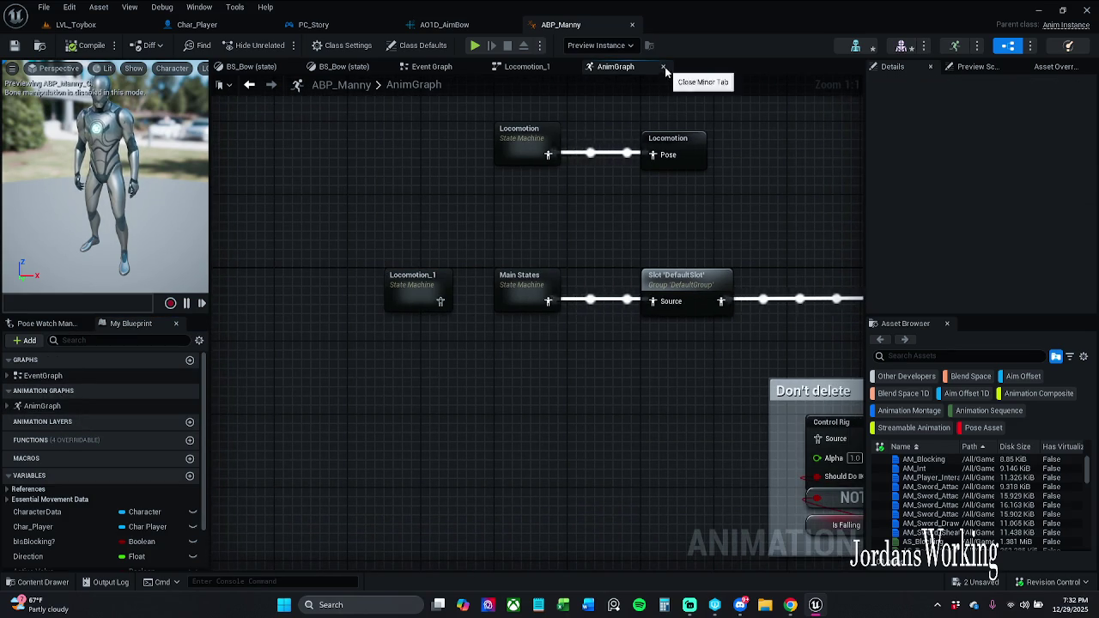
pyautogui.click(527, 66)
# Step: Return to the BS_Bow state graph, keeping only one tab of it open
pyautogui.doubleClick(69, 406)
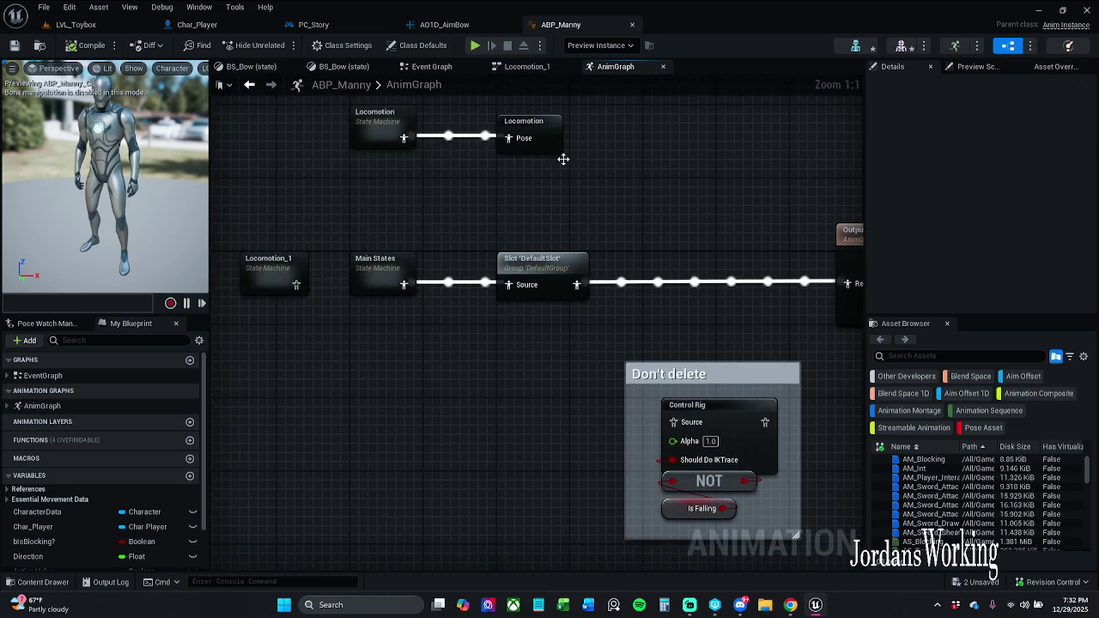
pyautogui.click(432, 66)
pyautogui.click(341, 66)
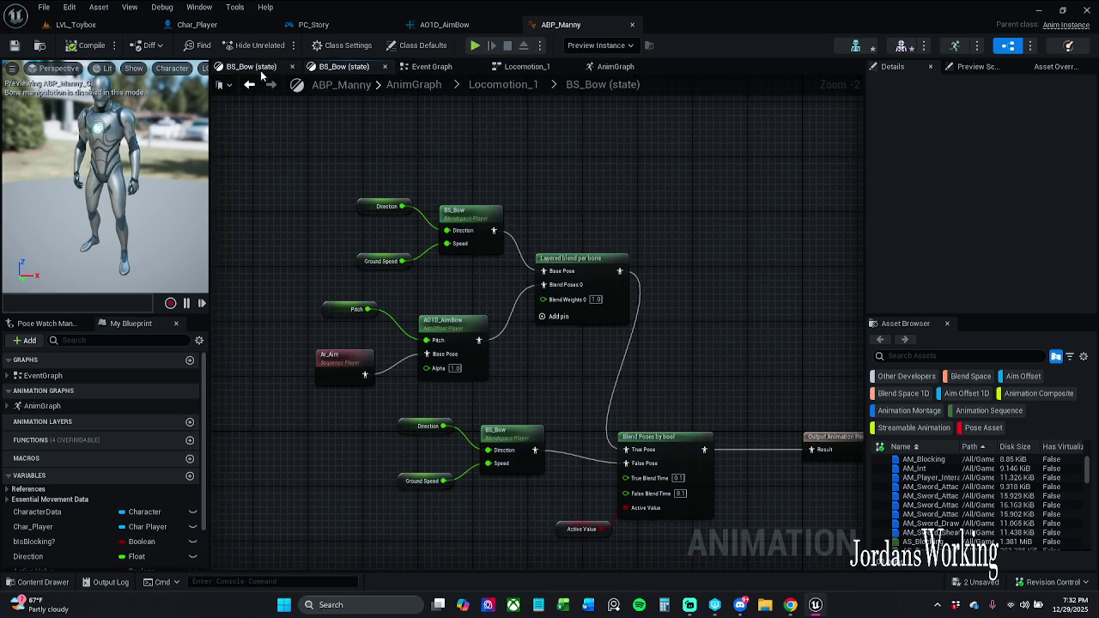
pyautogui.scroll(2, 491, 243)
pyautogui.scroll(-3, 491, 243)
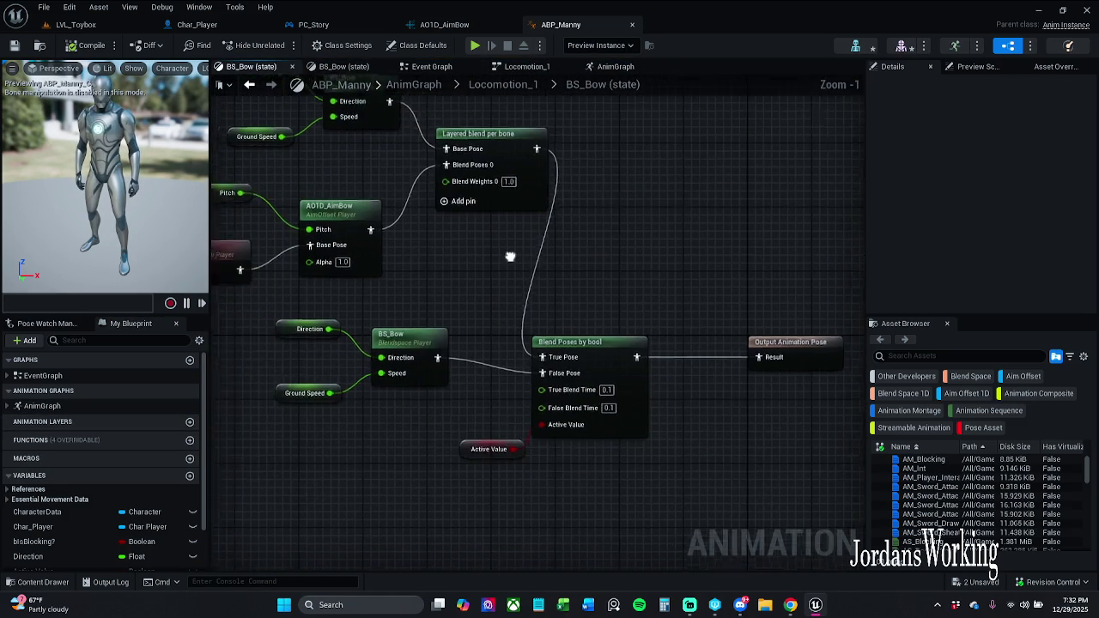
pyautogui.scroll(1, 520, 219)
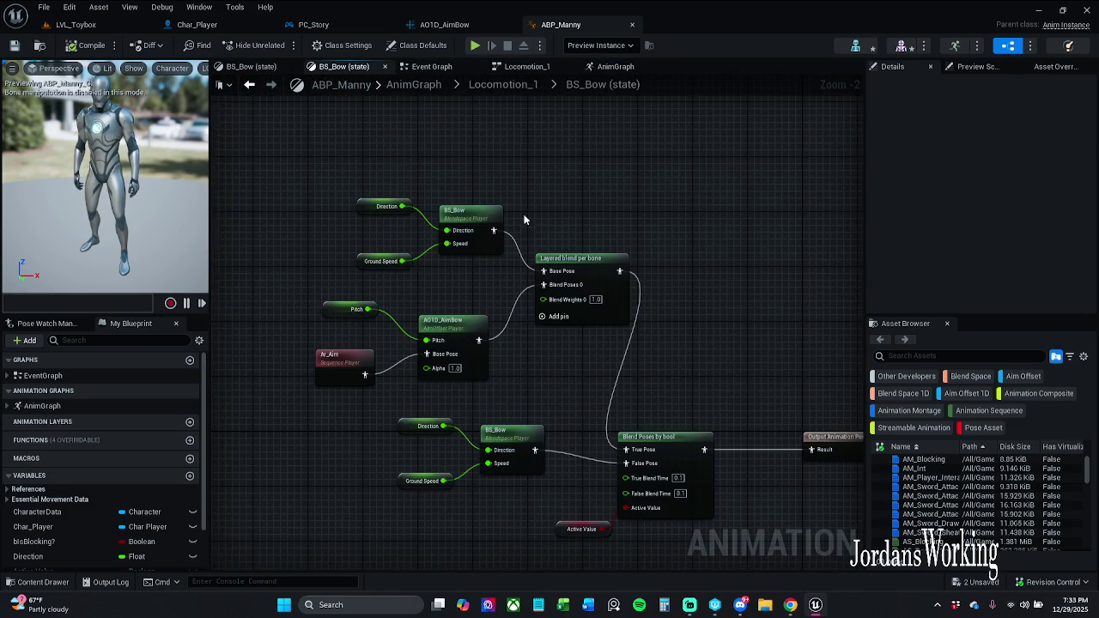
pyautogui.click(344, 66)
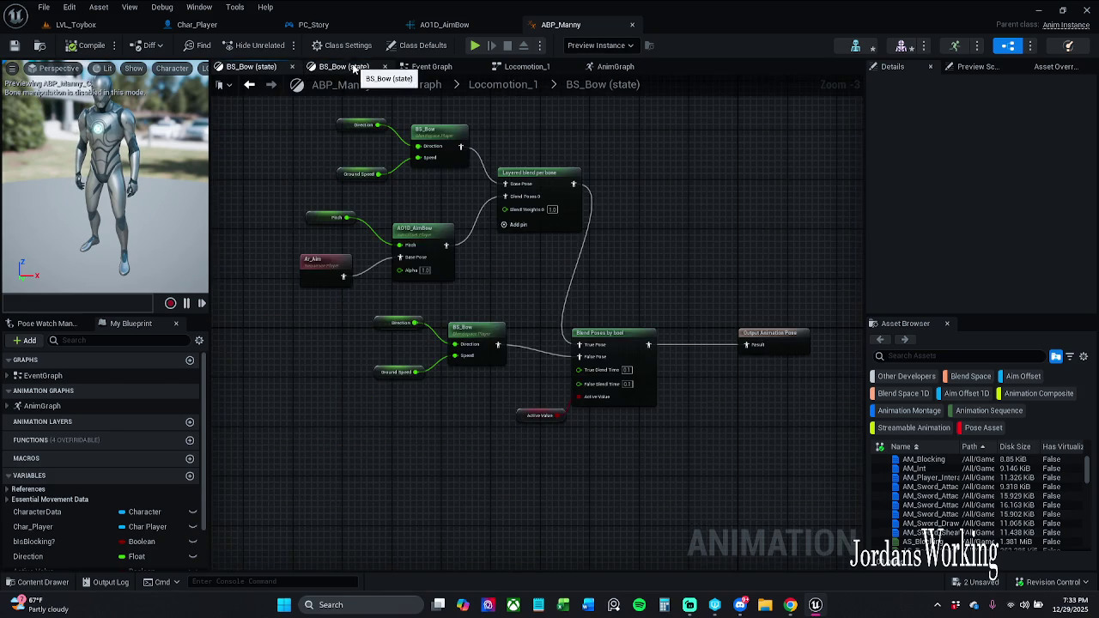
pyautogui.click(253, 67)
pyautogui.click(385, 66)
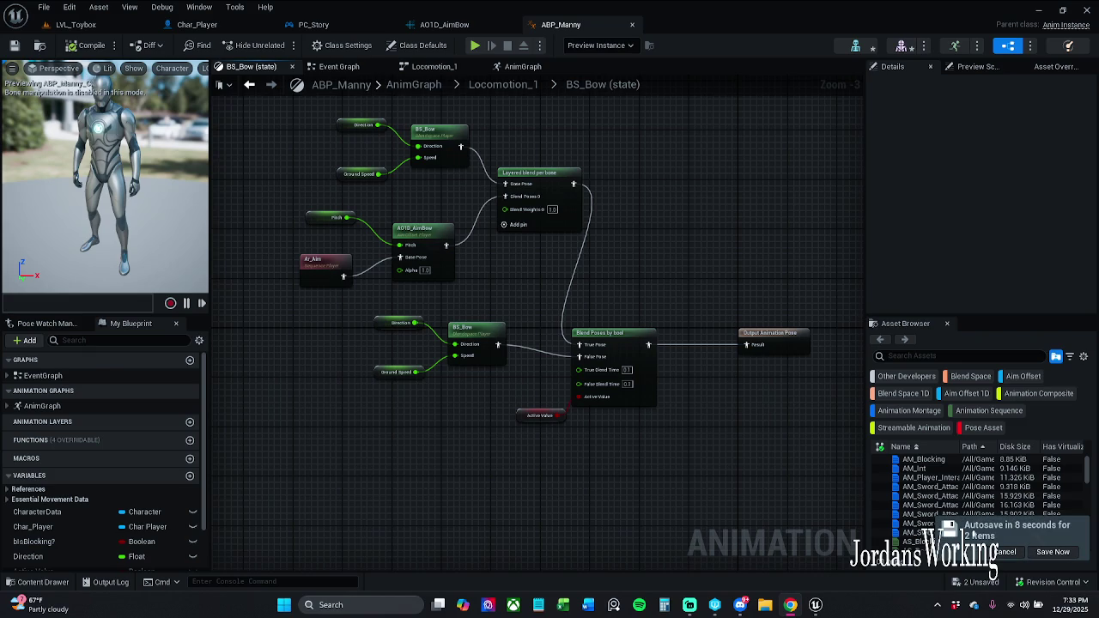
# Step: Move the lower BS_Bow player and its Direction and Ground Speed inputs down-left
pyautogui.scroll(2, 336, 428)
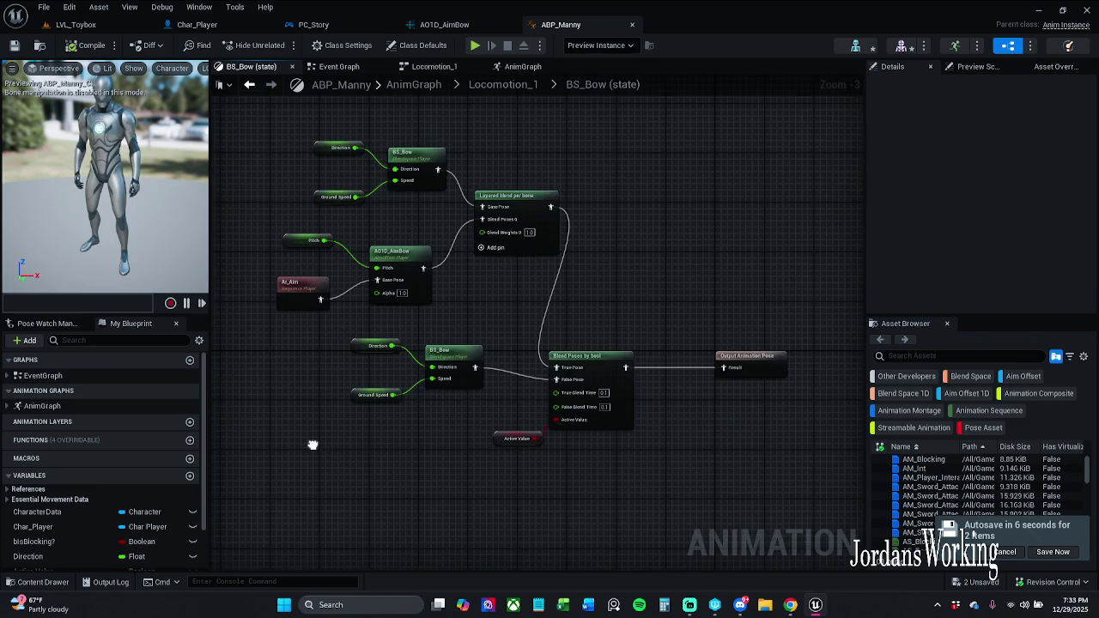
pyautogui.moveTo(340, 455)
pyautogui.mouseDown()
pyautogui.moveTo(515, 351)
pyautogui.moveTo(494, 340)
pyautogui.moveTo(461, 380)
pyautogui.mouseUp()
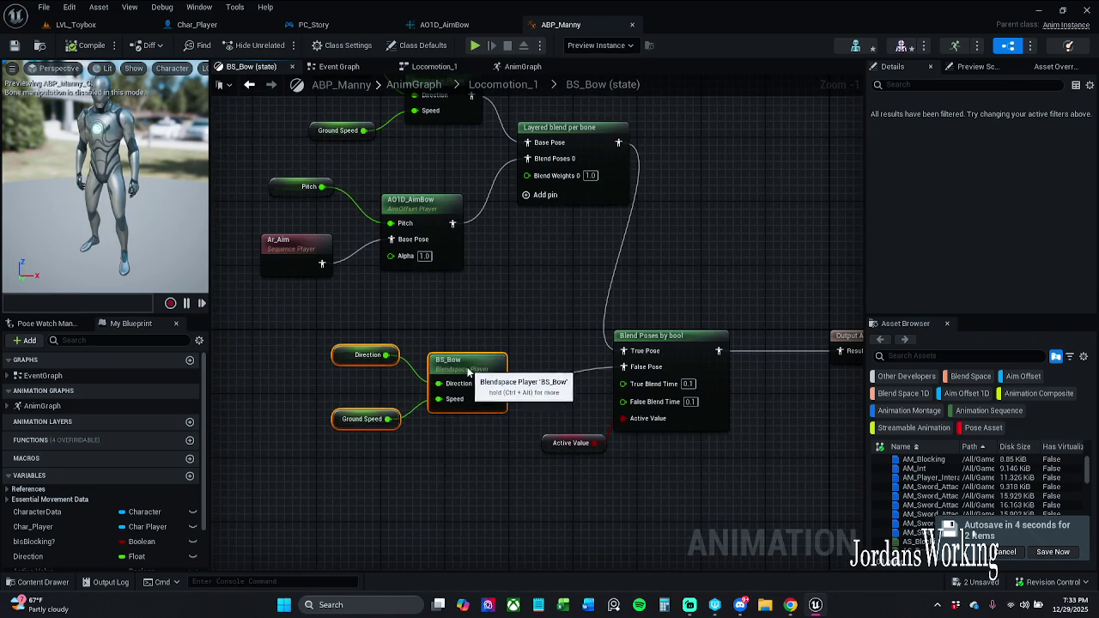
pyautogui.click(483, 312)
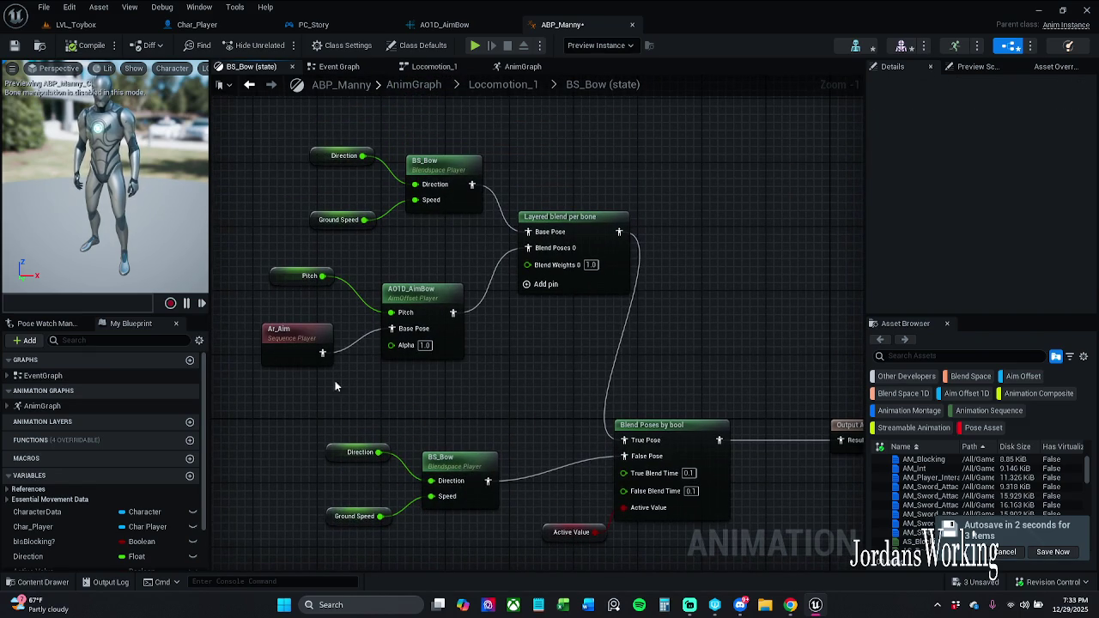
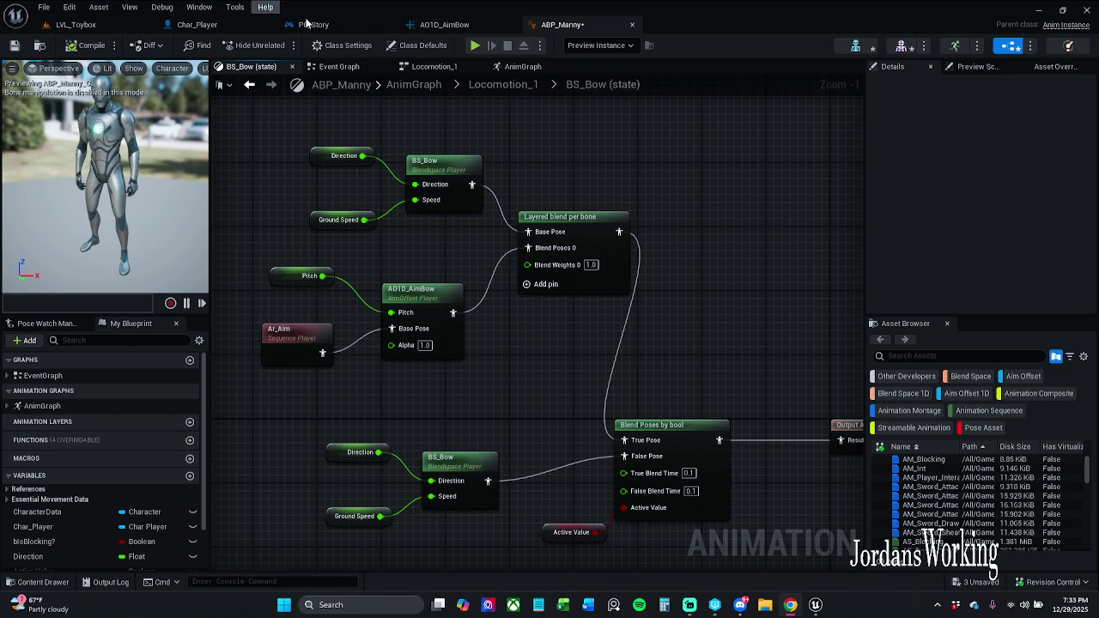
# Step: Leave the AO1D_AimBow asset, then save ABP_Manny, checking out the asset when prompted
pyautogui.click(448, 26)
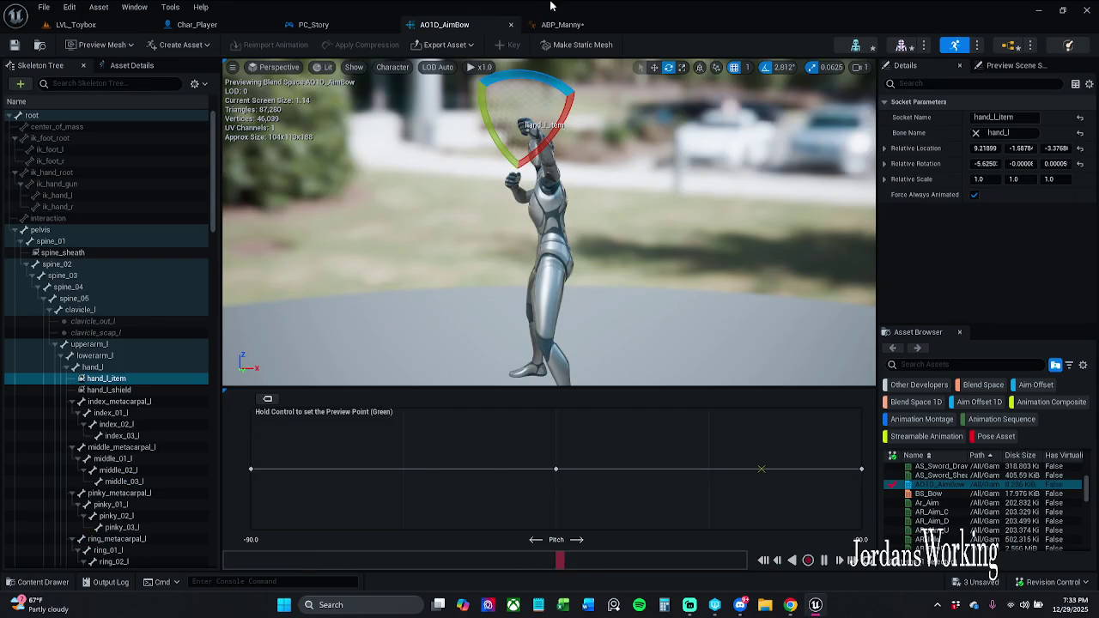
pyautogui.click(558, 24)
pyautogui.click(15, 46)
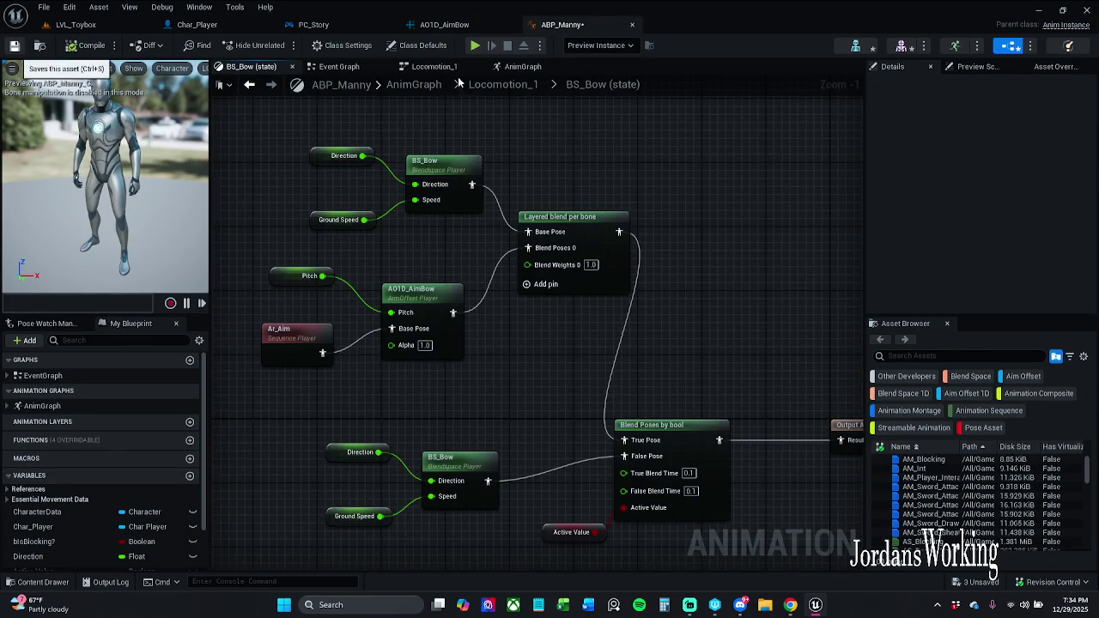
pyautogui.click(559, 432)
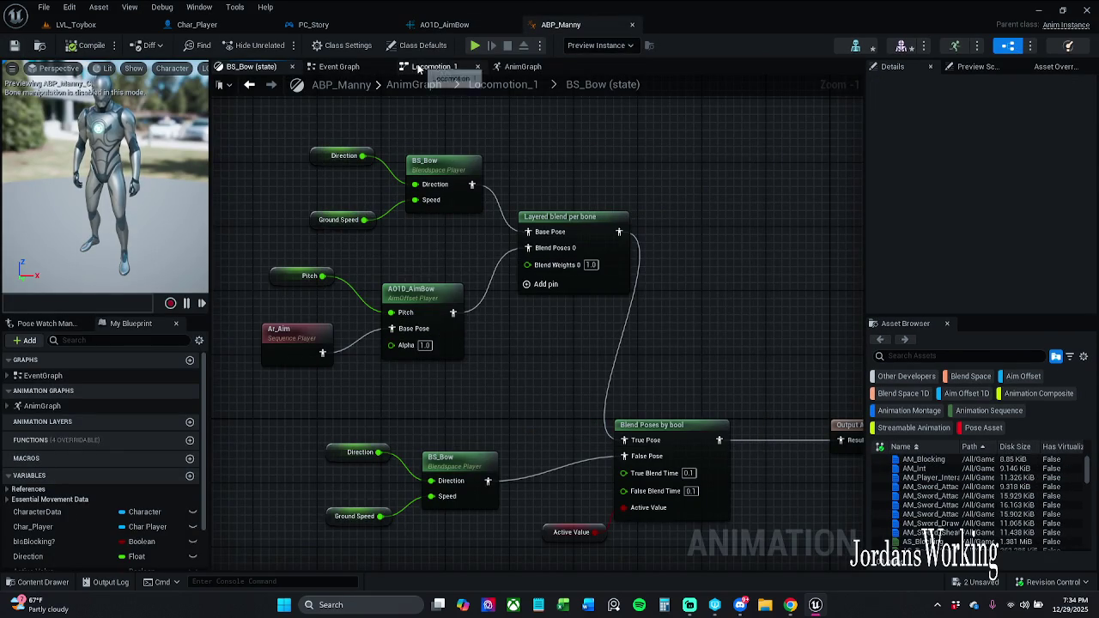
# Step: Look over the Locomotion_1 state machine and the main AnimGraph's Output Pose node
pyautogui.click(429, 69)
pyautogui.click(513, 68)
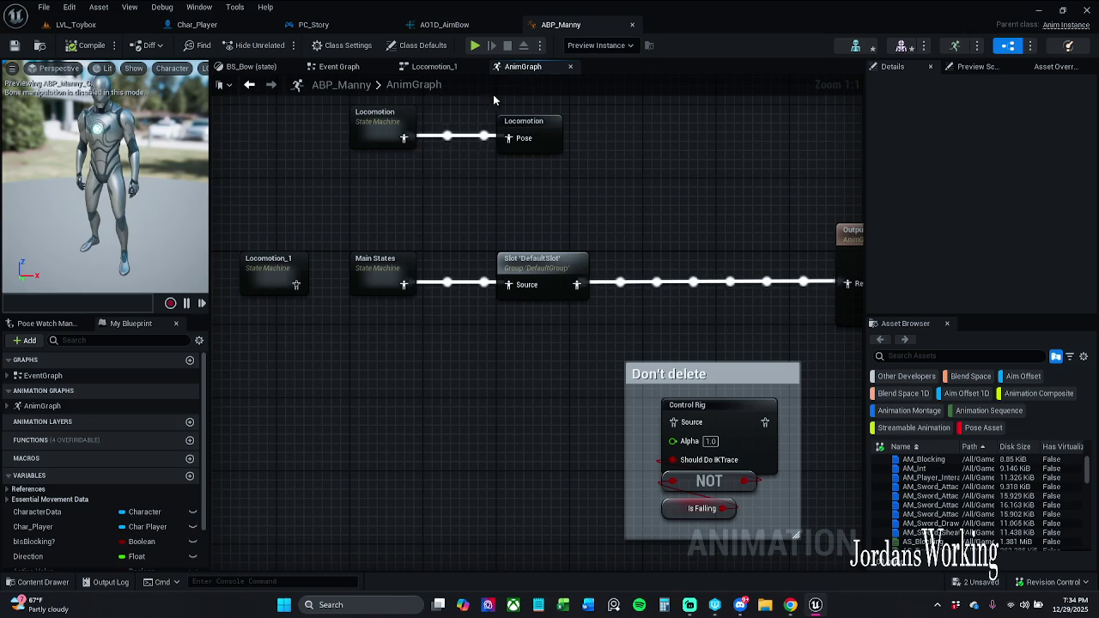
pyautogui.moveTo(604, 242)
pyautogui.mouseDown()
pyautogui.moveTo(603, 172)
pyautogui.moveTo(595, 177)
pyautogui.mouseUp()
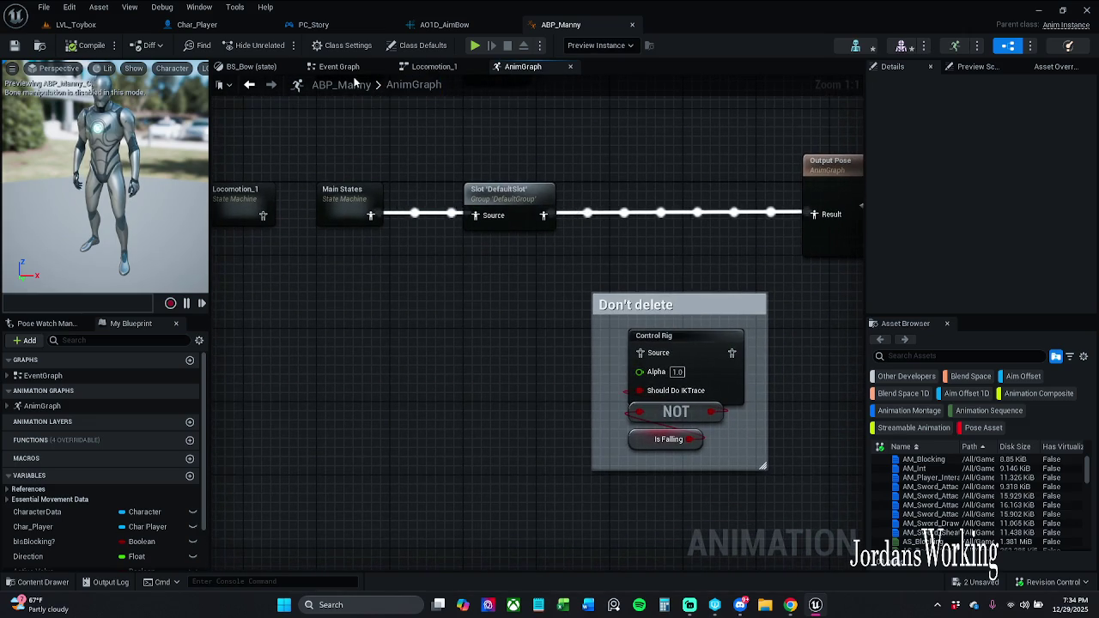
# Step: Survey the Event Graph's Calculate Direction and Char Player nodes, finishing on Locomotion_1
pyautogui.click(339, 66)
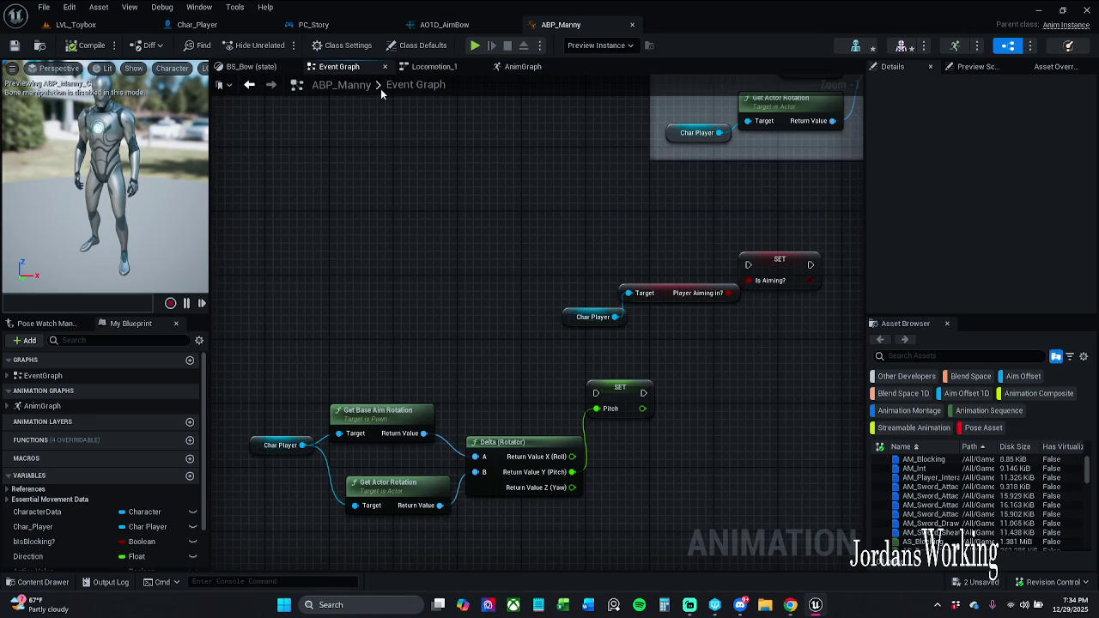
pyautogui.click(439, 69)
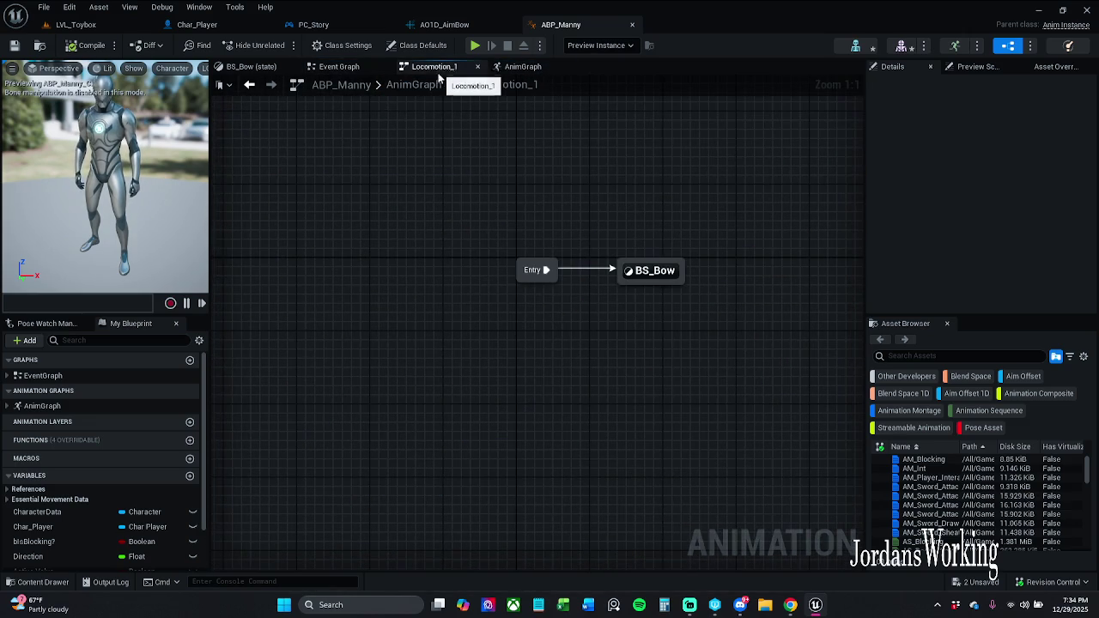
pyautogui.click(341, 68)
pyautogui.moveTo(599, 233)
pyautogui.mouseDown()
pyautogui.moveTo(558, 311)
pyautogui.moveTo(511, 308)
pyautogui.mouseUp()
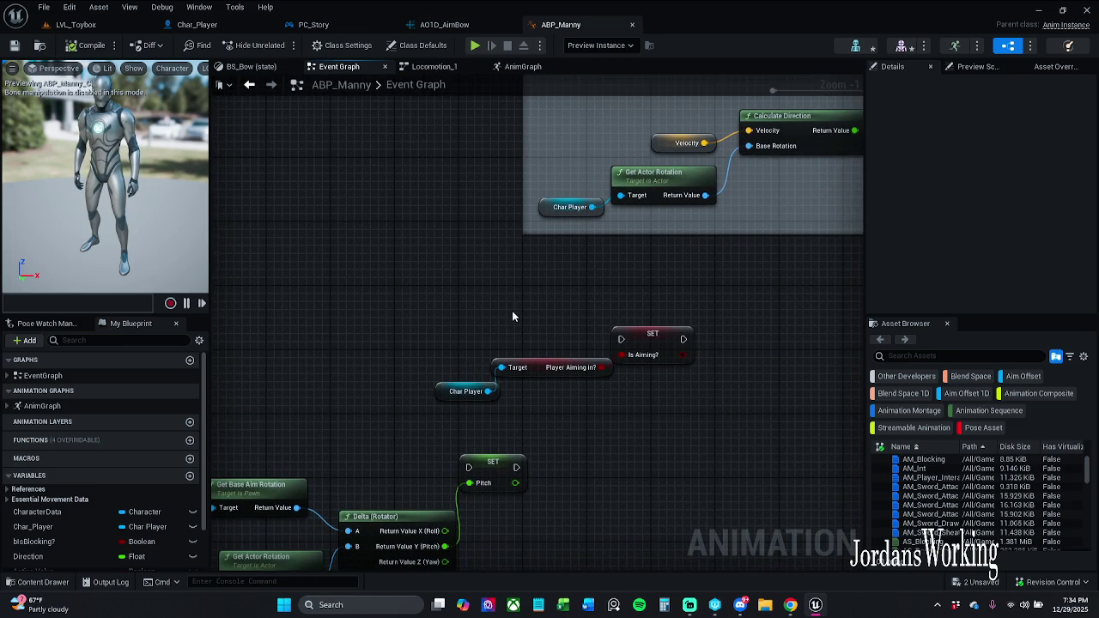
pyautogui.scroll(-2, 356, 301)
pyautogui.moveTo(324, 280)
pyautogui.mouseDown()
pyautogui.moveTo(464, 486)
pyautogui.moveTo(541, 520)
pyautogui.moveTo(278, 320)
pyautogui.mouseUp()
pyautogui.scroll(1, 360, 341)
pyautogui.scroll(1, 364, 342)
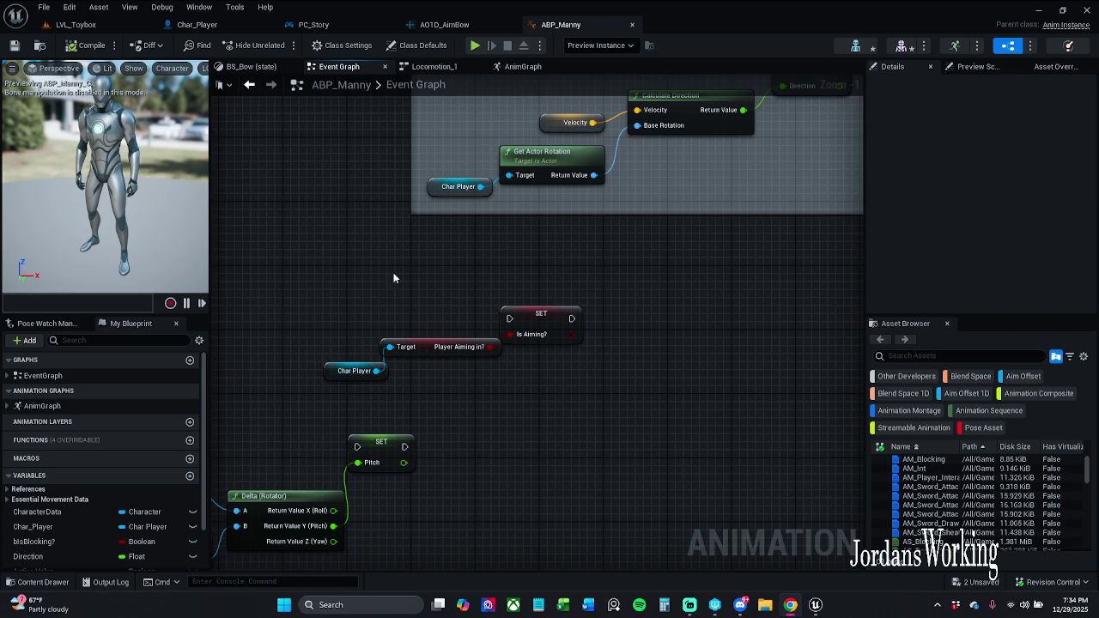
pyautogui.moveTo(399, 245); pyautogui.dragTo(432, 253)
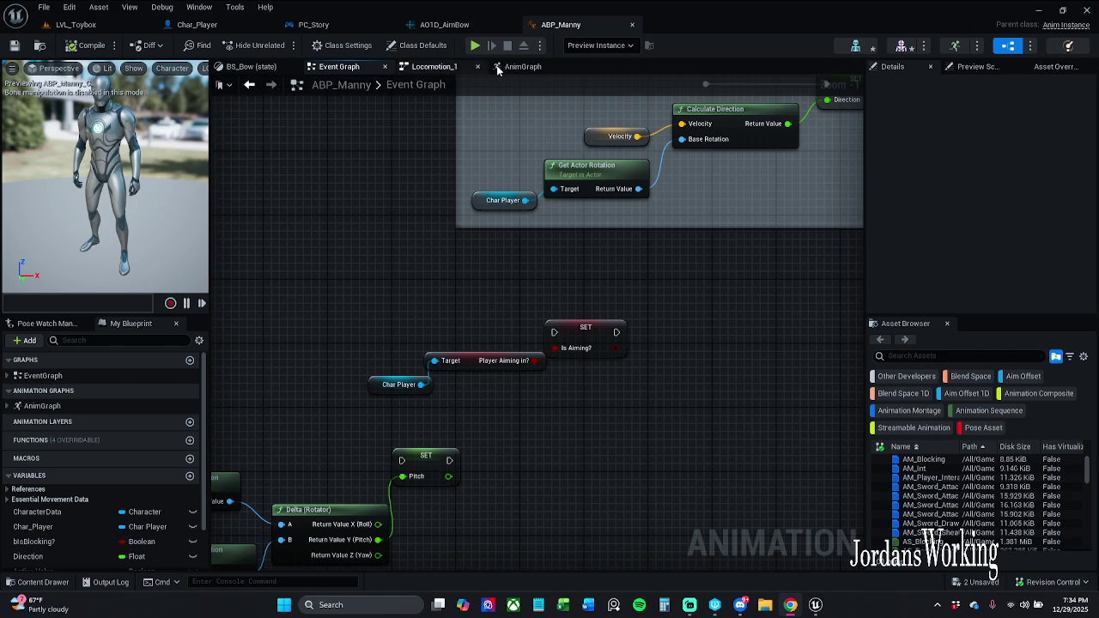
pyautogui.click(438, 67)
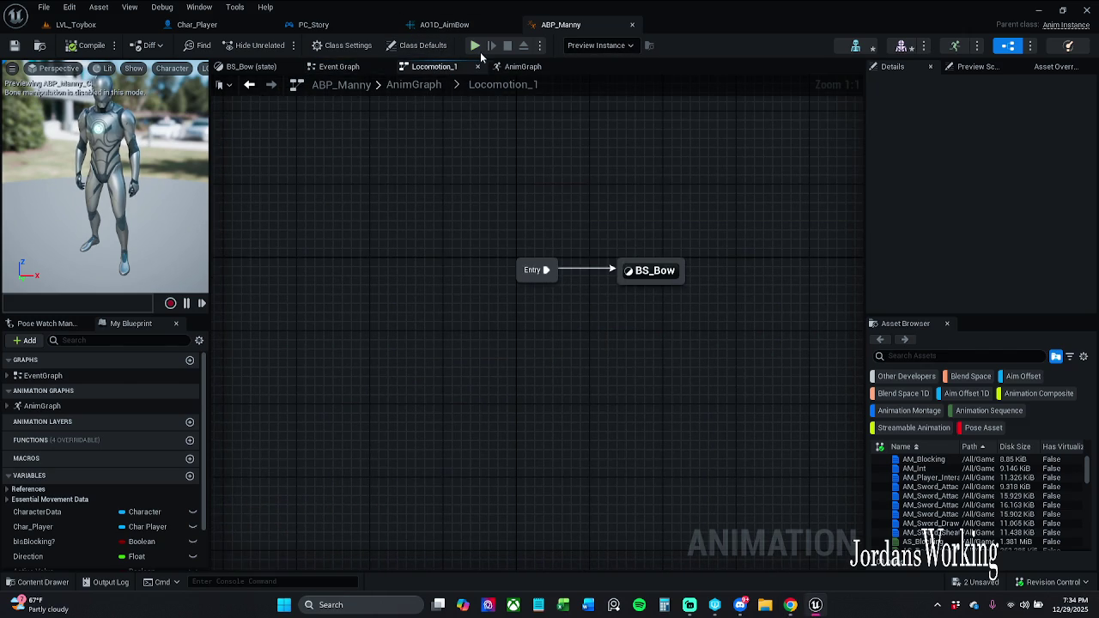
# Step: In the BS_Bow state, delete the Active Value node feeding Blend Poses by bool
pyautogui.click(251, 67)
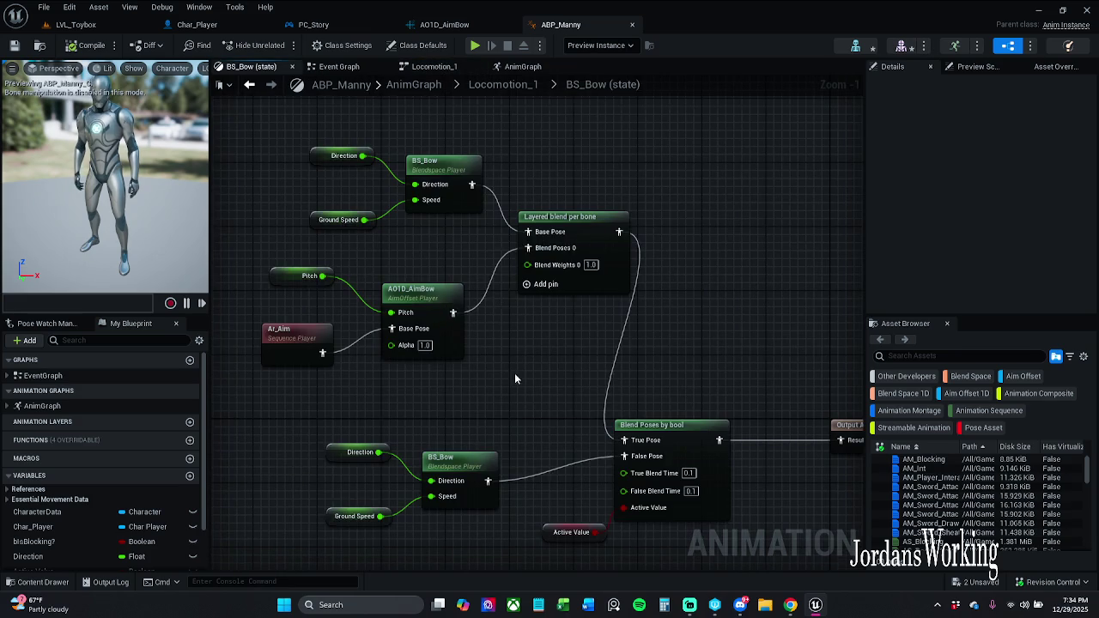
pyautogui.moveTo(515, 374); pyautogui.dragTo(490, 231)
pyautogui.click(539, 388)
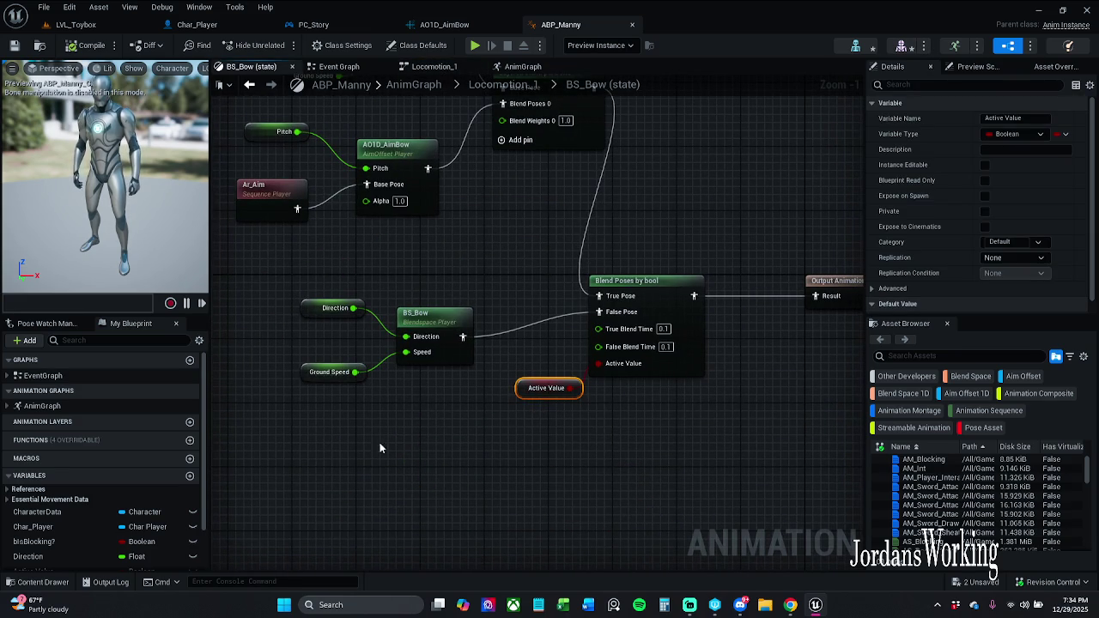
pyautogui.scroll(-3, 75, 516)
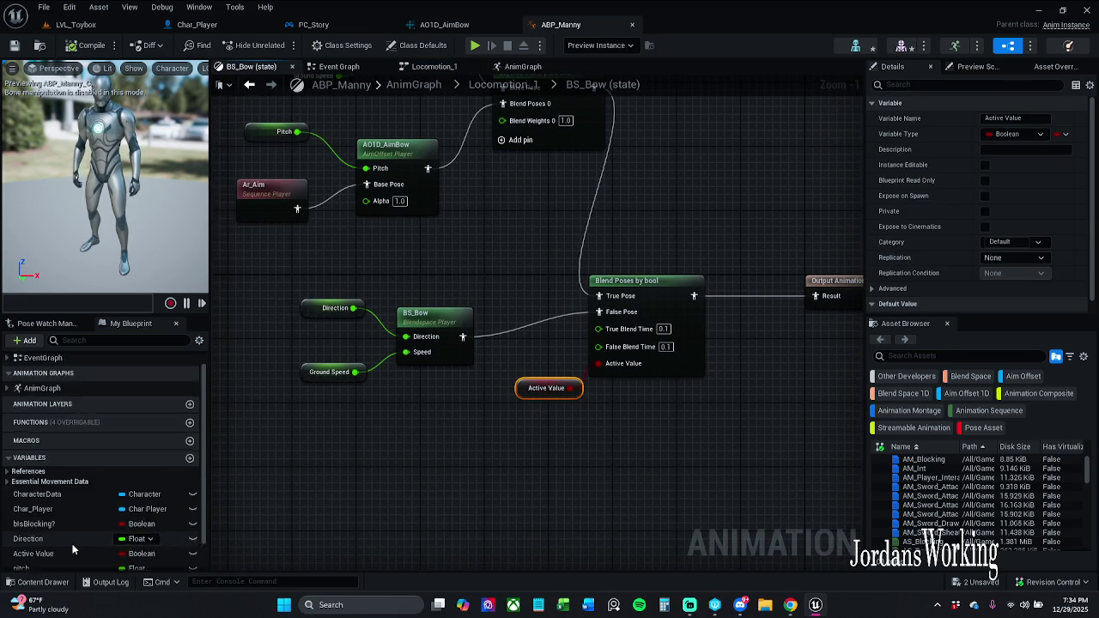
pyautogui.rightClick(531, 391)
pyautogui.click(507, 433)
pyautogui.moveTo(508, 433); pyautogui.dragTo(544, 382)
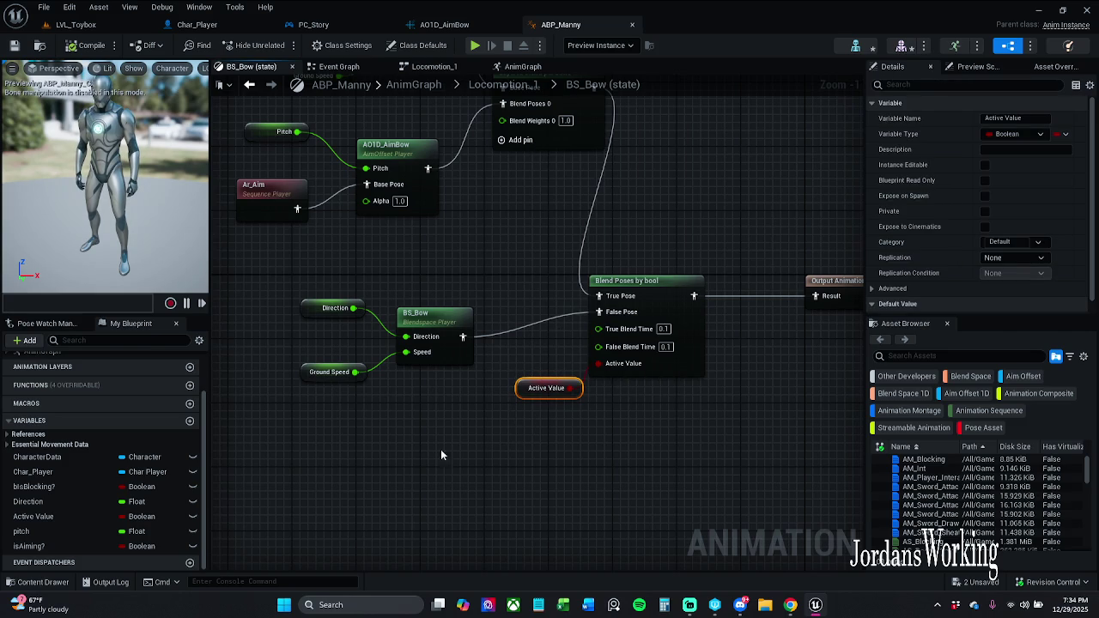
pyautogui.press('Delete')
# Step: Plug the isAiming? variable into the Active Value pin and compile ABP_Manny
pyautogui.click(62, 547)
pyautogui.moveTo(60, 548)
pyautogui.mouseDown()
pyautogui.moveTo(111, 547)
pyautogui.moveTo(380, 436)
pyautogui.moveTo(587, 362)
pyautogui.moveTo(608, 367)
pyautogui.moveTo(564, 390)
pyautogui.mouseUp()
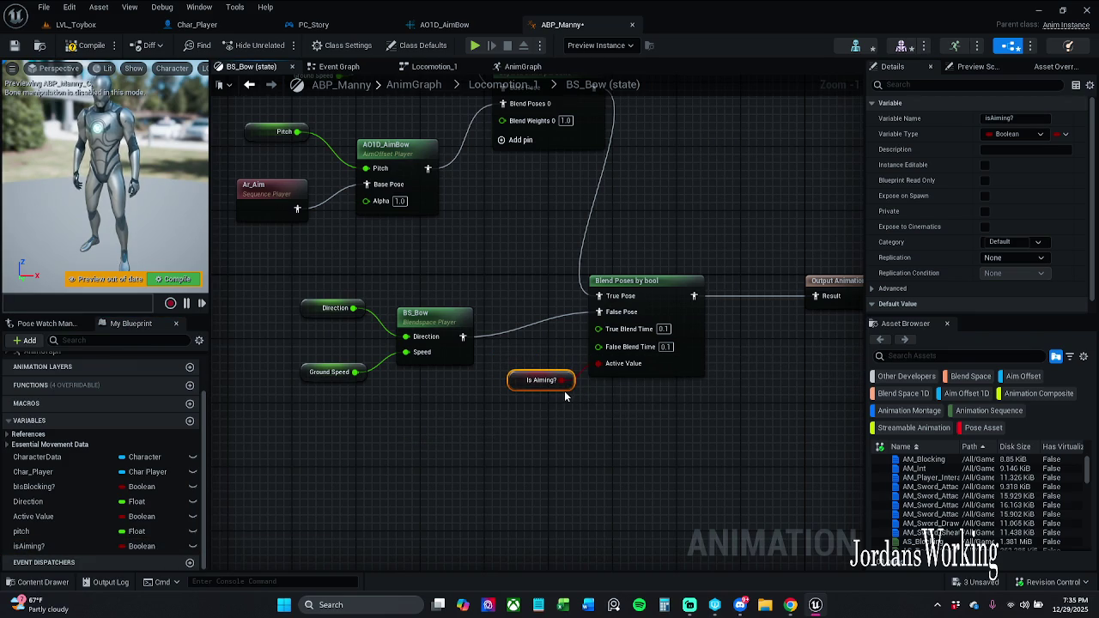
pyautogui.scroll(-1, 976, 228)
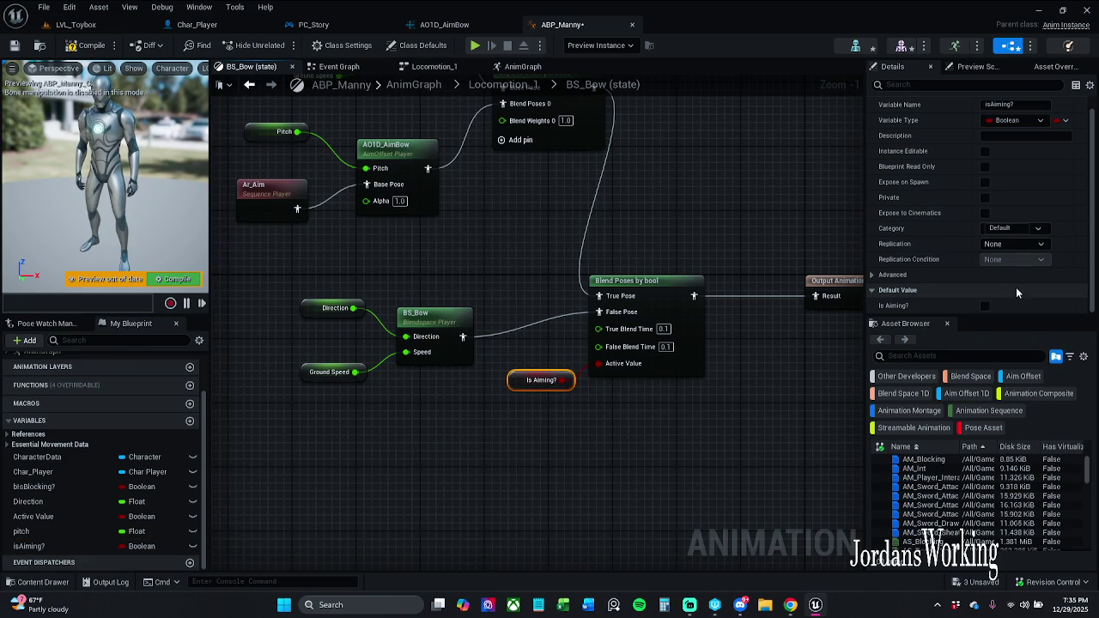
pyautogui.click(79, 47)
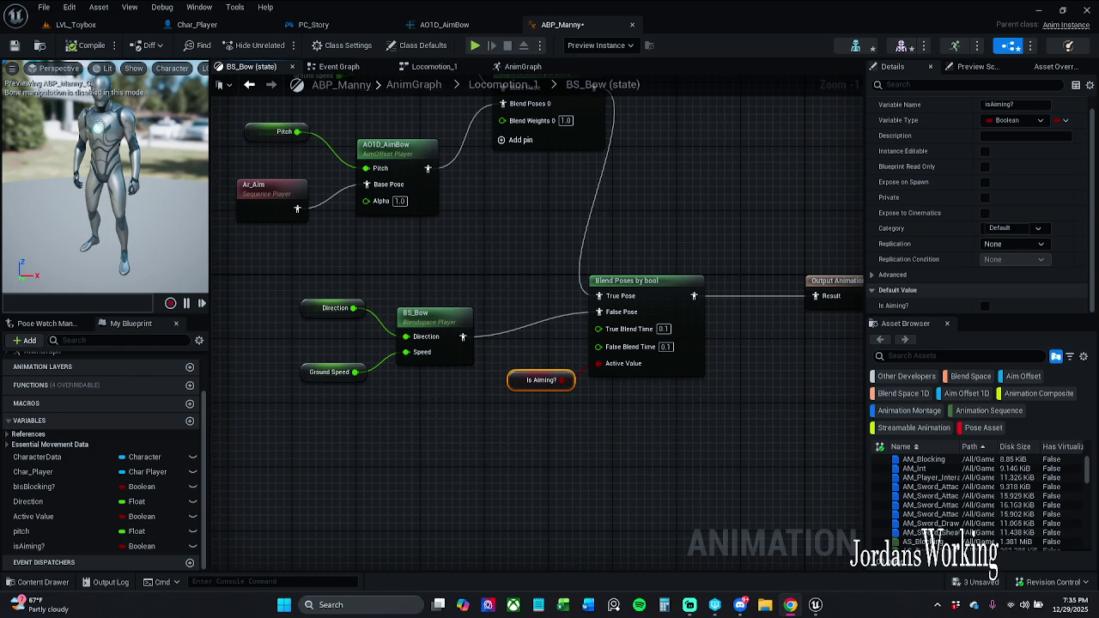
pyautogui.moveTo(540, 253)
pyautogui.mouseDown()
pyautogui.moveTo(528, 276)
pyautogui.moveTo(539, 362)
pyautogui.mouseUp()
# Step: Move the Pitch, Ar_Aim and AO1D_AimBow nodes slightly right and down, then save with Ctrl+S
pyautogui.scroll(-1, 528, 316)
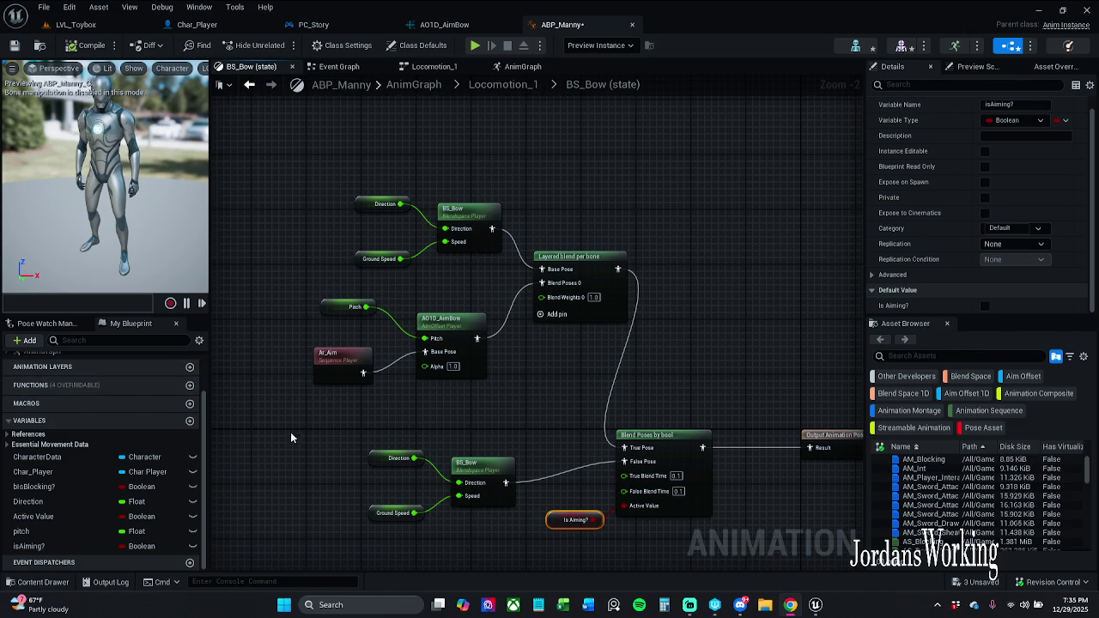
pyautogui.moveTo(614, 325); pyautogui.dragTo(596, 341)
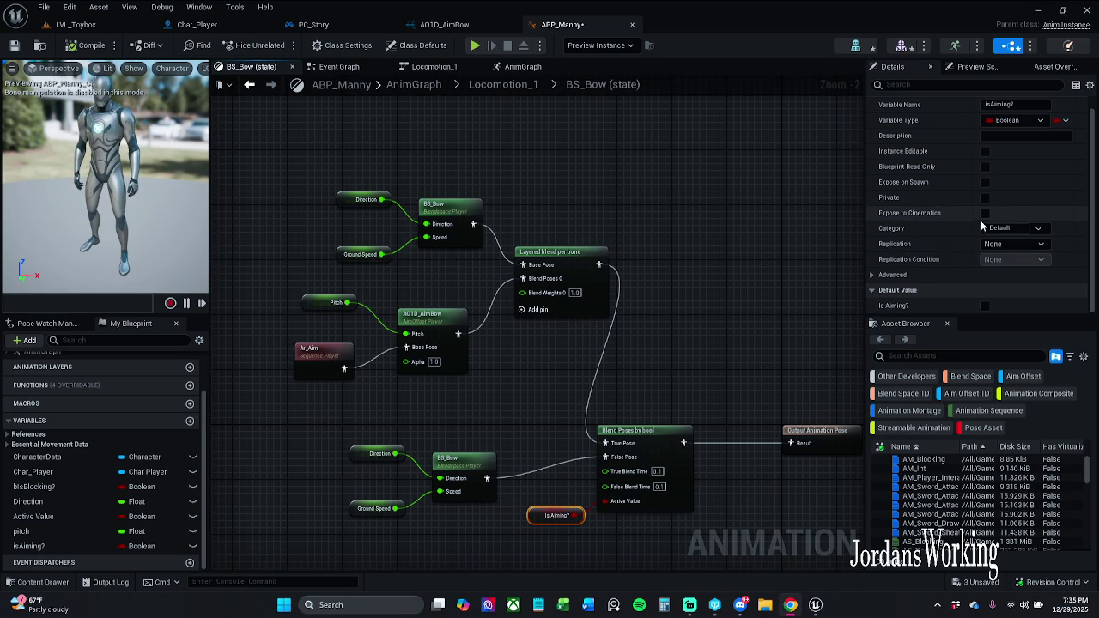
pyautogui.click(587, 288)
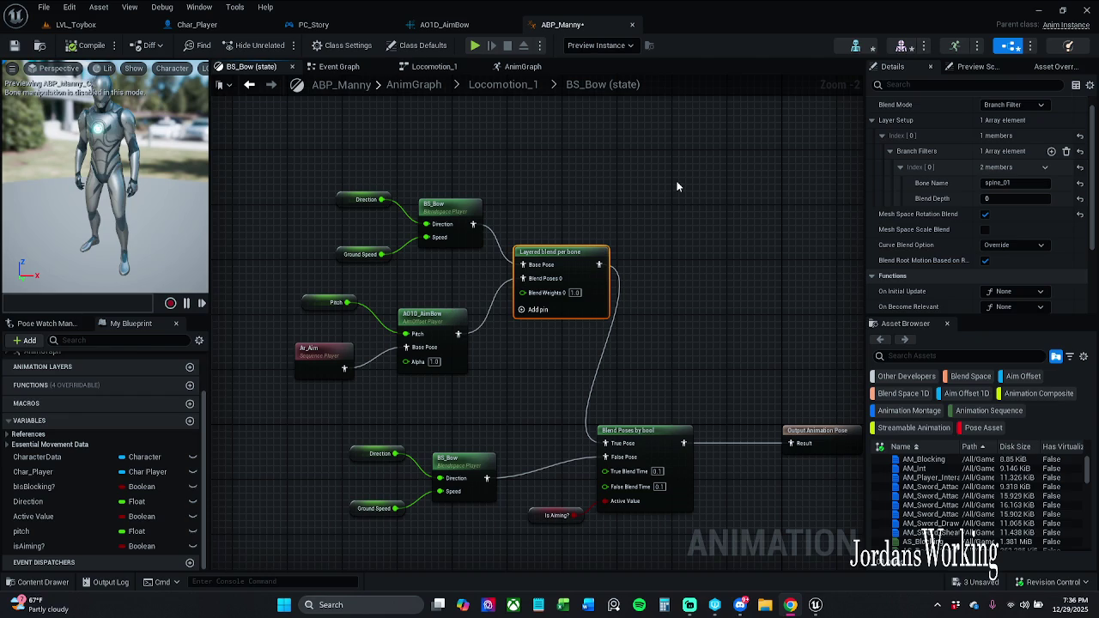
pyautogui.moveTo(625, 185); pyautogui.dragTo(684, 176)
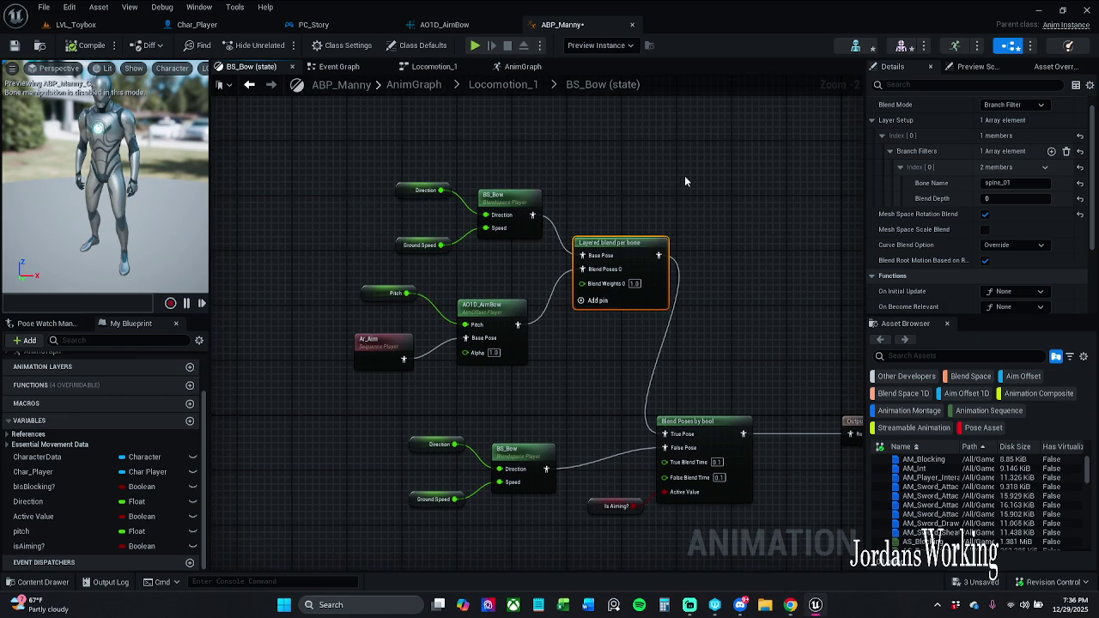
pyautogui.click(460, 253)
pyautogui.moveTo(376, 285); pyautogui.dragTo(559, 373)
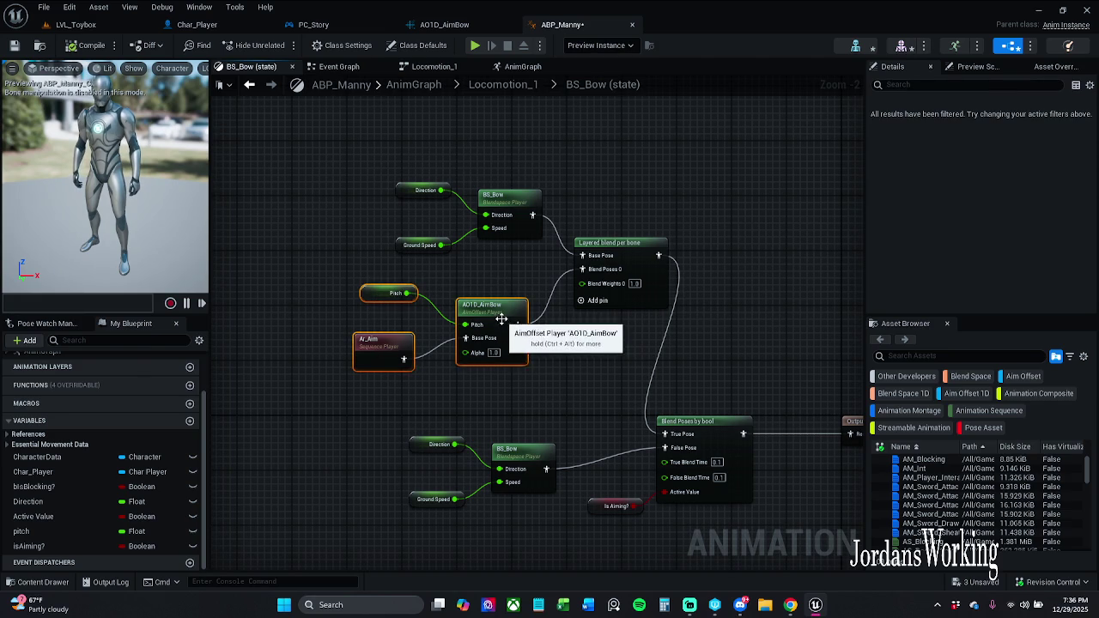
pyautogui.moveTo(474, 311); pyautogui.dragTo(487, 318)
pyautogui.click(558, 350)
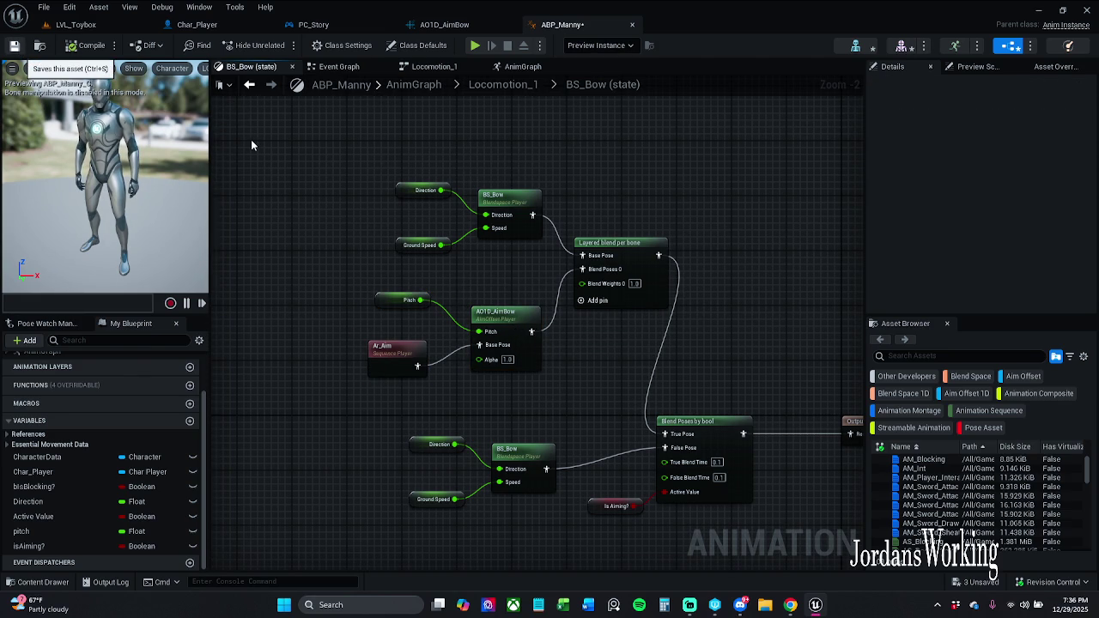
pyautogui.hotkey('ctrl', 's')
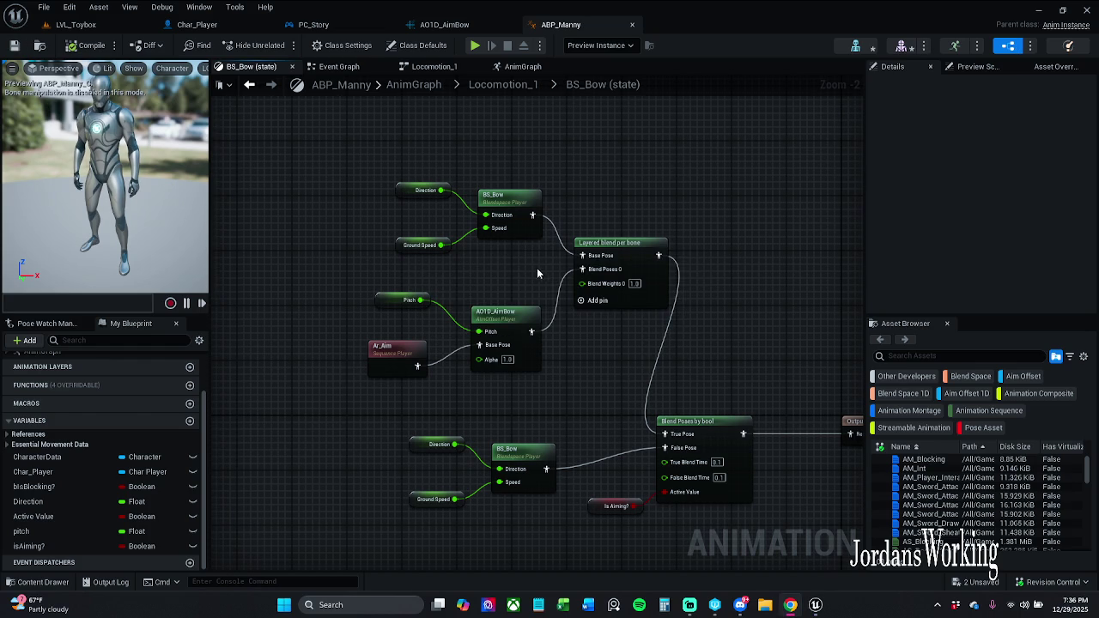
# Step: Shift the three aim nodes further left and nudge Pitch and Ar_Aim back into line
pyautogui.click(632, 249)
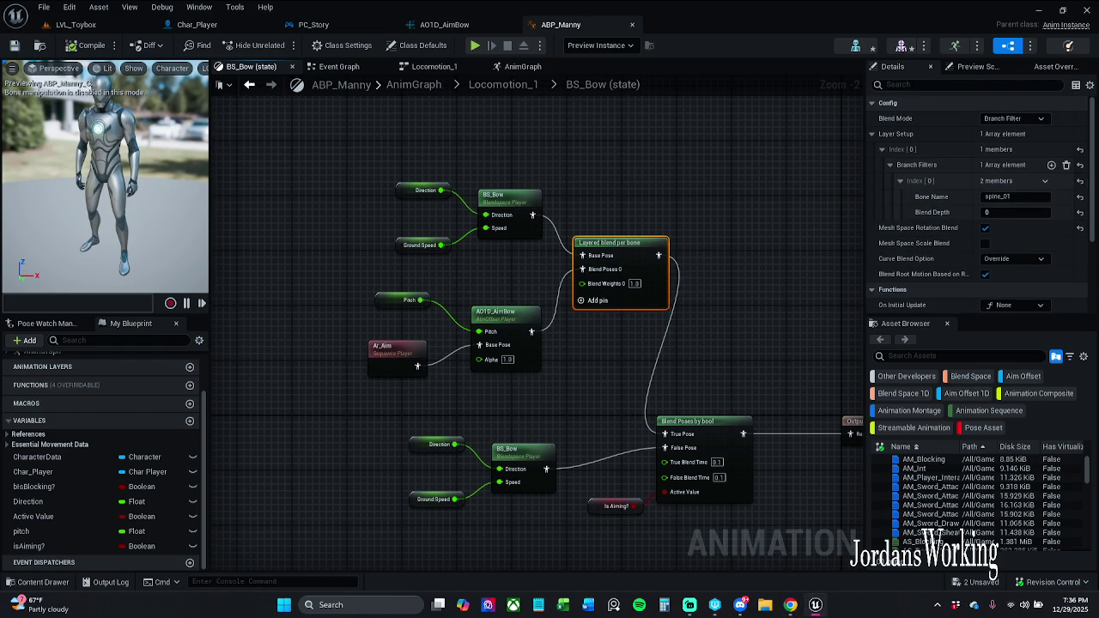
pyautogui.moveTo(402, 261)
pyautogui.mouseDown()
pyautogui.moveTo(369, 269)
pyautogui.moveTo(418, 334)
pyautogui.moveTo(477, 370)
pyautogui.mouseUp()
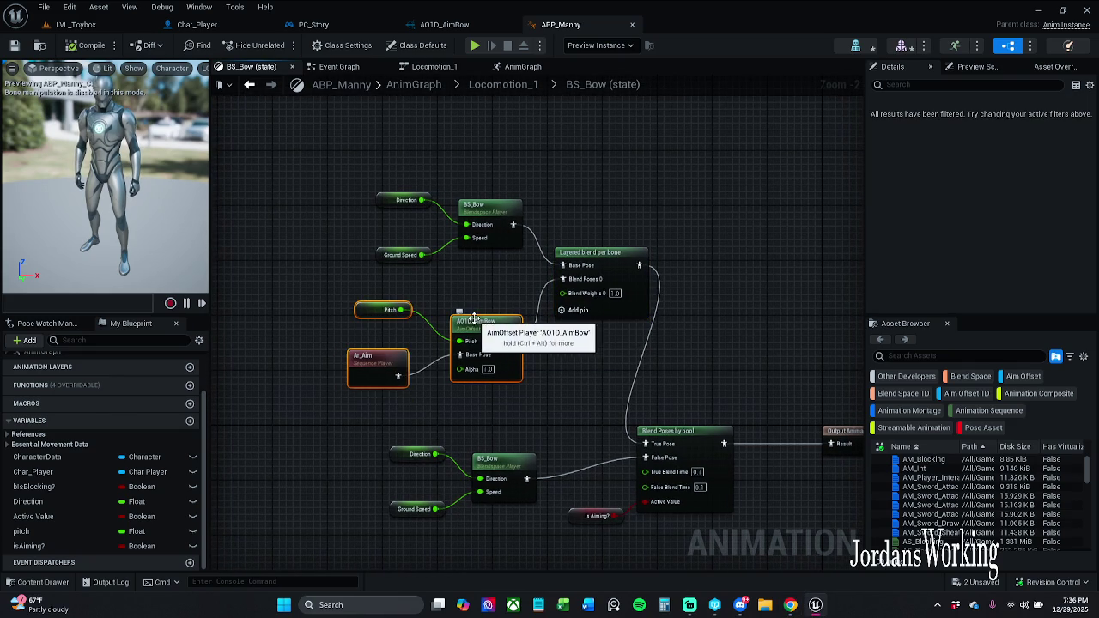
pyautogui.moveTo(474, 319); pyautogui.dragTo(423, 335)
pyautogui.click(481, 404)
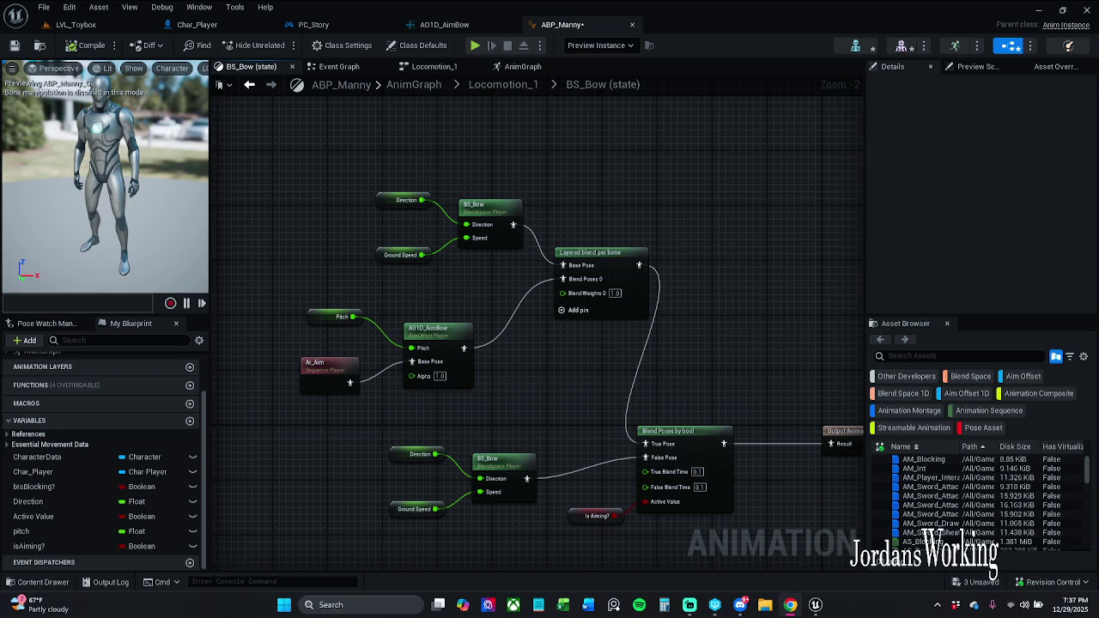
pyautogui.moveTo(320, 419)
pyautogui.mouseDown()
pyautogui.moveTo(336, 319)
pyautogui.moveTo(351, 321)
pyautogui.mouseUp()
pyautogui.click(403, 310)
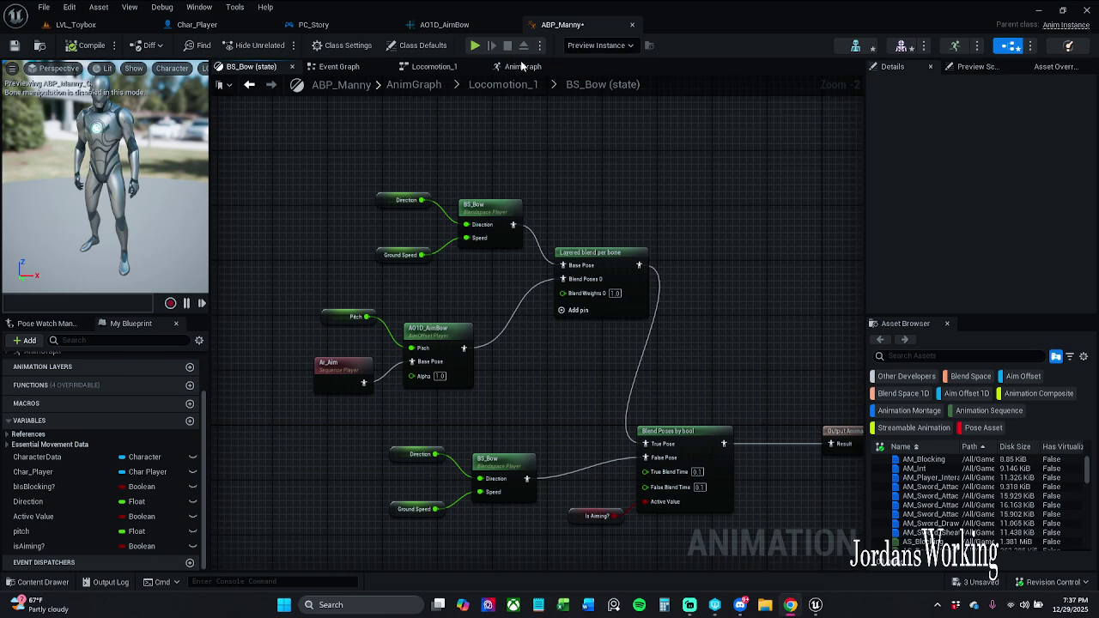
pyautogui.click(522, 67)
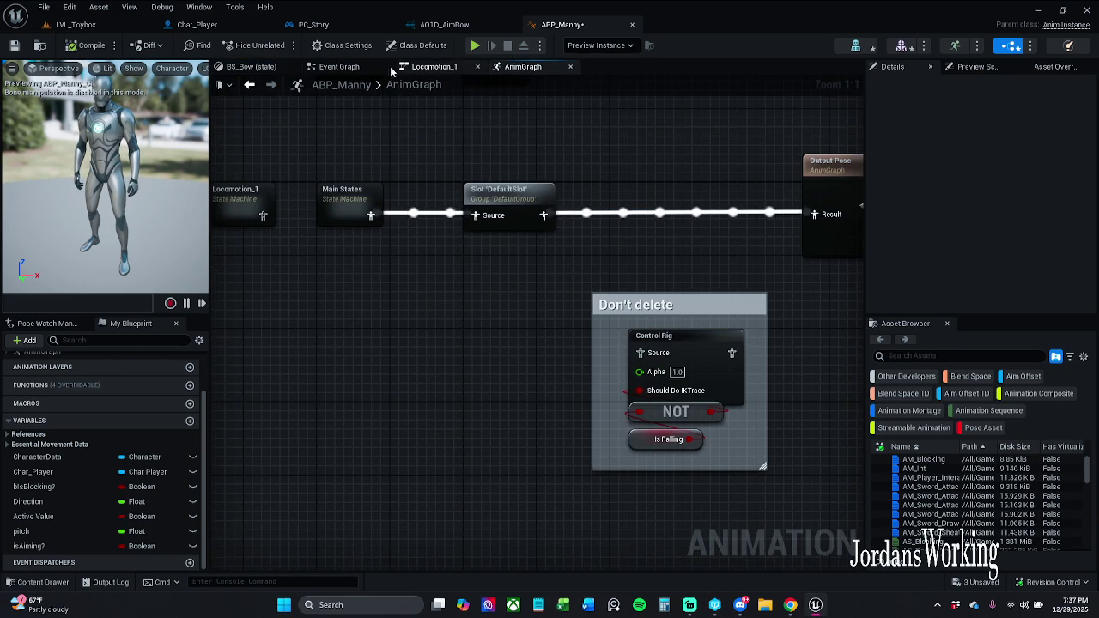
pyautogui.click(332, 69)
pyautogui.moveTo(510, 295); pyautogui.dragTo(466, 352)
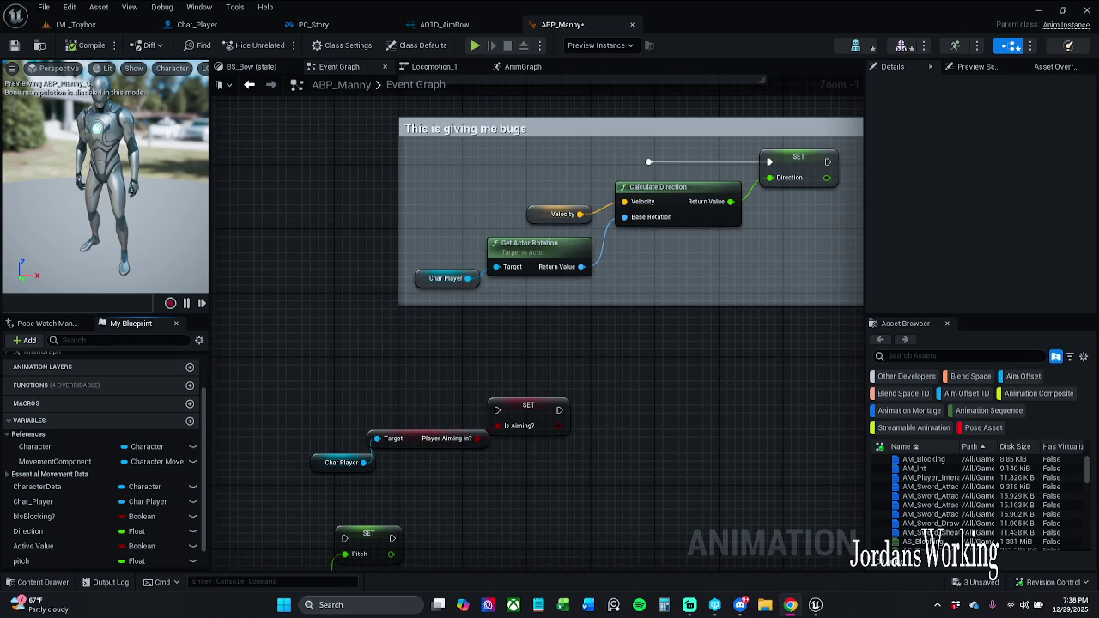
pyautogui.moveTo(560, 393); pyautogui.dragTo(544, 385)
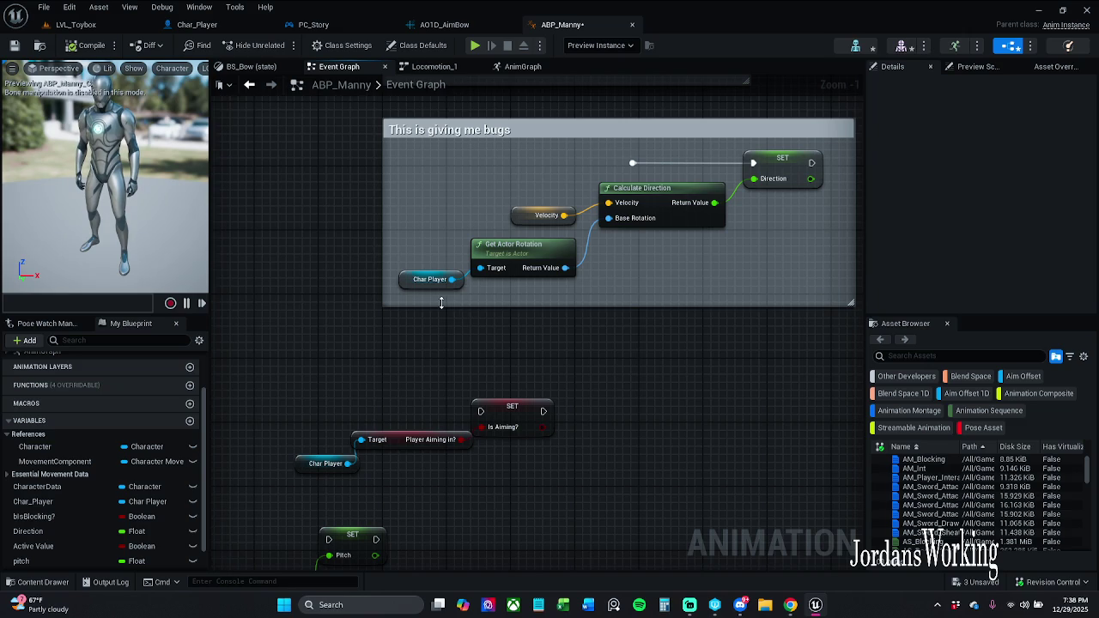
# Step: Replace the Char Player getter on Get Actor Rotation's Target with a Character getter
pyautogui.moveTo(34, 447)
pyautogui.mouseDown()
pyautogui.moveTo(69, 455)
pyautogui.moveTo(474, 259)
pyautogui.moveTo(408, 255)
pyautogui.moveTo(461, 223)
pyautogui.mouseUp()
pyautogui.click(378, 283)
pyautogui.moveTo(408, 280)
pyautogui.mouseDown()
pyautogui.moveTo(357, 304)
pyautogui.moveTo(306, 303)
pyautogui.mouseUp()
pyautogui.press('Delete')
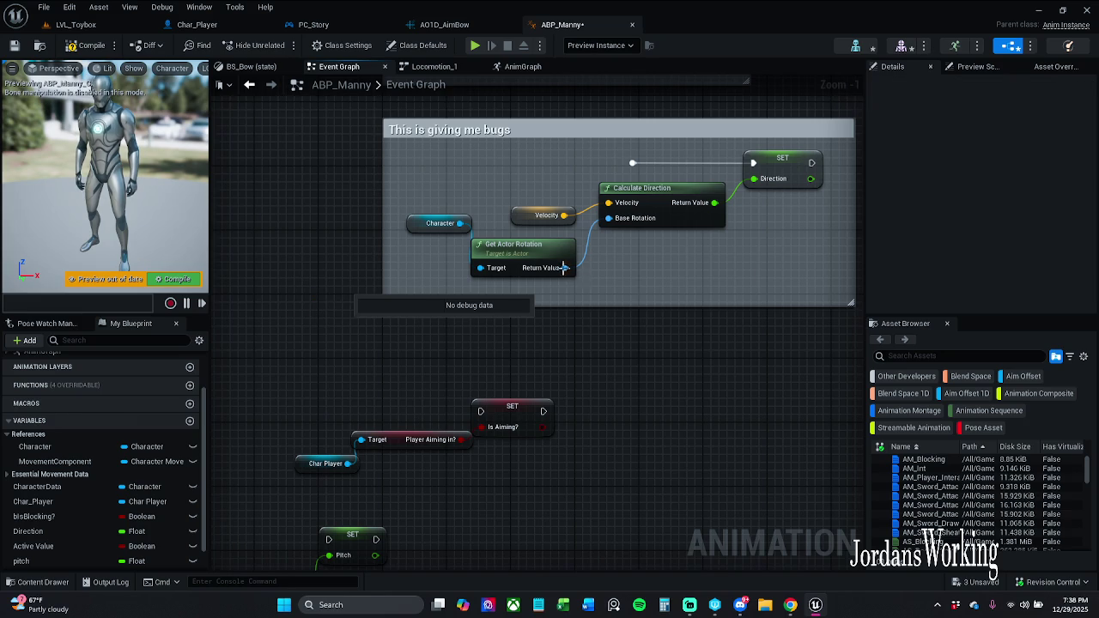
pyautogui.moveTo(412, 225); pyautogui.dragTo(403, 293)
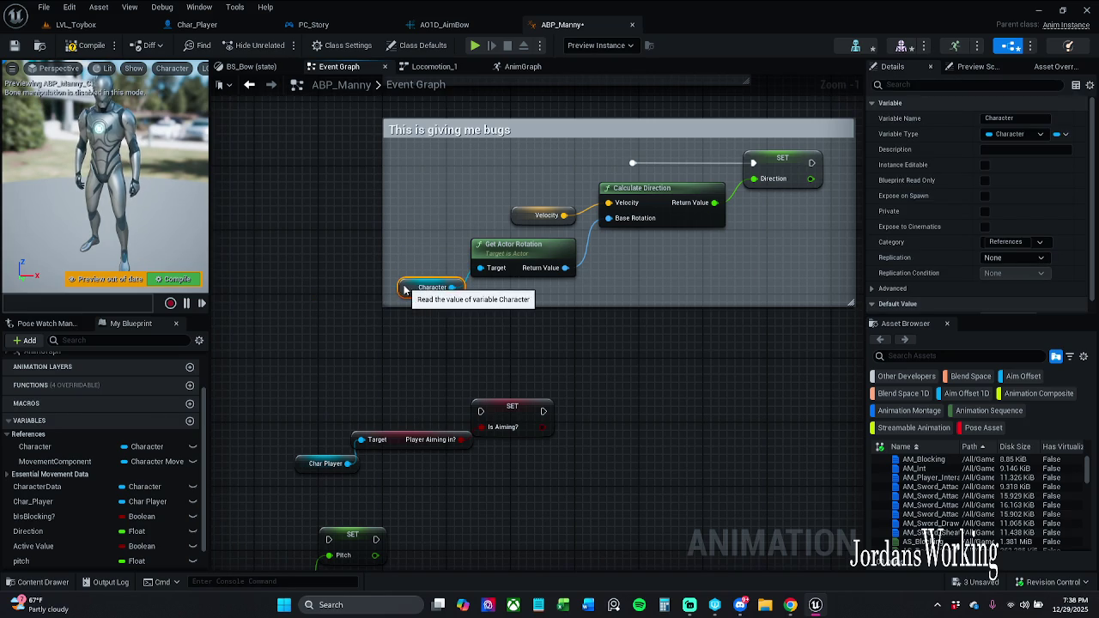
pyautogui.click(452, 358)
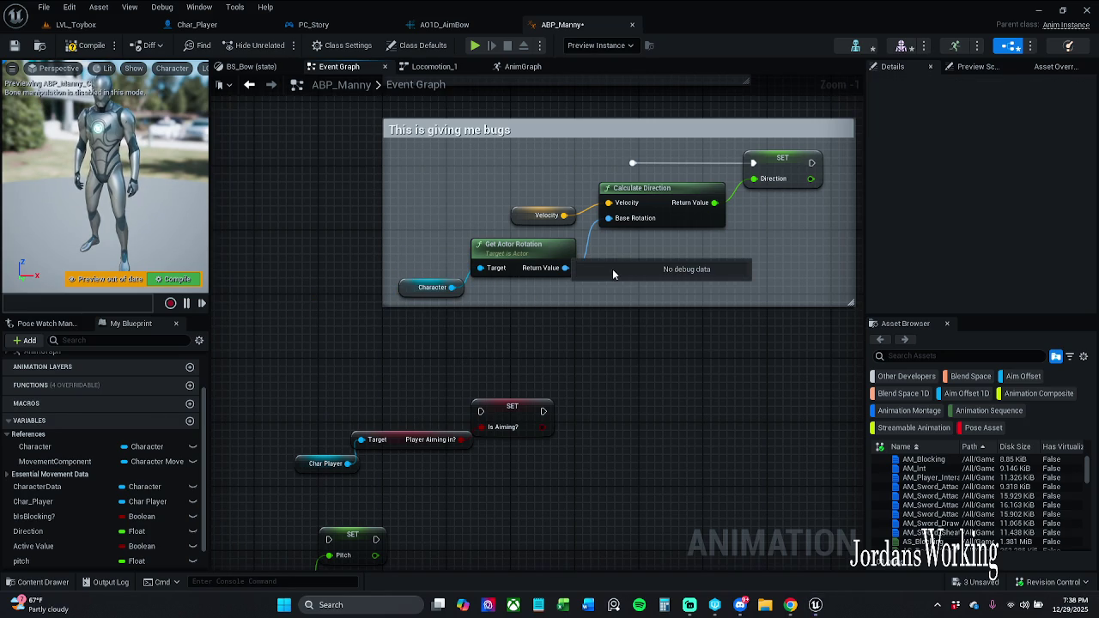
# Step: Wire Sequence Then 3 into the direction SET, tidy the 'This is giving me bugs' comment, and save
pyautogui.moveTo(631, 305); pyautogui.dragTo(580, 300)
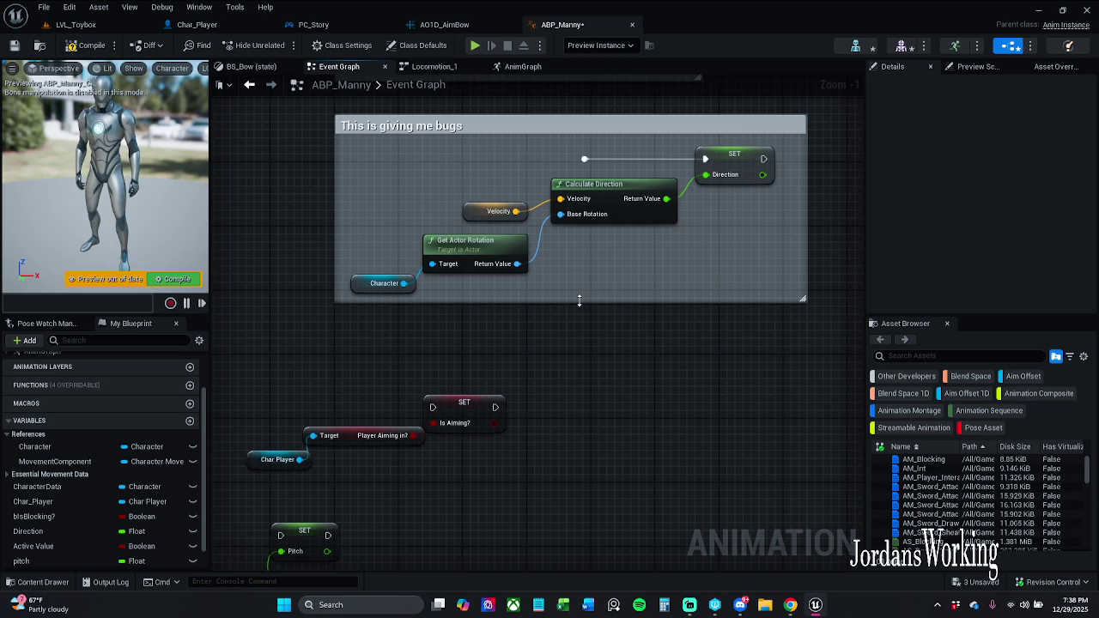
pyautogui.scroll(-3, 579, 301)
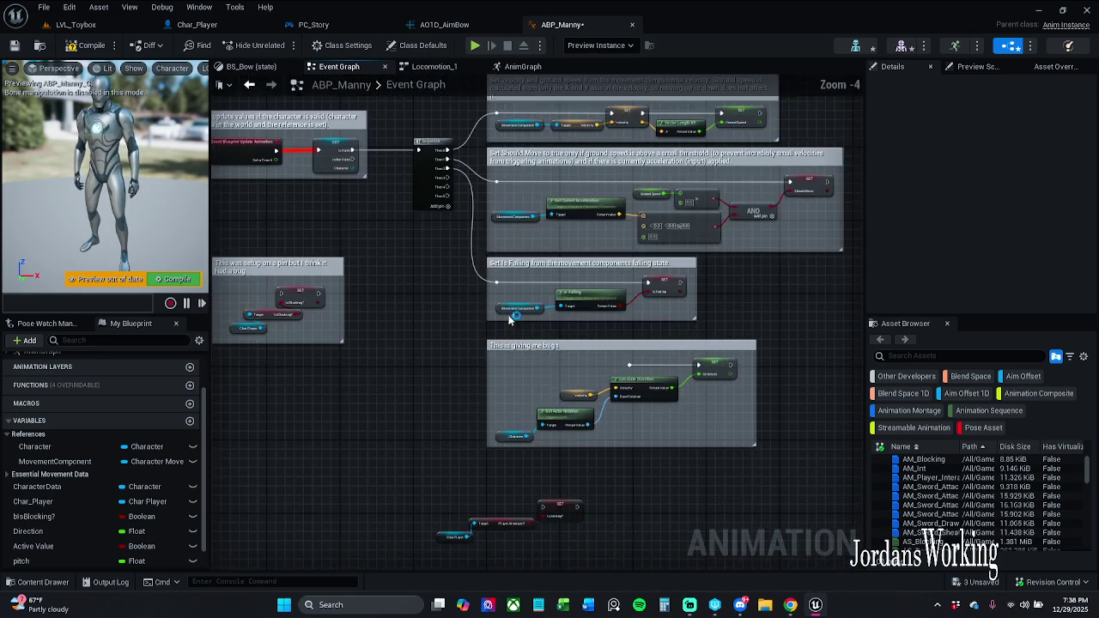
pyautogui.scroll(2, 448, 174)
pyautogui.moveTo(445, 170)
pyautogui.mouseDown()
pyautogui.moveTo(419, 441)
pyautogui.moveTo(452, 486)
pyautogui.moveTo(444, 474)
pyautogui.moveTo(725, 451)
pyautogui.mouseUp()
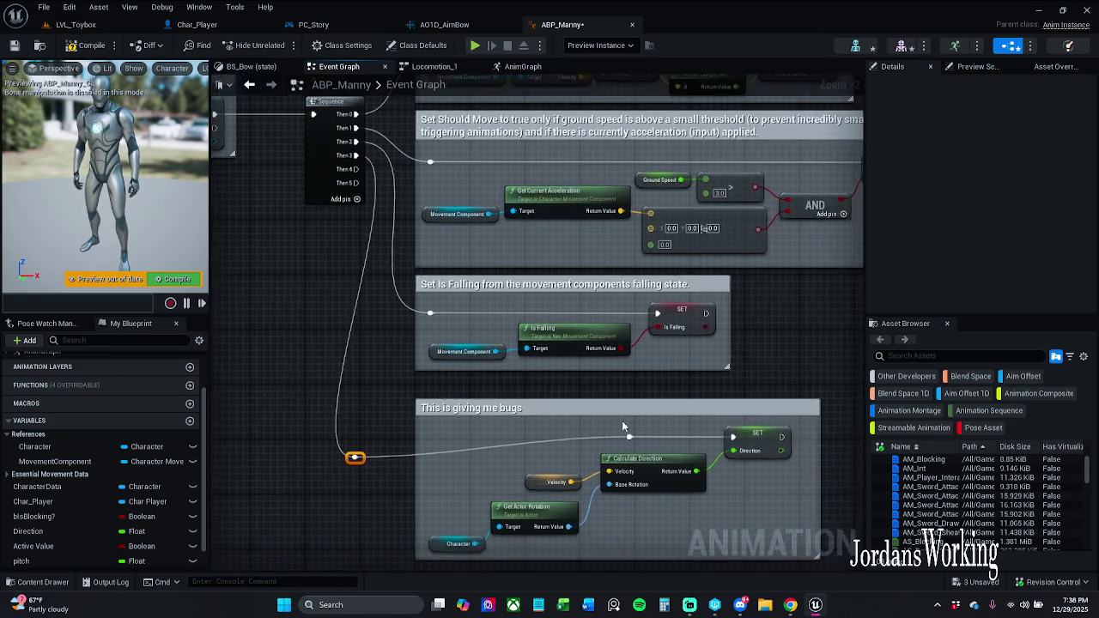
pyautogui.moveTo(530, 326); pyautogui.dragTo(534, 349)
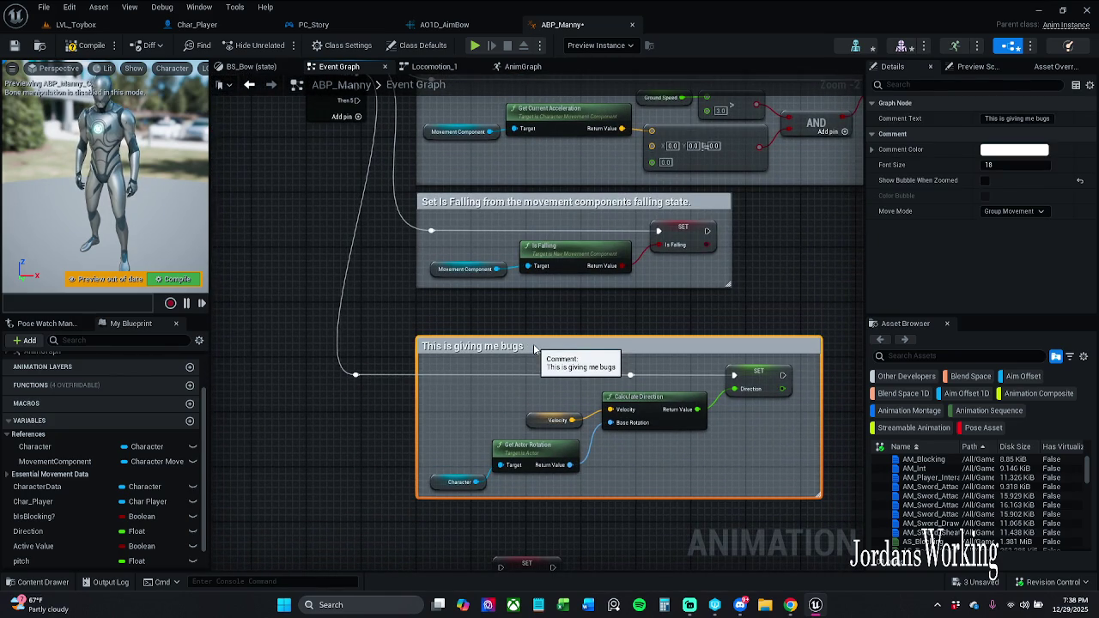
pyautogui.moveTo(341, 400); pyautogui.dragTo(707, 371)
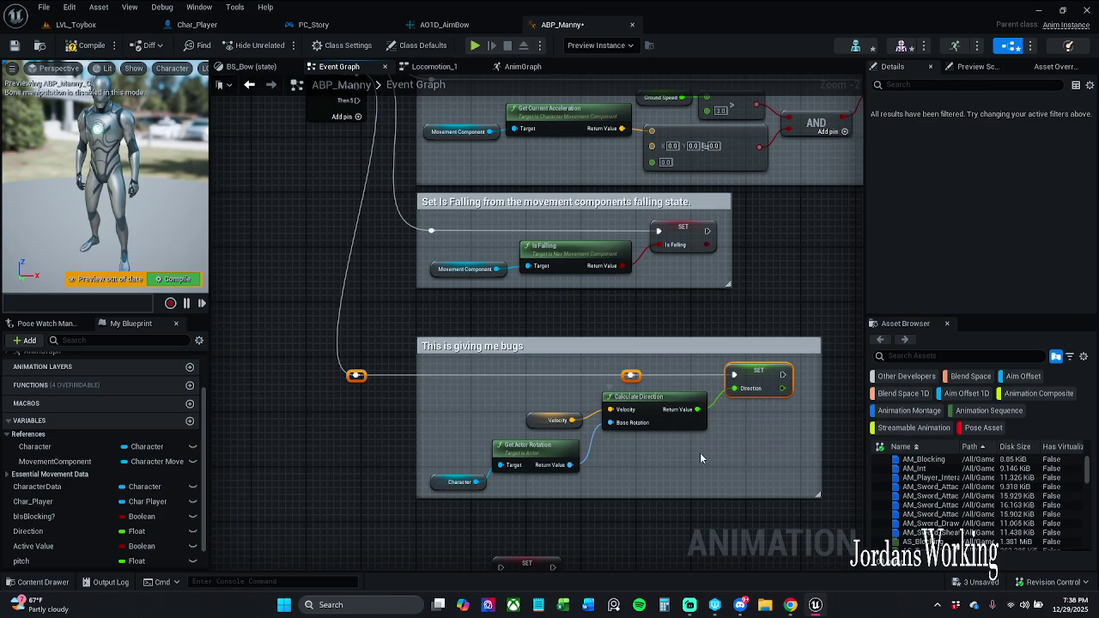
pyautogui.click(694, 448)
pyautogui.click(355, 375)
pyautogui.moveTo(455, 347); pyautogui.dragTo(456, 333)
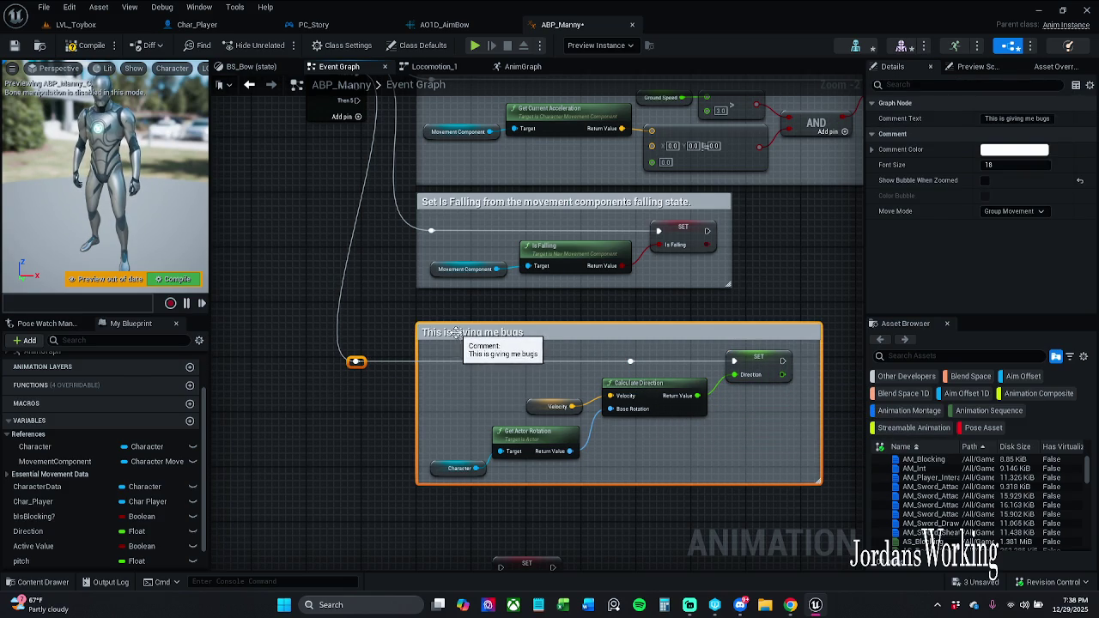
pyautogui.click(393, 376)
pyautogui.click(15, 45)
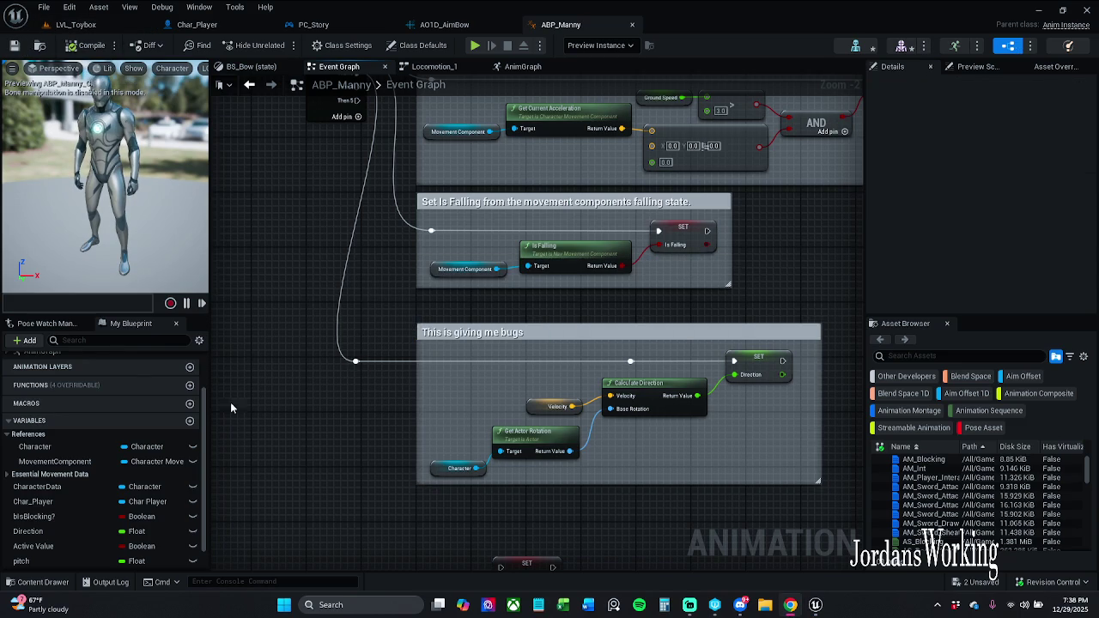
# Step: Zoom out, pan up and zoom in close on the Cast To Char_Player and Ground Speed nodes
pyautogui.moveTo(254, 360); pyautogui.dragTo(274, 379)
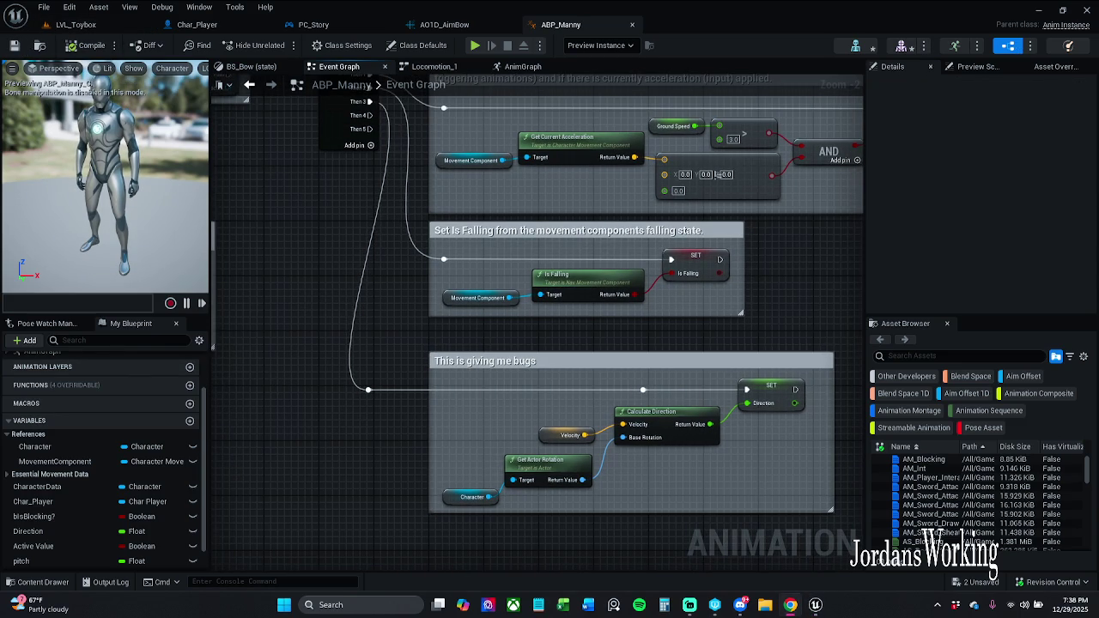
pyautogui.scroll(-2, 468, 321)
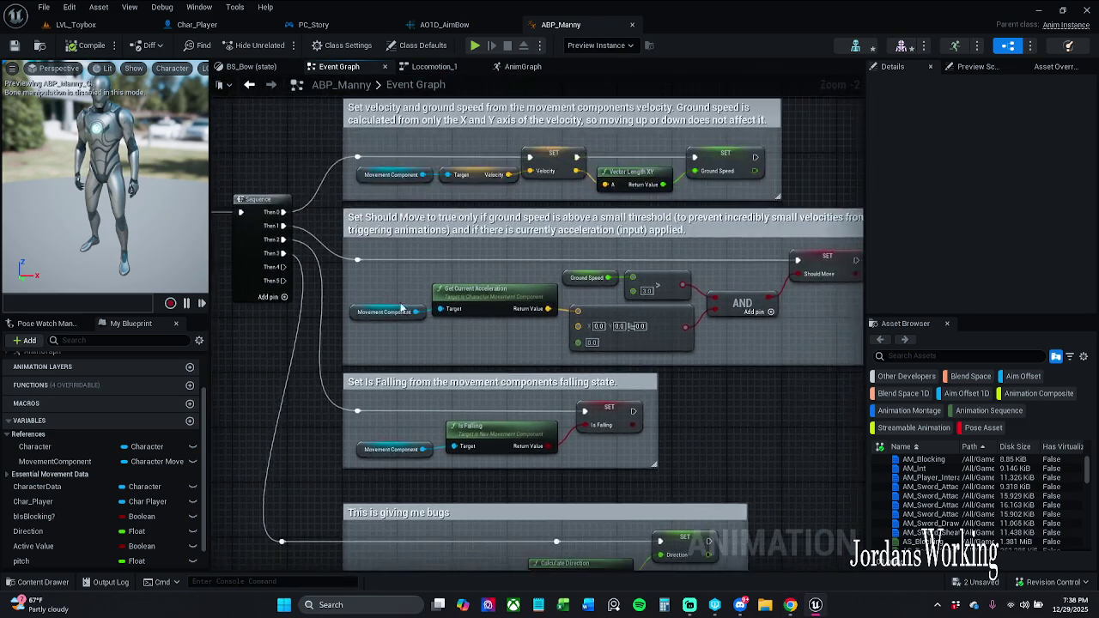
pyautogui.moveTo(641, 132); pyautogui.dragTo(579, 277)
pyautogui.scroll(4, 563, 254)
pyautogui.moveTo(419, 284); pyautogui.dragTo(505, 284)
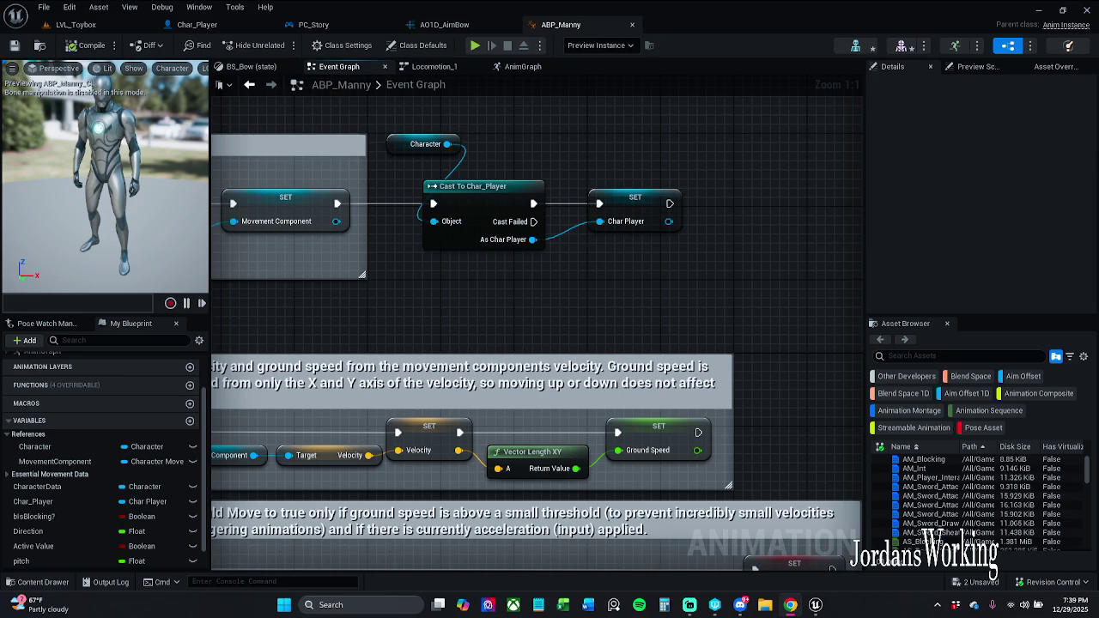
pyautogui.moveTo(321, 341); pyautogui.dragTo(344, 348)
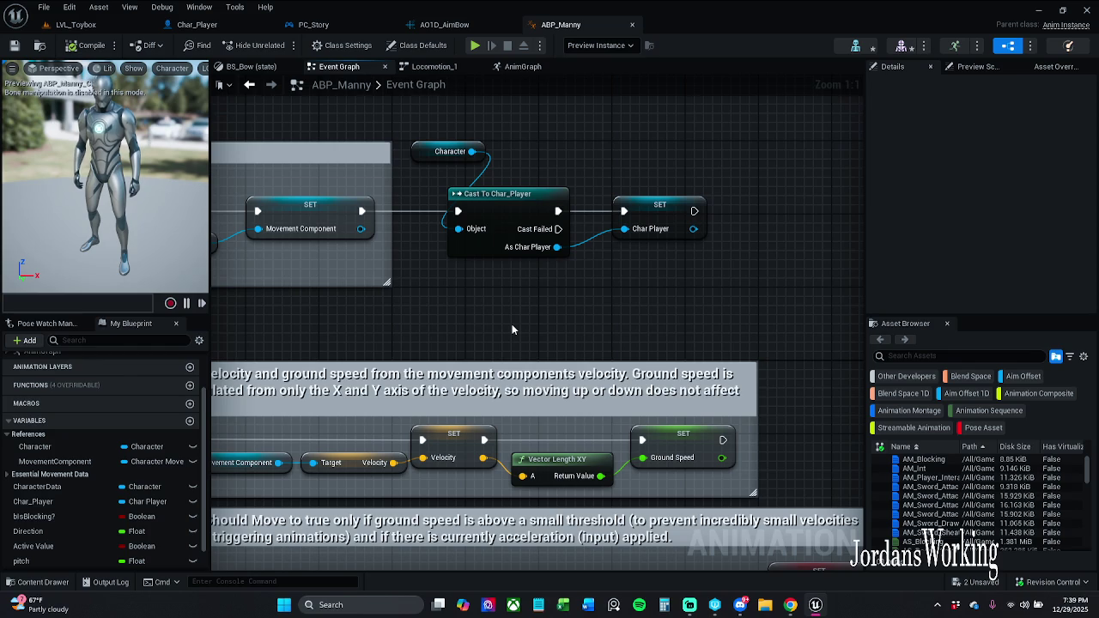
# Step: Box-select the Character, Cast To Char_Player and SET nodes and move them about 300 px right
pyautogui.moveTo(521, 327); pyautogui.dragTo(473, 338)
pyautogui.moveTo(352, 146); pyautogui.dragTo(652, 274)
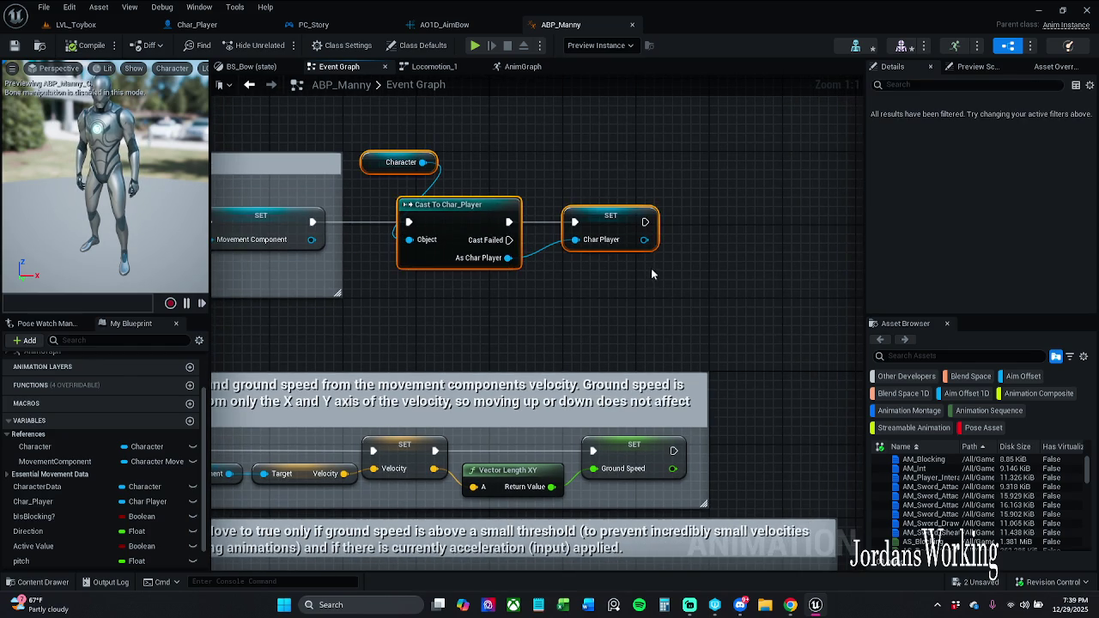
pyautogui.moveTo(464, 216); pyautogui.dragTo(747, 217)
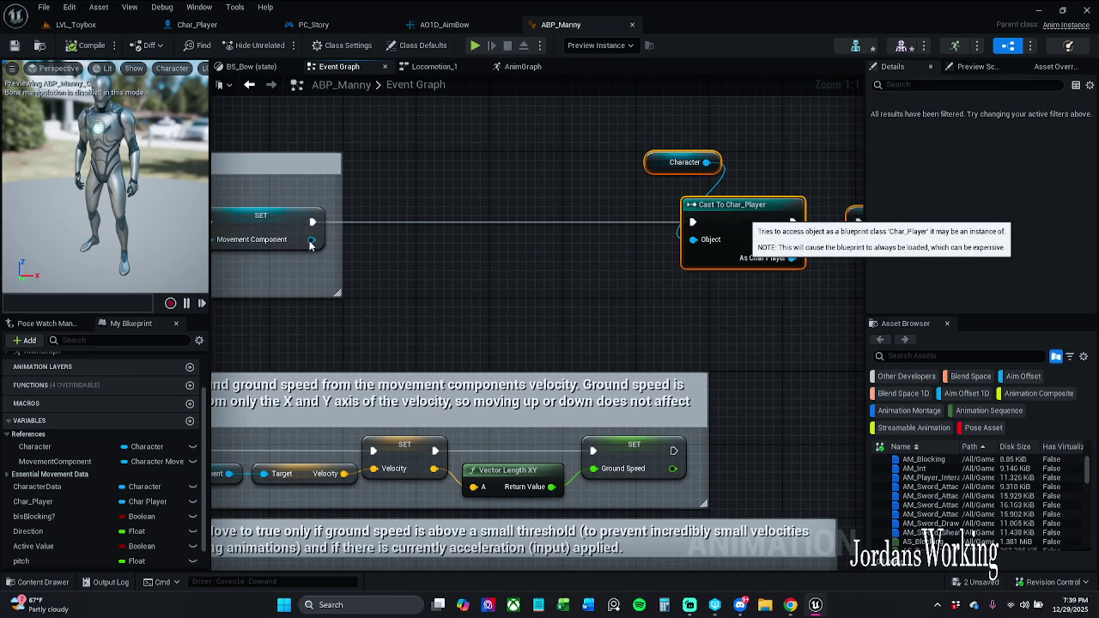
pyautogui.moveTo(281, 285); pyautogui.dragTo(500, 277)
# Step: From Character Movement add Get Orient Rotation To Movement, and invert it with a NOT Boolean node
pyautogui.moveTo(396, 252); pyautogui.dragTo(455, 279)
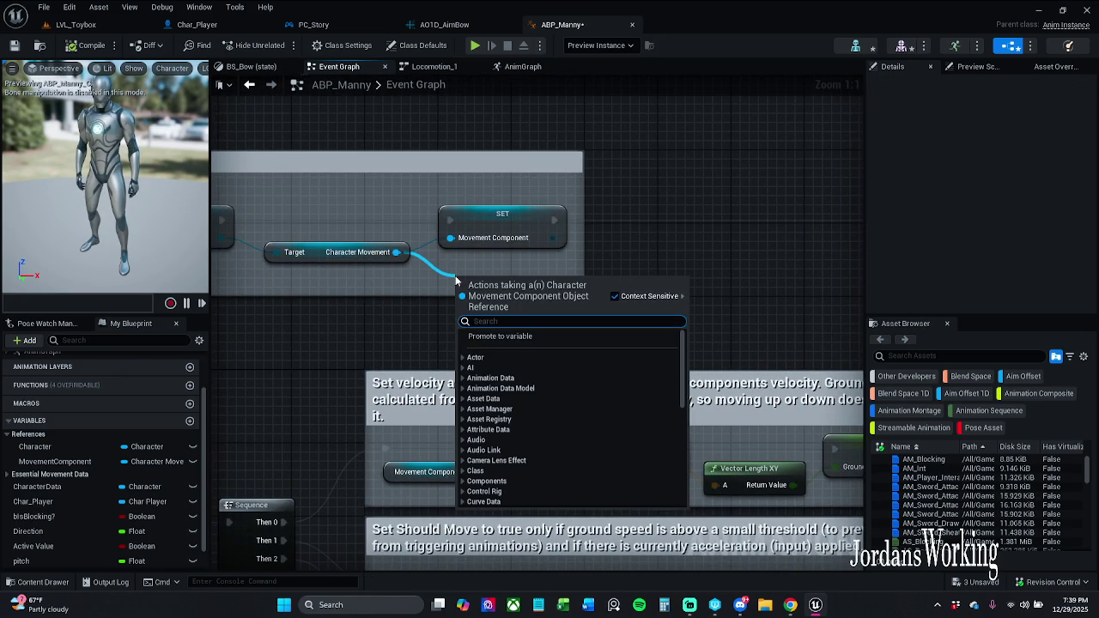
pyautogui.write('get ori')
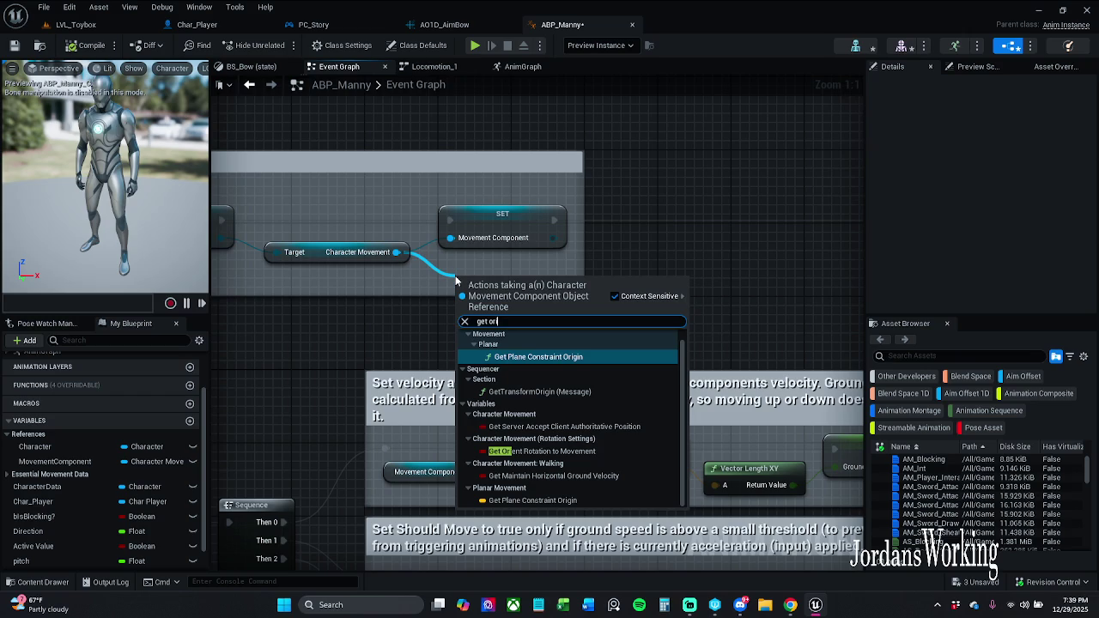
pyautogui.click(601, 451)
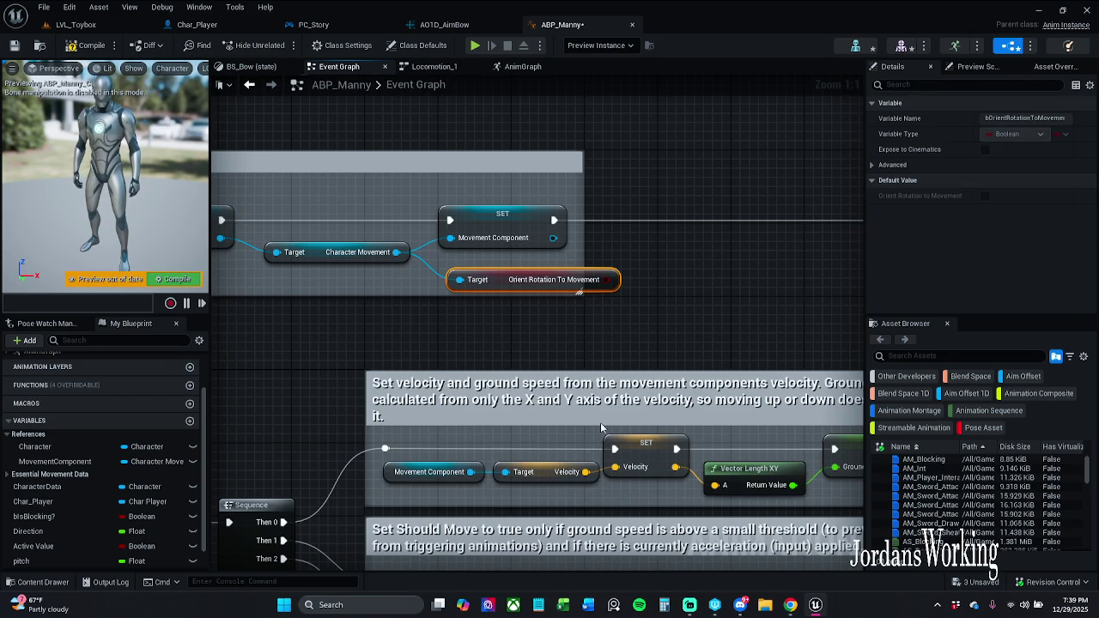
pyautogui.click(568, 301)
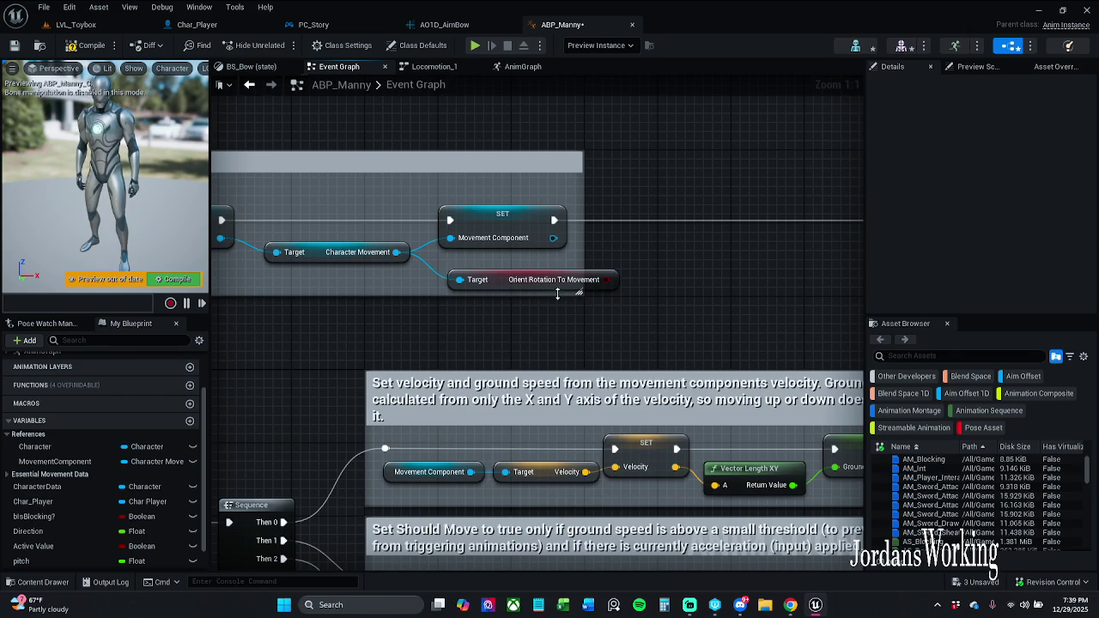
pyautogui.moveTo(606, 279); pyautogui.dragTo(637, 265)
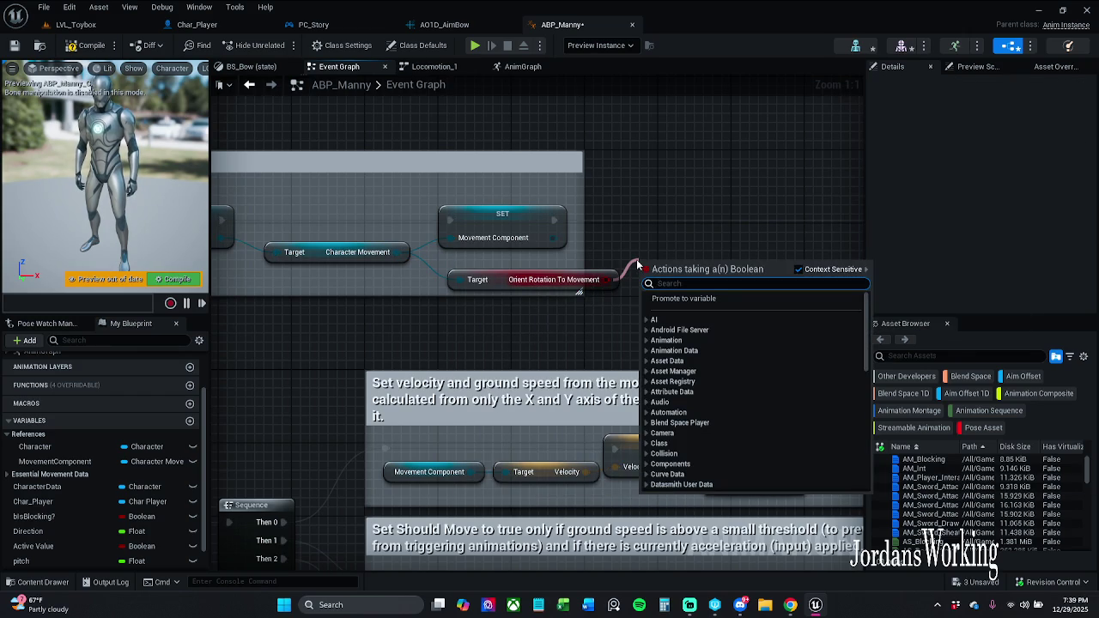
pyautogui.write('not')
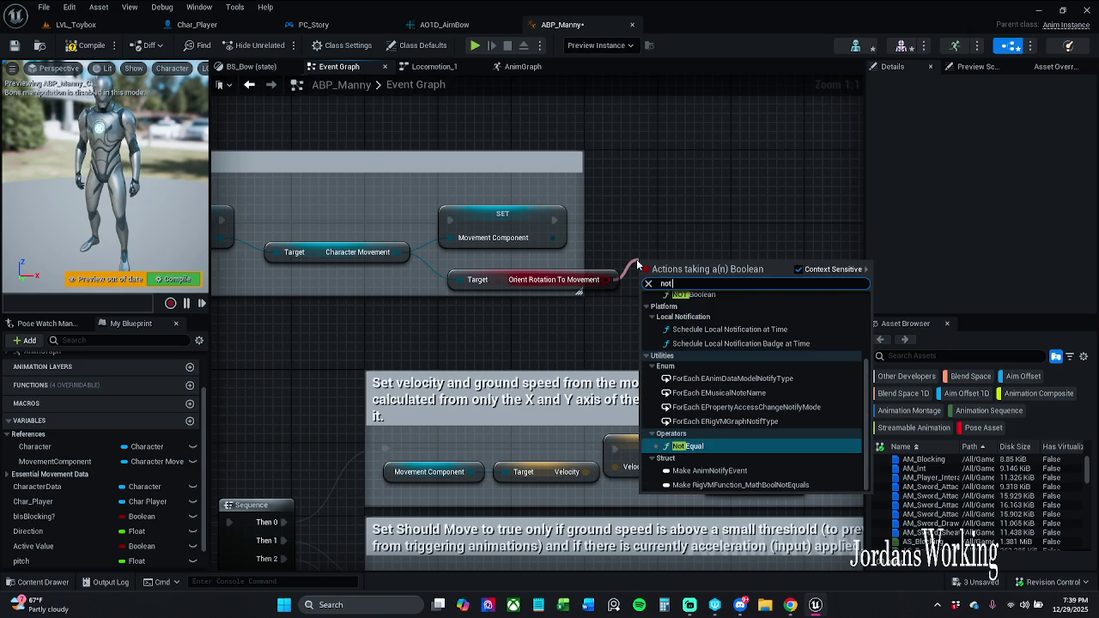
pyautogui.click(718, 295)
pyautogui.moveTo(686, 263); pyautogui.dragTo(661, 255)
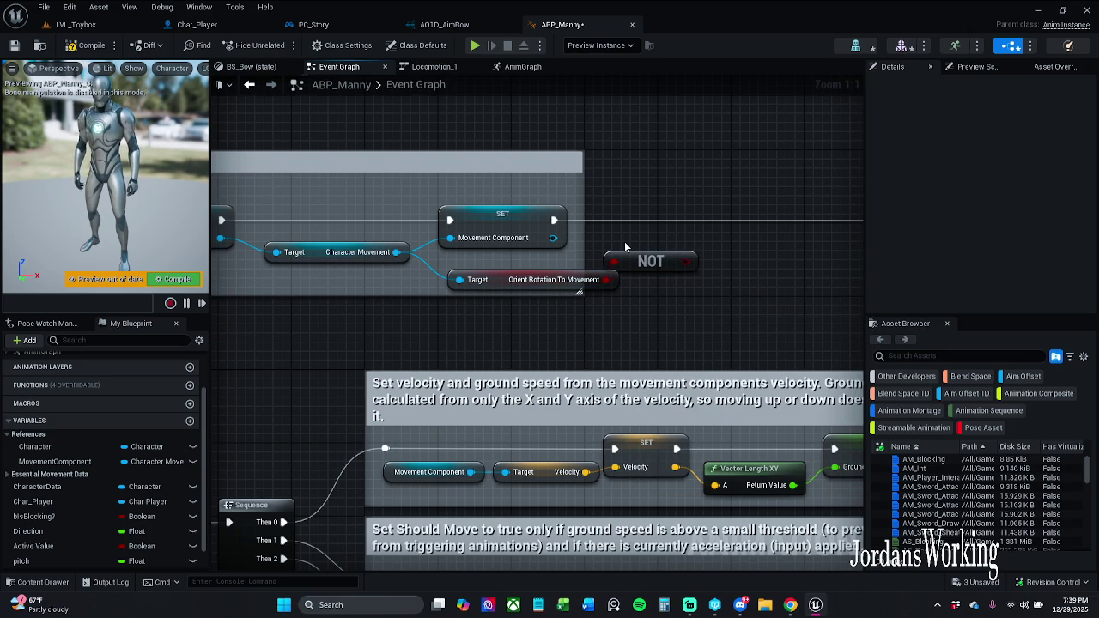
pyautogui.moveTo(582, 293)
pyautogui.mouseDown()
pyautogui.moveTo(594, 309)
pyautogui.moveTo(578, 317)
pyautogui.mouseUp()
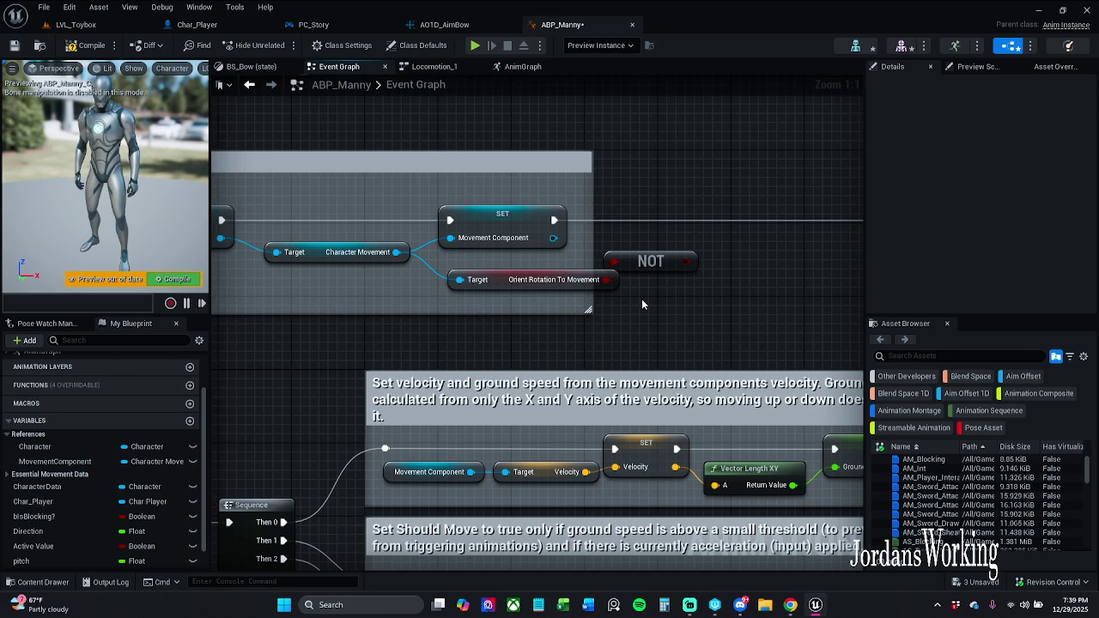
pyautogui.scroll(-2, 103, 506)
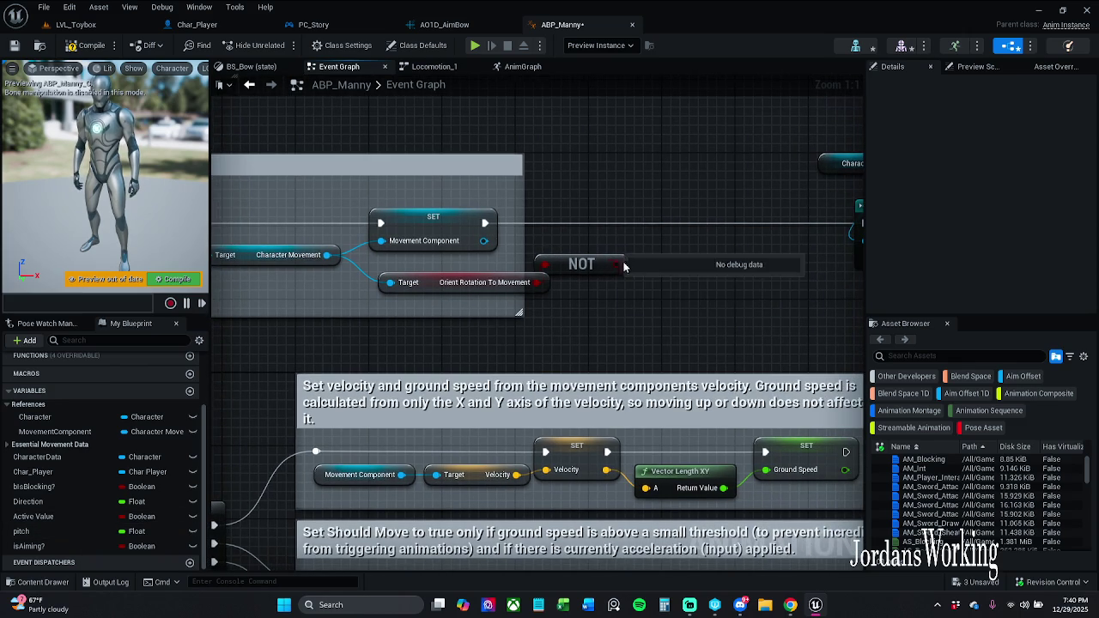
pyautogui.rightClick(622, 264)
# Step: Promote the NOT output to a new Boolean variable named canStafe?
pyautogui.click(658, 291)
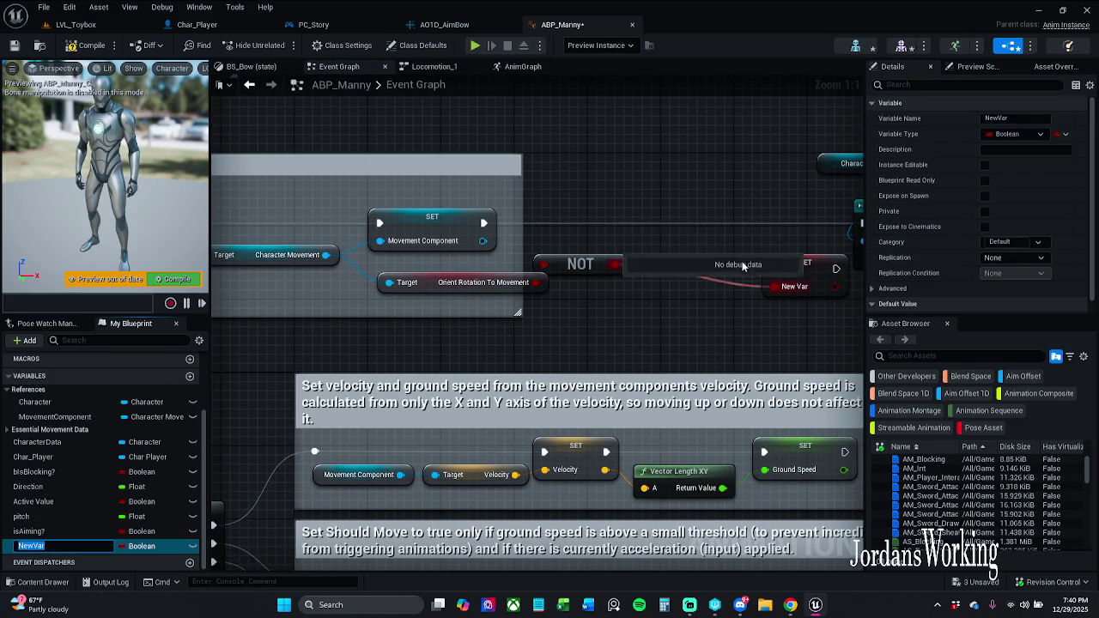
pyautogui.write('c')
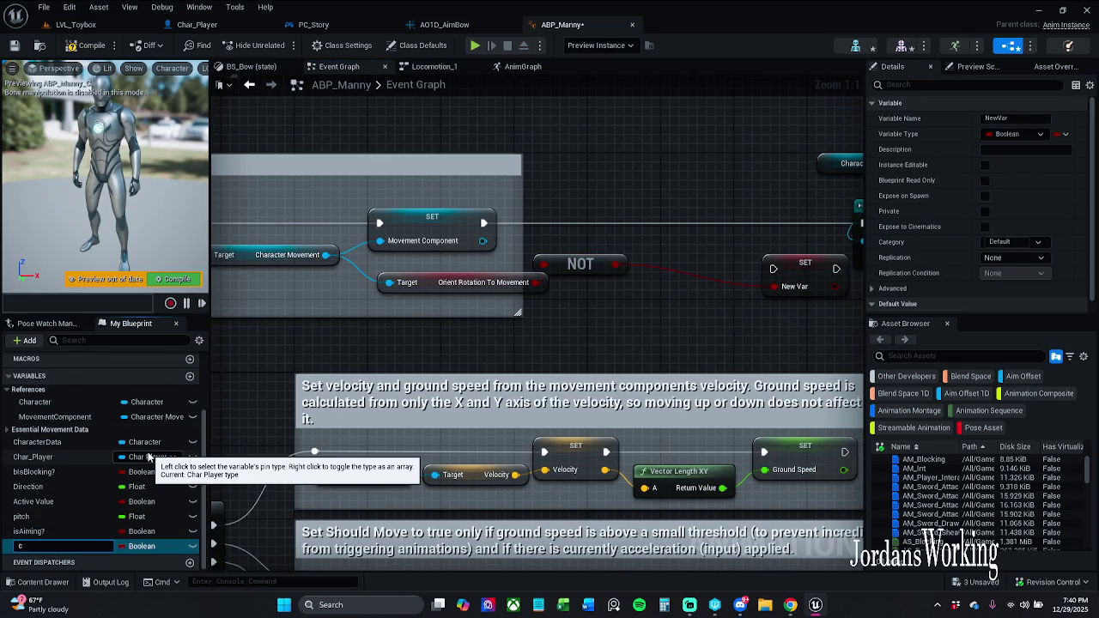
pyautogui.write('anSafe')
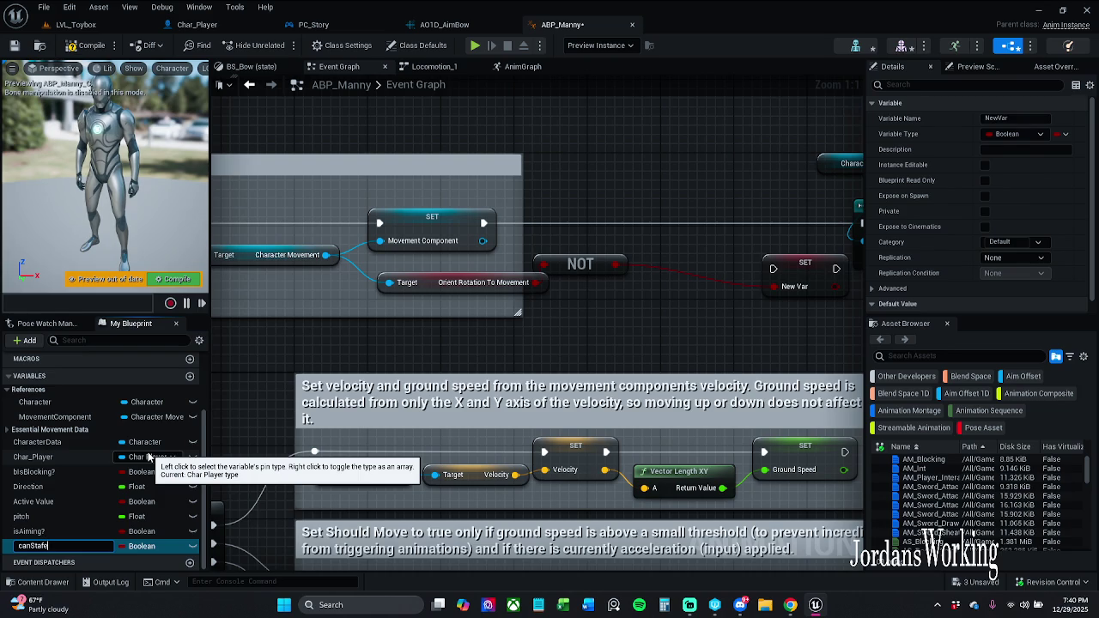
pyautogui.write('?')
pyautogui.press('Return')
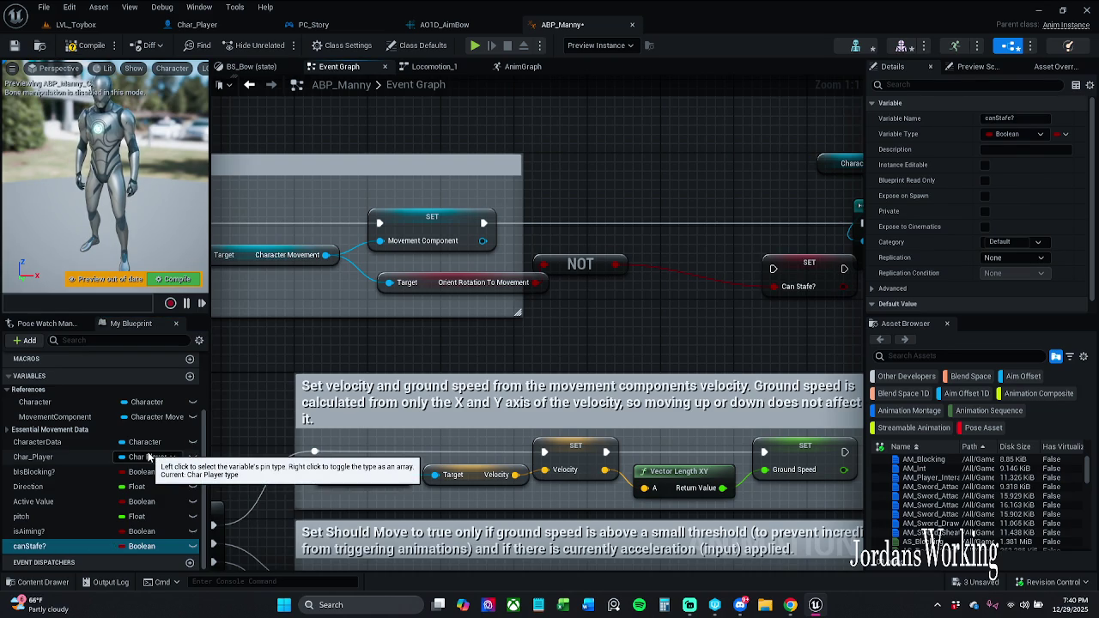
# Step: Rename Direction to direction and Active Value to activeValue
pyautogui.click(85, 486)
pyautogui.press('F2')
pyautogui.press('Home')
pyautogui.press('Delete')
pyautogui.write('d')
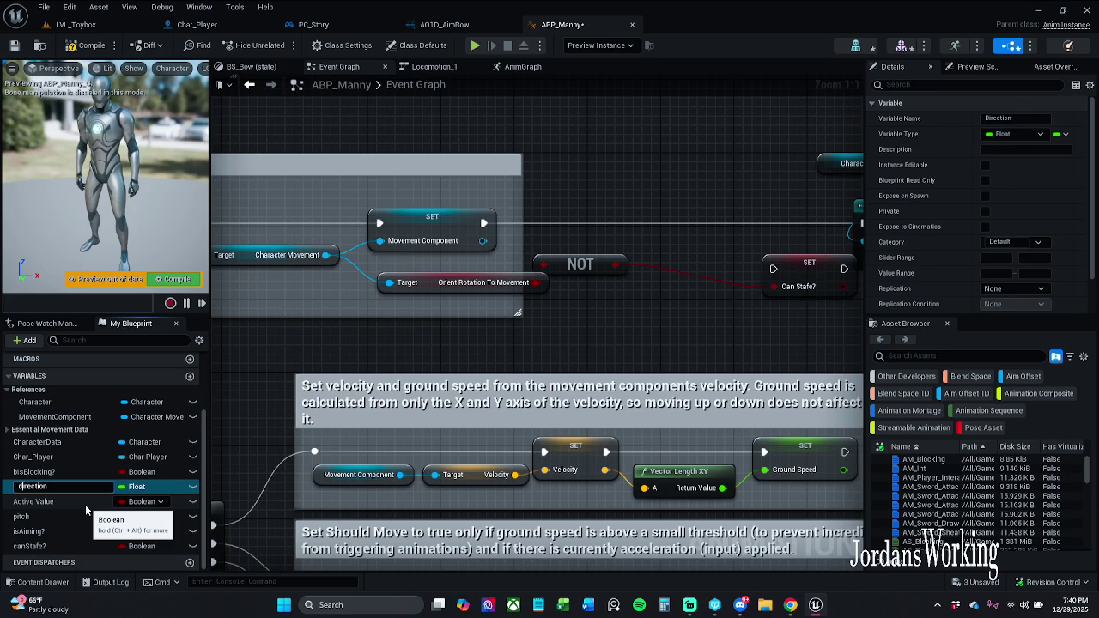
pyautogui.press('Return')
pyautogui.click(85, 505)
pyautogui.press('F2')
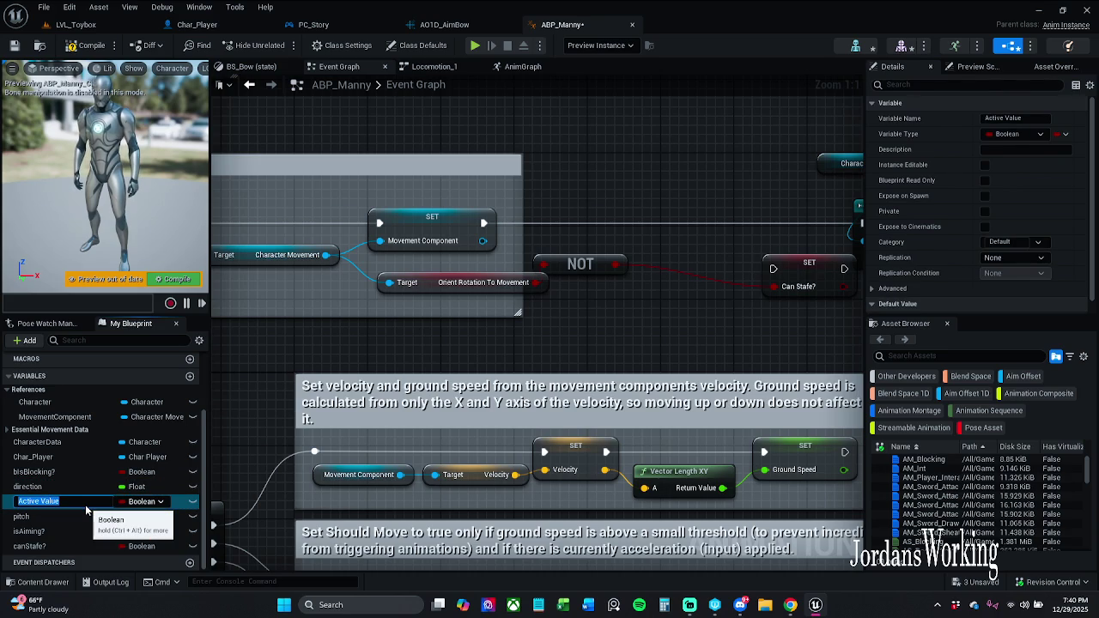
pyautogui.press('Home')
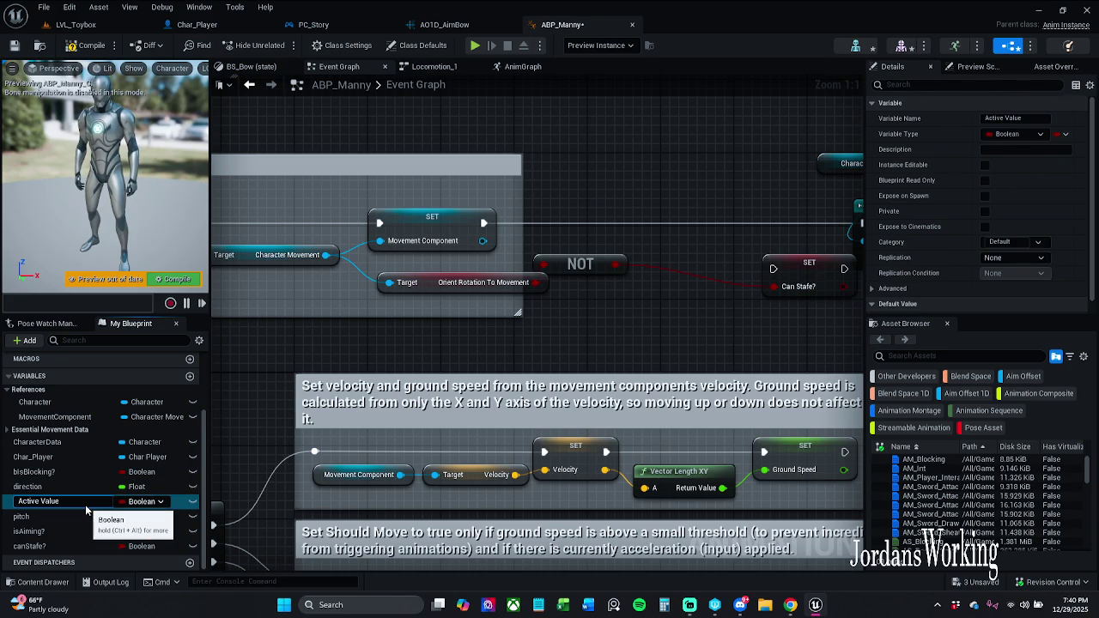
pyautogui.press('Delete')
pyautogui.write('a')
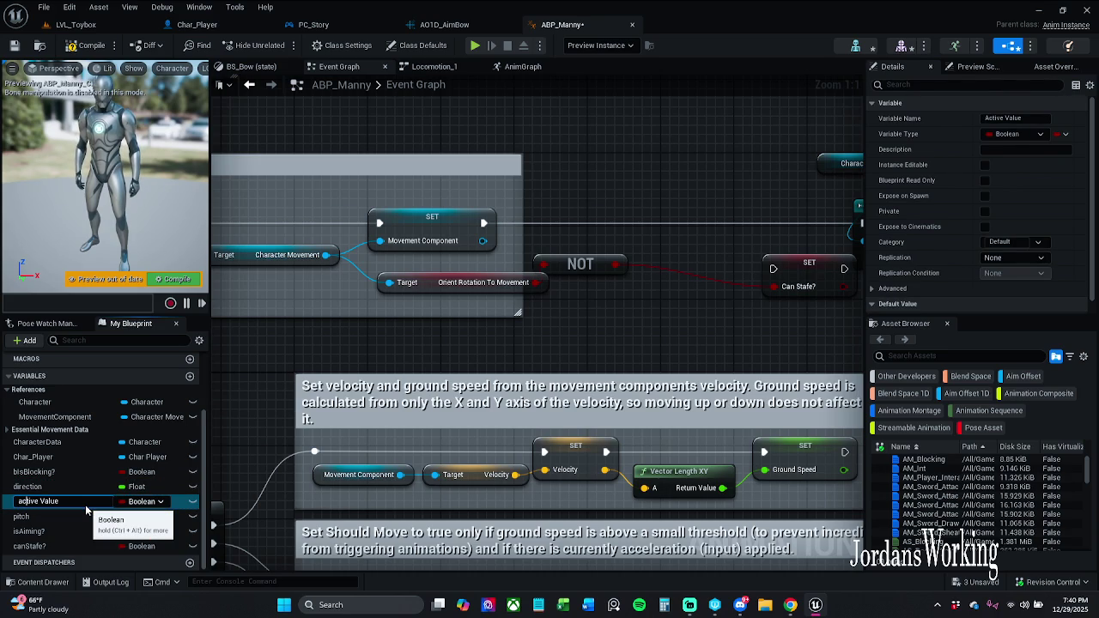
pyautogui.press('BackSpace')
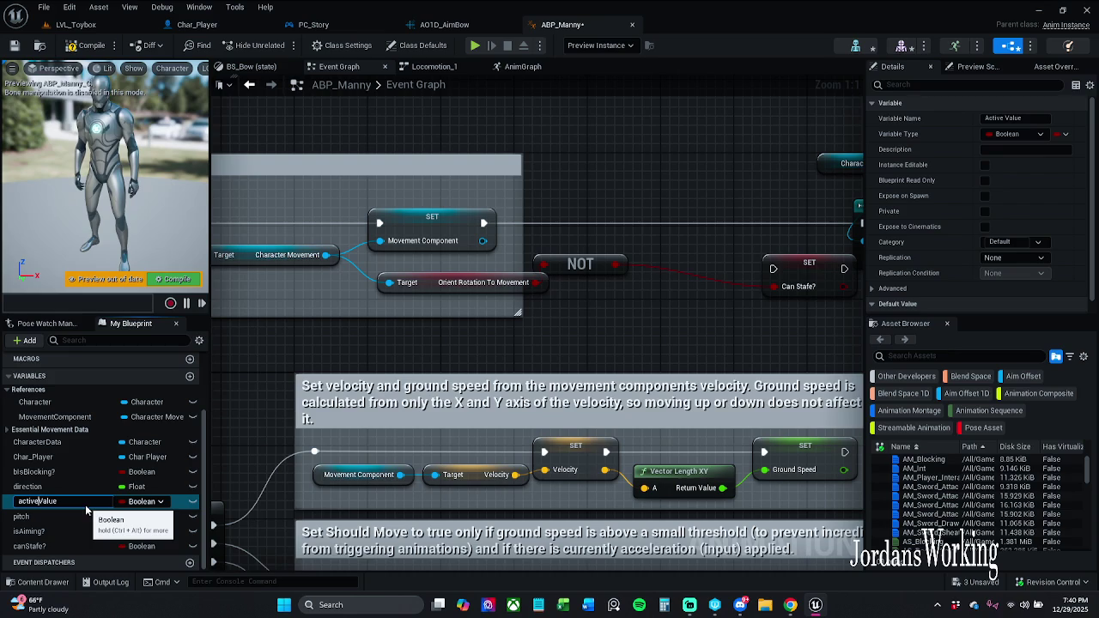
pyautogui.press('Return')
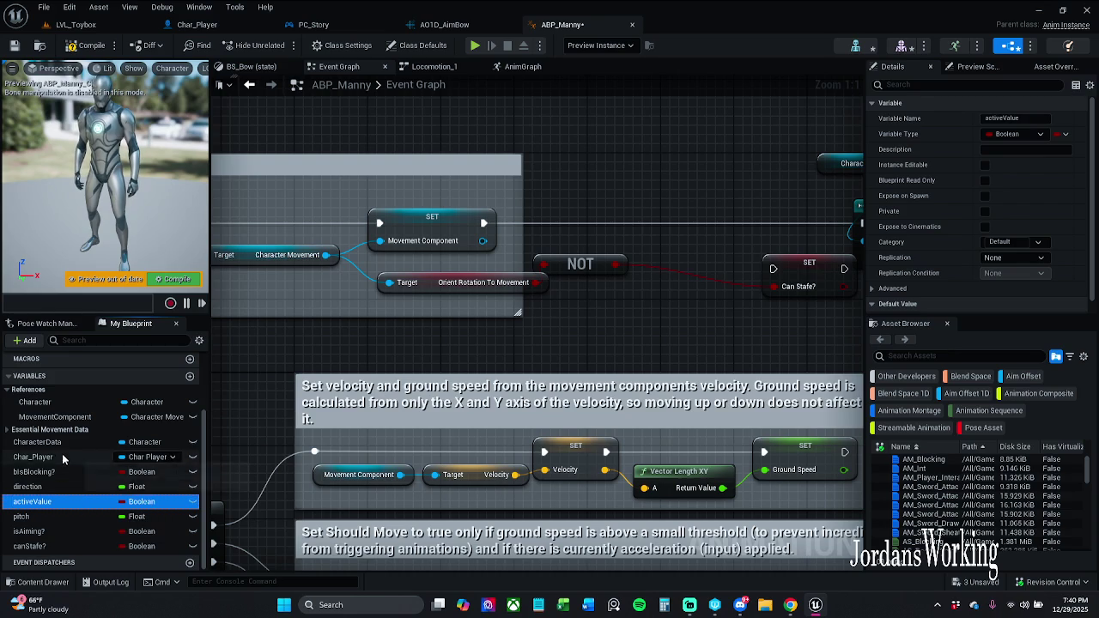
# Step: Rename Char_Player to charPlayer and CharacterData to characterData
pyautogui.click(62, 454)
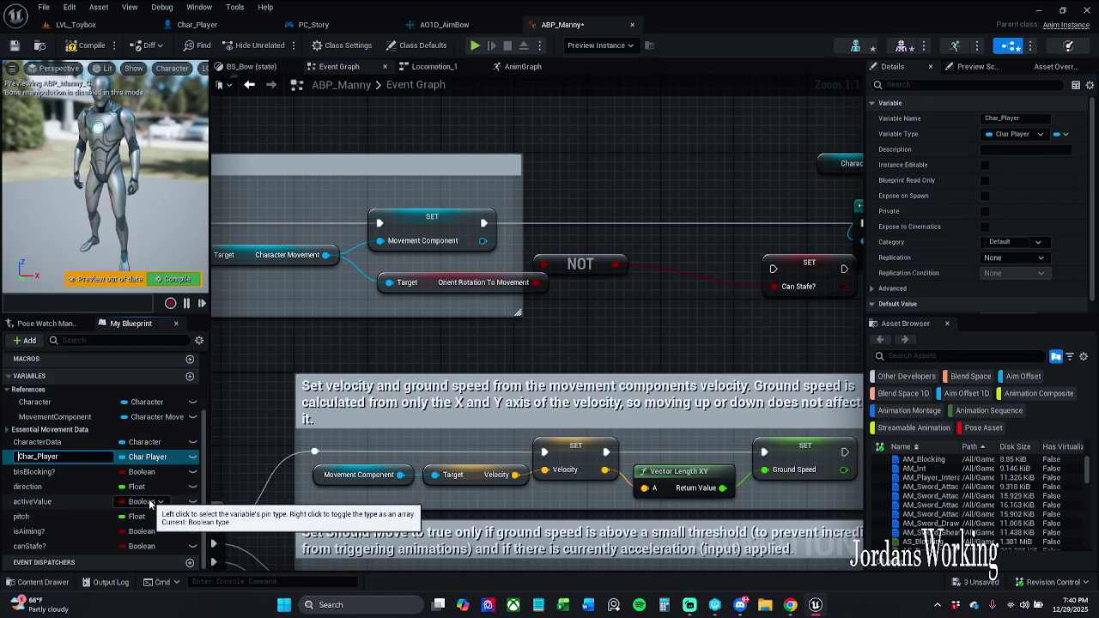
pyautogui.press('Delete')
pyautogui.write('c')
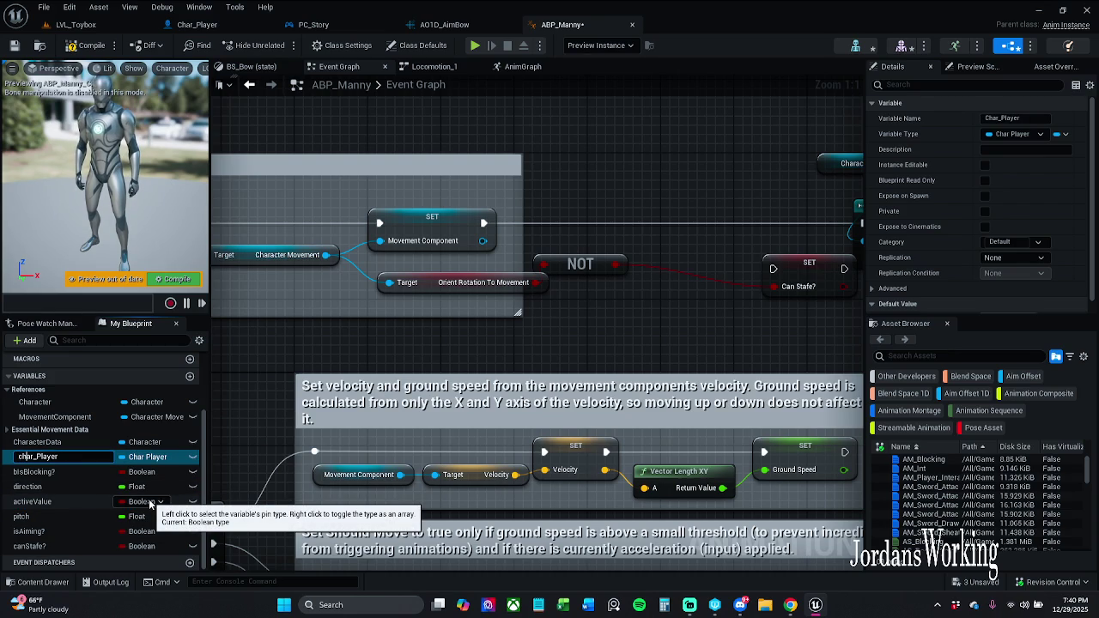
pyautogui.press('BackSpace')
pyautogui.press('Return')
pyautogui.click(73, 443)
pyautogui.click(75, 445)
pyautogui.click(75, 443)
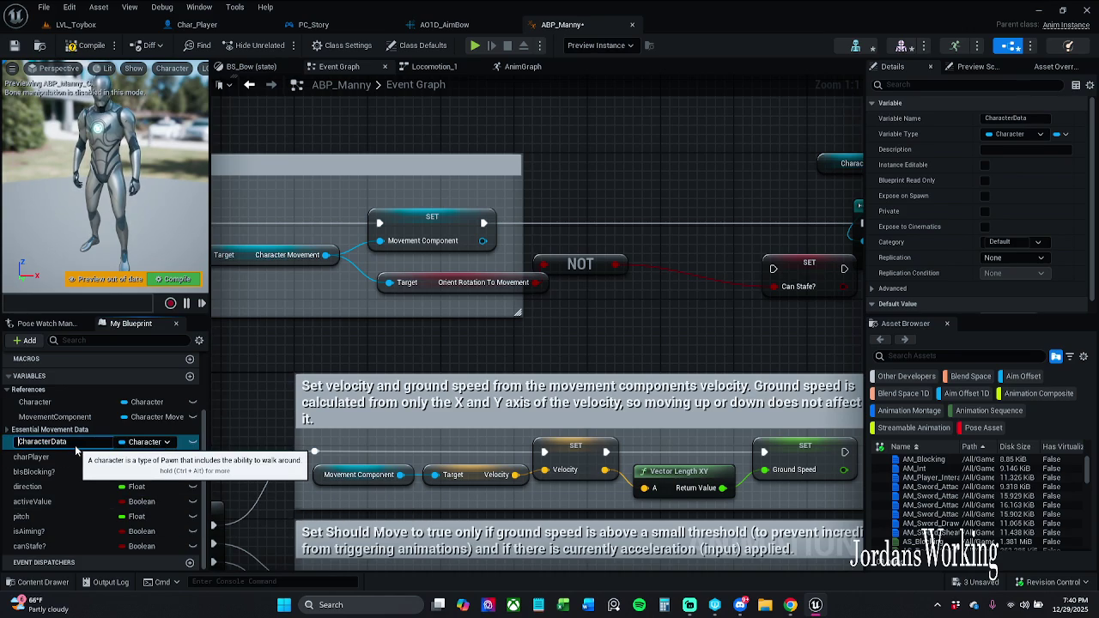
pyautogui.press('Delete')
pyautogui.write('c')
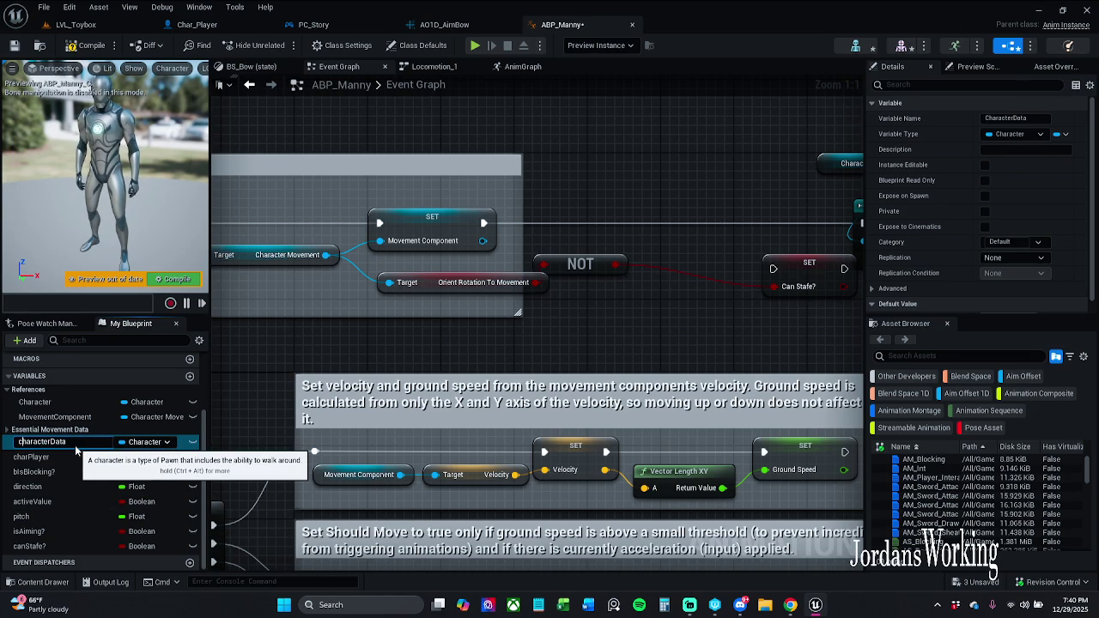
# Step: Rename MovementComponent to movementComponent and Character to character
pyautogui.doubleClick(76, 417)
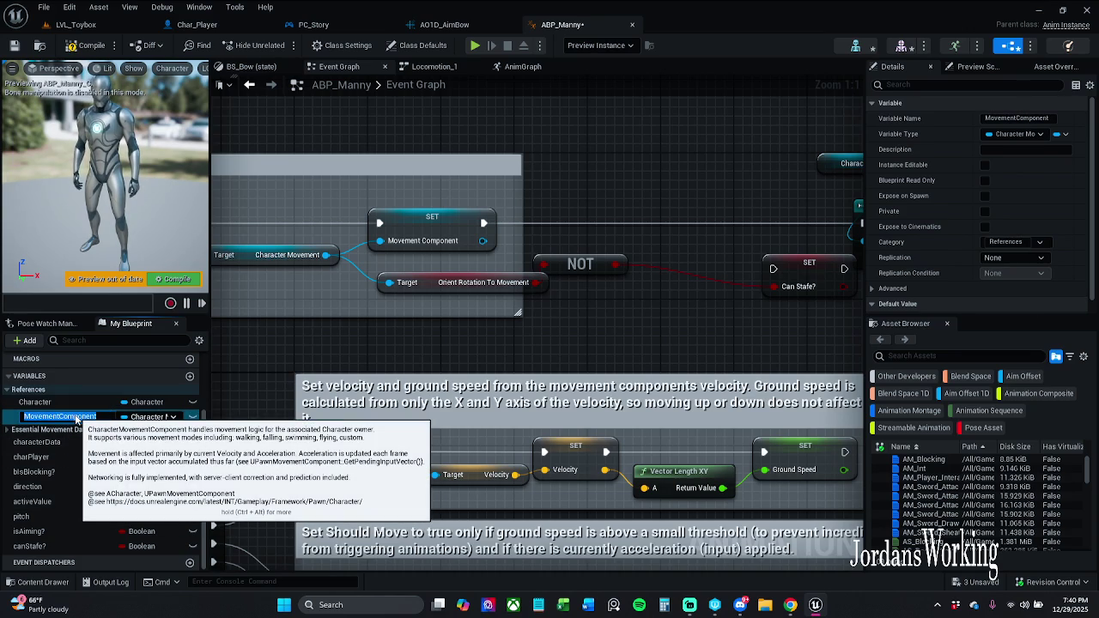
pyautogui.click(76, 418)
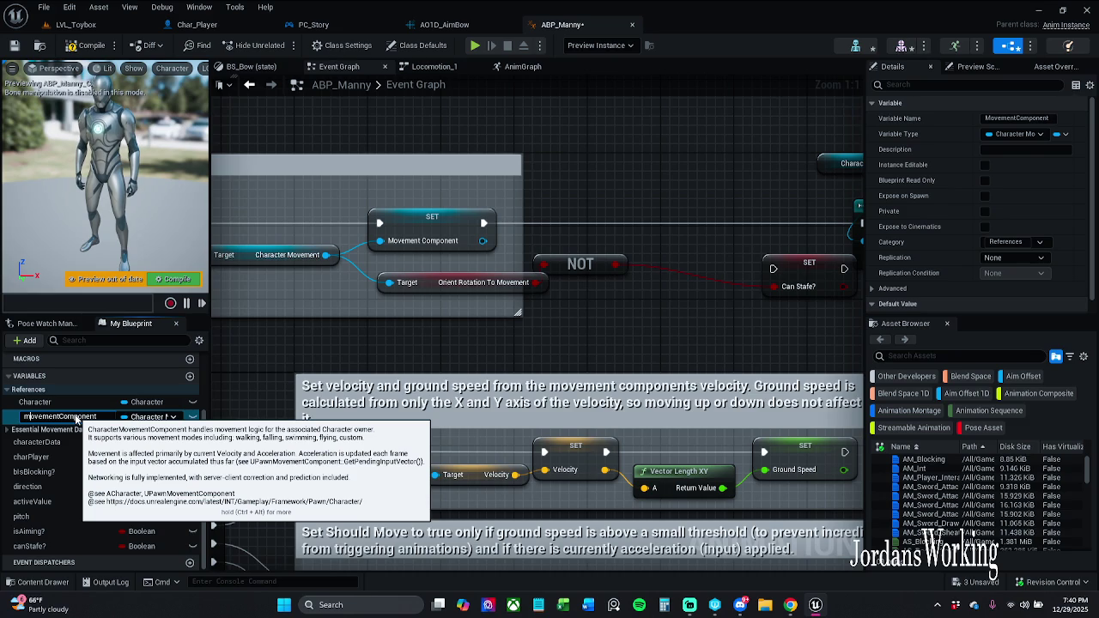
pyautogui.doubleClick(74, 405)
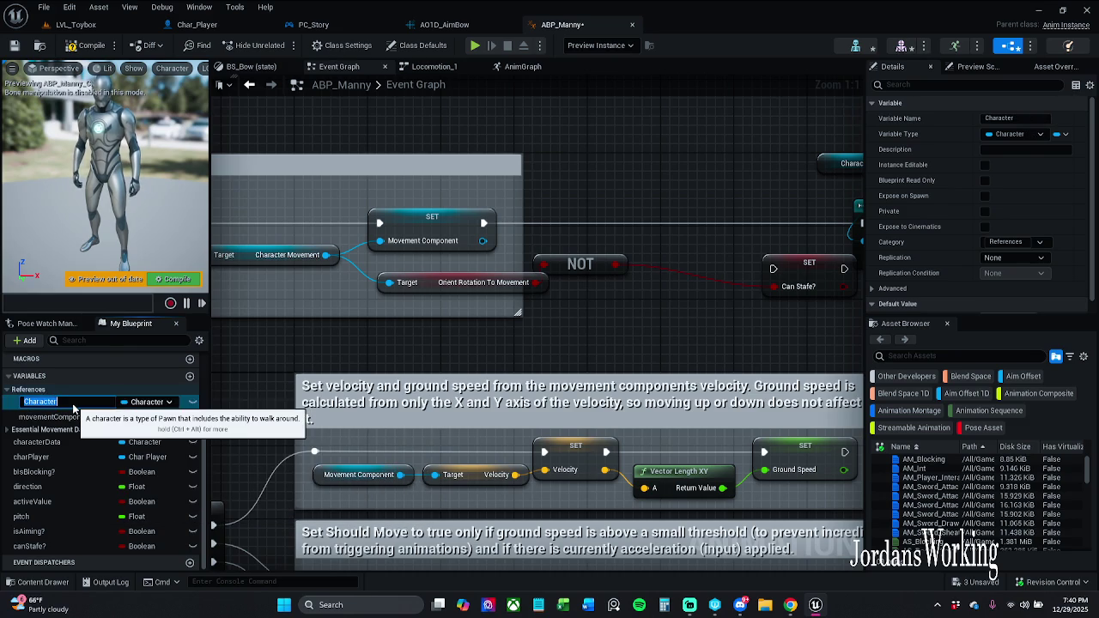
pyautogui.click(74, 404)
pyautogui.press('Delete')
pyautogui.write('c')
pyautogui.press('Return')
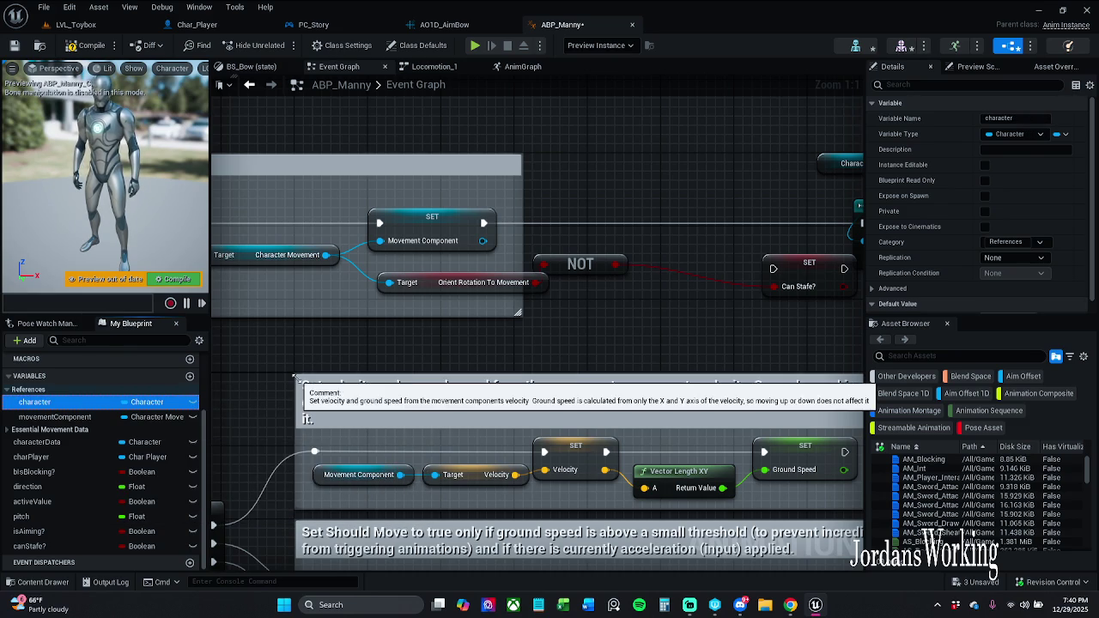
pyautogui.scroll(3, 79, 463)
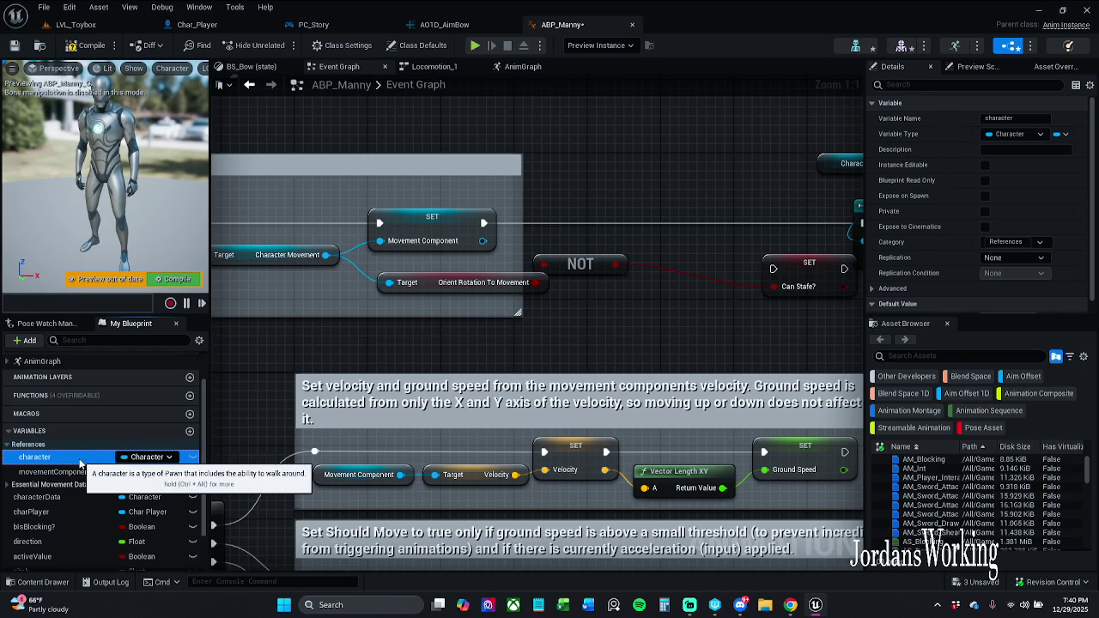
pyautogui.scroll(-3, 78, 458)
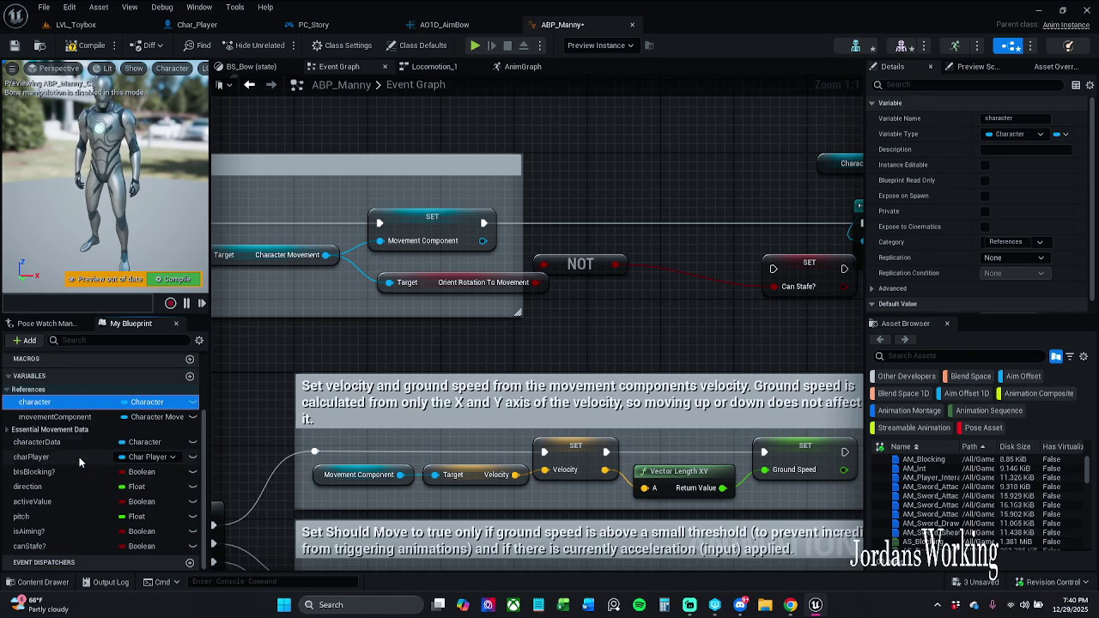
pyautogui.moveTo(456, 340); pyautogui.dragTo(302, 355)
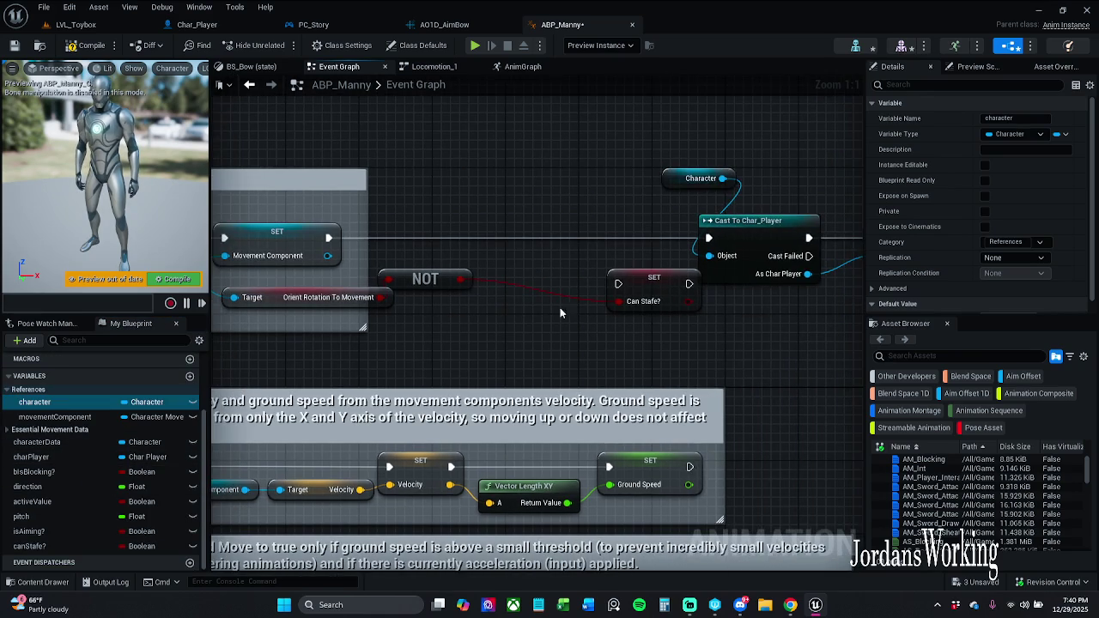
# Step: Drop SET canStafe? into the exec chain before Cast To Char_Player, compile, and save ABP_Manny
pyautogui.moveTo(649, 290)
pyautogui.mouseDown()
pyautogui.moveTo(502, 243)
pyautogui.moveTo(709, 239)
pyautogui.mouseUp()
pyautogui.click(89, 45)
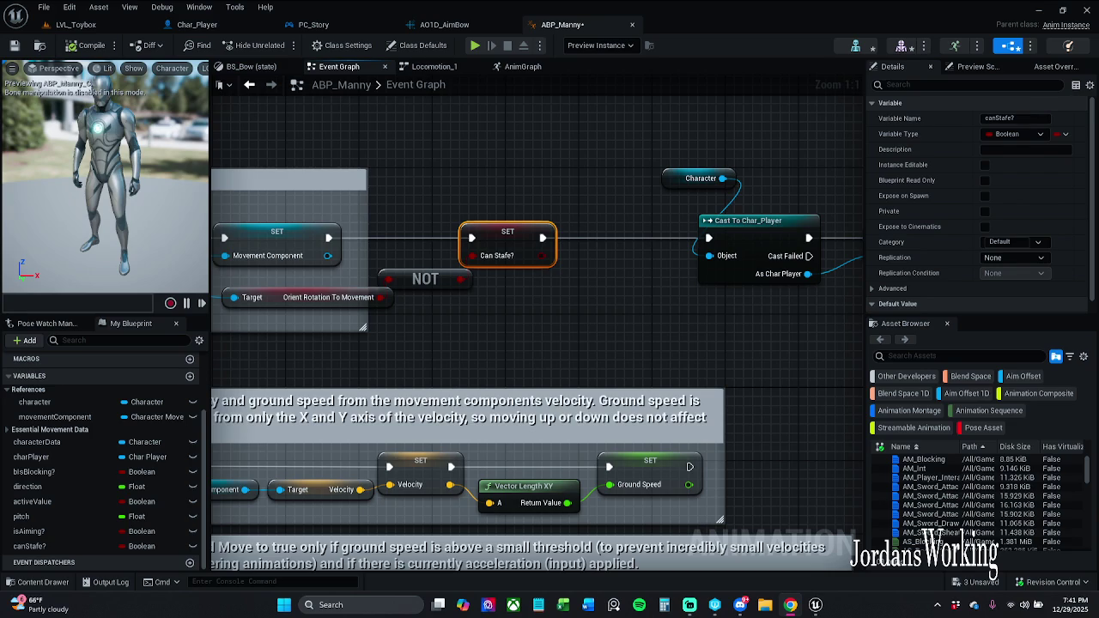
pyautogui.moveTo(666, 311); pyautogui.dragTo(439, 292)
pyautogui.scroll(-2, 438, 258)
pyautogui.moveTo(425, 157)
pyautogui.mouseDown()
pyautogui.moveTo(645, 265)
pyautogui.moveTo(578, 238)
pyautogui.moveTo(541, 238)
pyautogui.mouseUp()
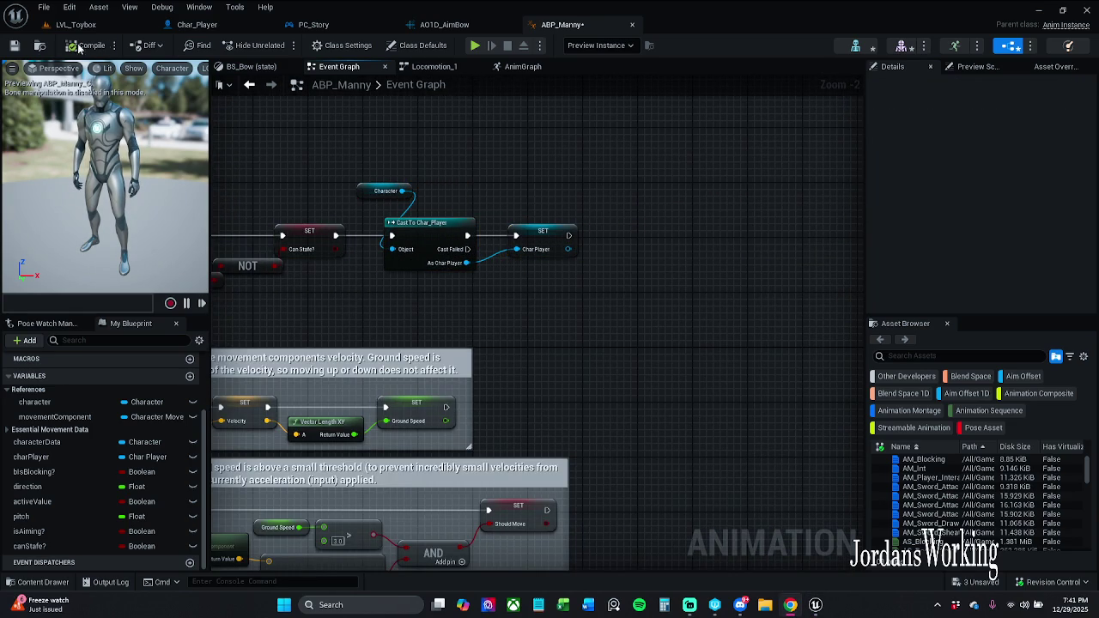
pyautogui.click(14, 47)
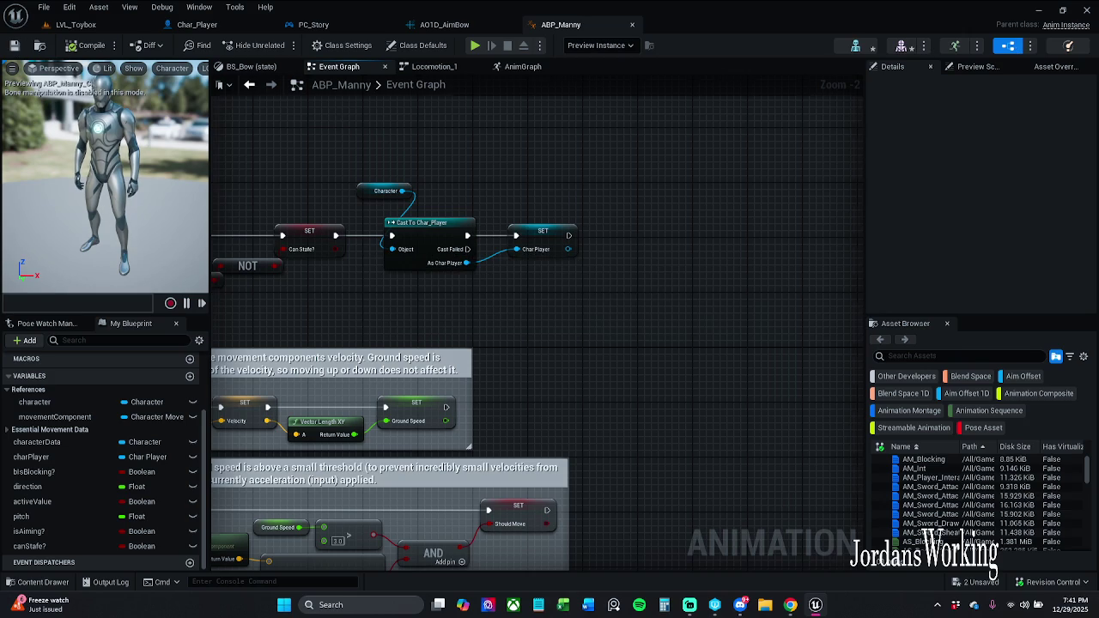
pyautogui.scroll(1, 622, 203)
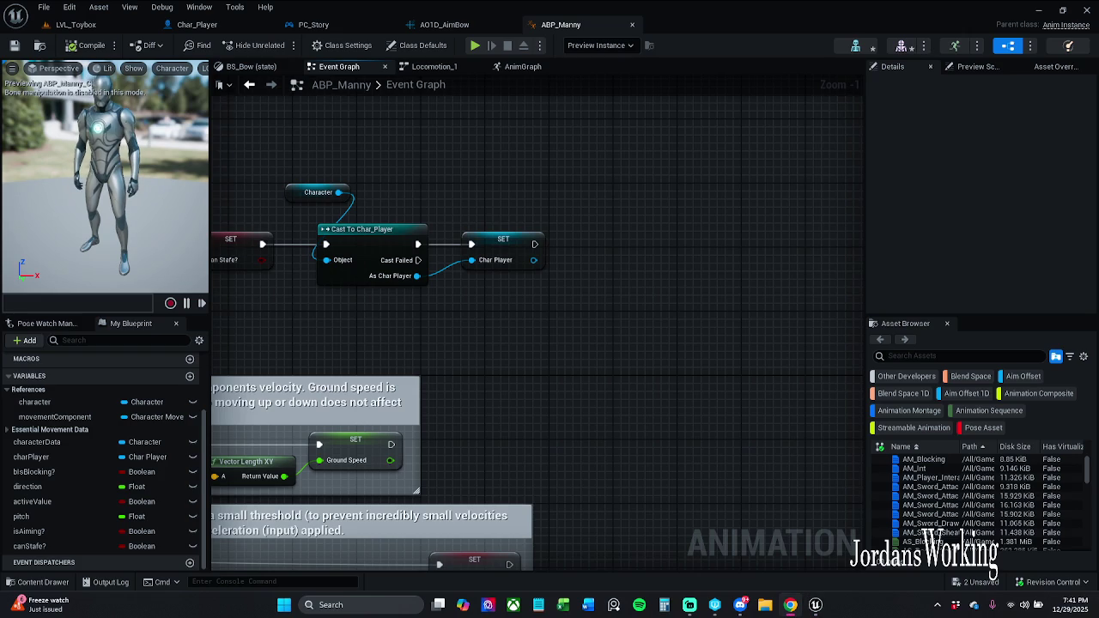
pyautogui.scroll(-3, 471, 188)
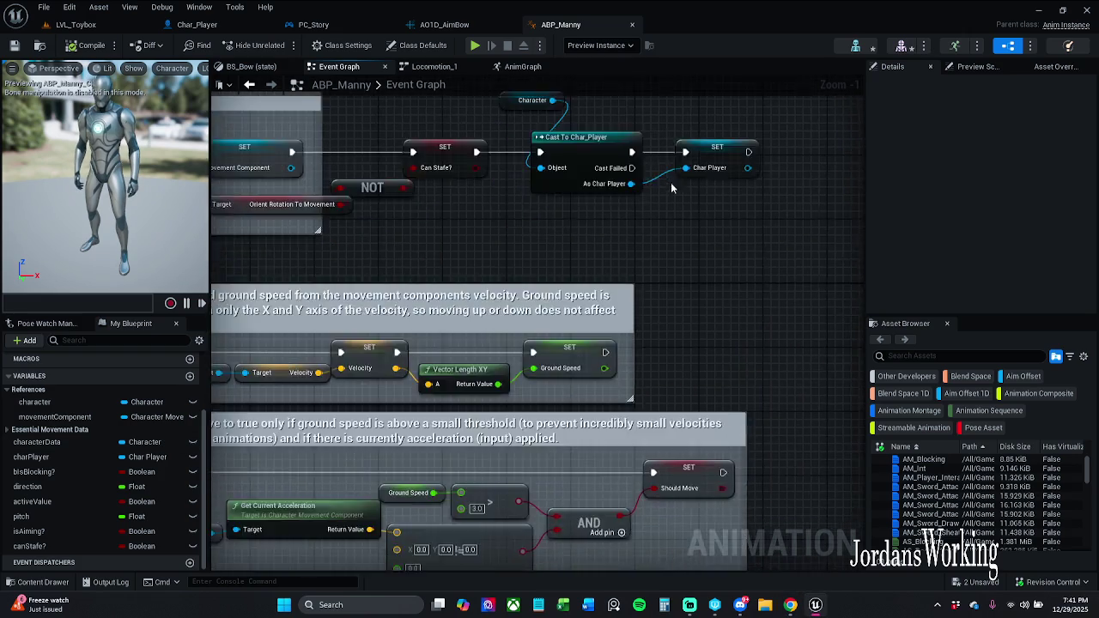
pyautogui.scroll(2, 436, 185)
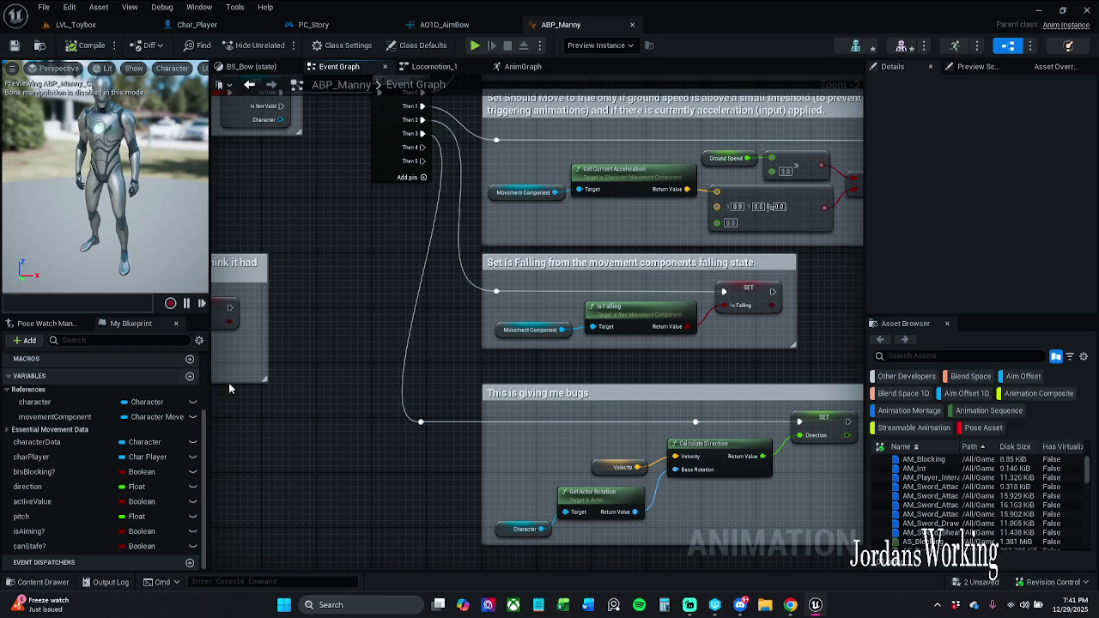
# Step: Delete the reroute knot on the Direction wire, connect Then 3 straight to SET Direction, compile, and save
pyautogui.moveTo(426, 421); pyautogui.dragTo(496, 422)
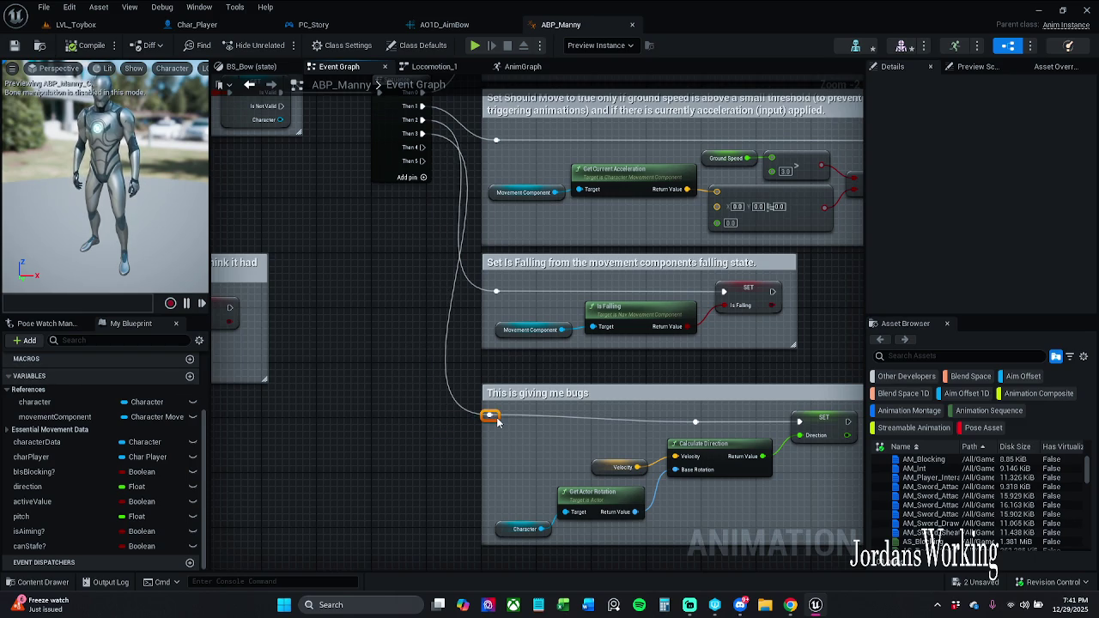
pyautogui.moveTo(632, 440); pyautogui.dragTo(605, 429)
pyautogui.click(642, 423)
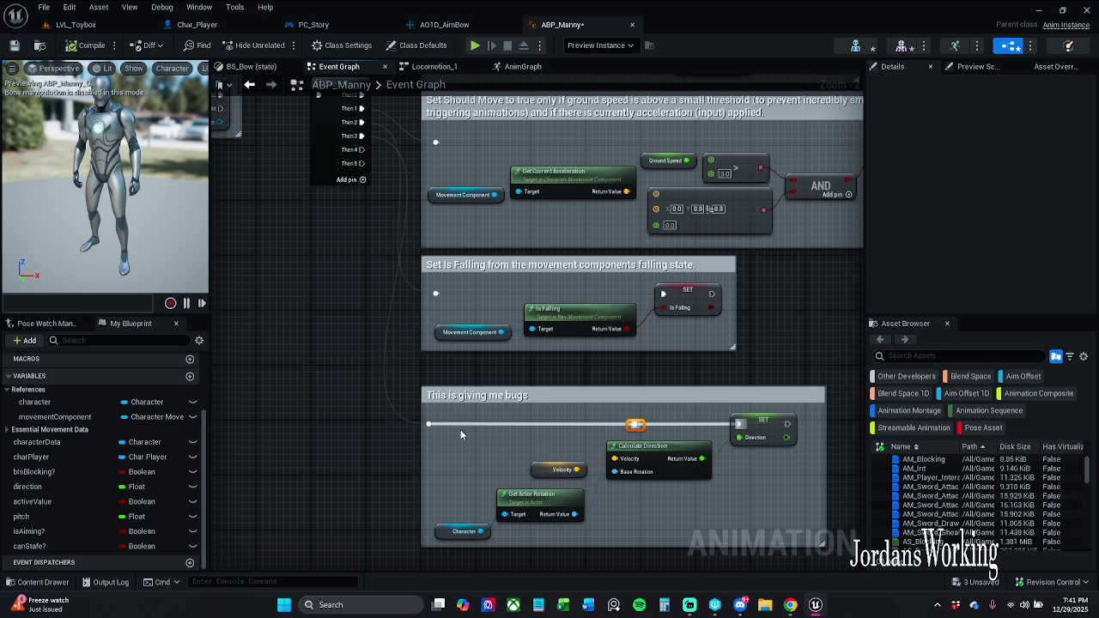
pyautogui.press('Delete')
pyautogui.moveTo(429, 423); pyautogui.dragTo(738, 424)
pyautogui.click(92, 46)
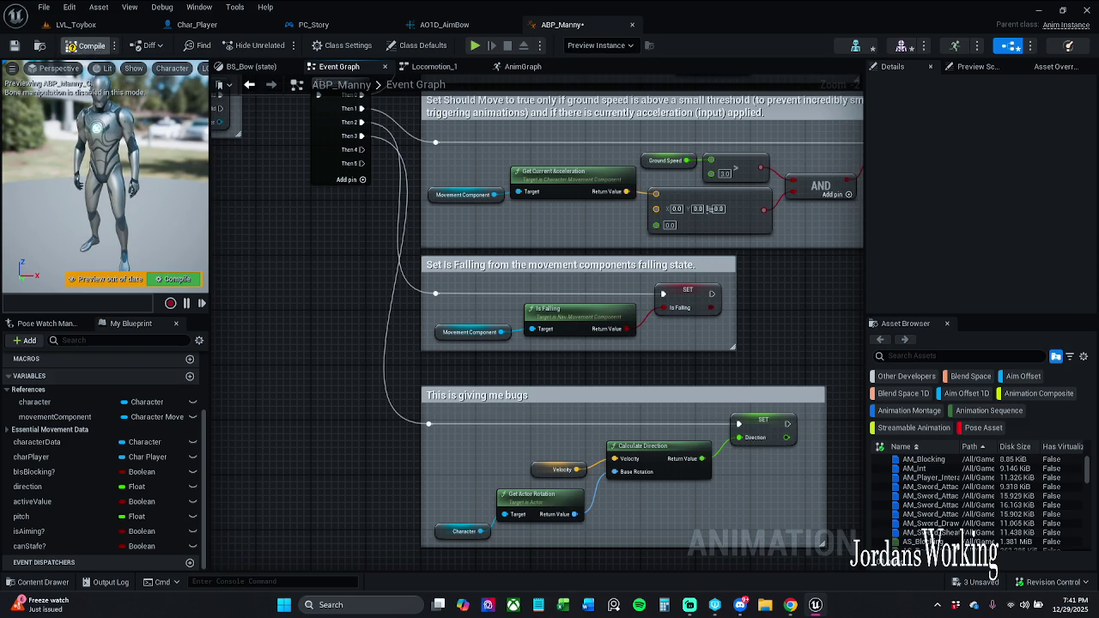
pyautogui.click(13, 47)
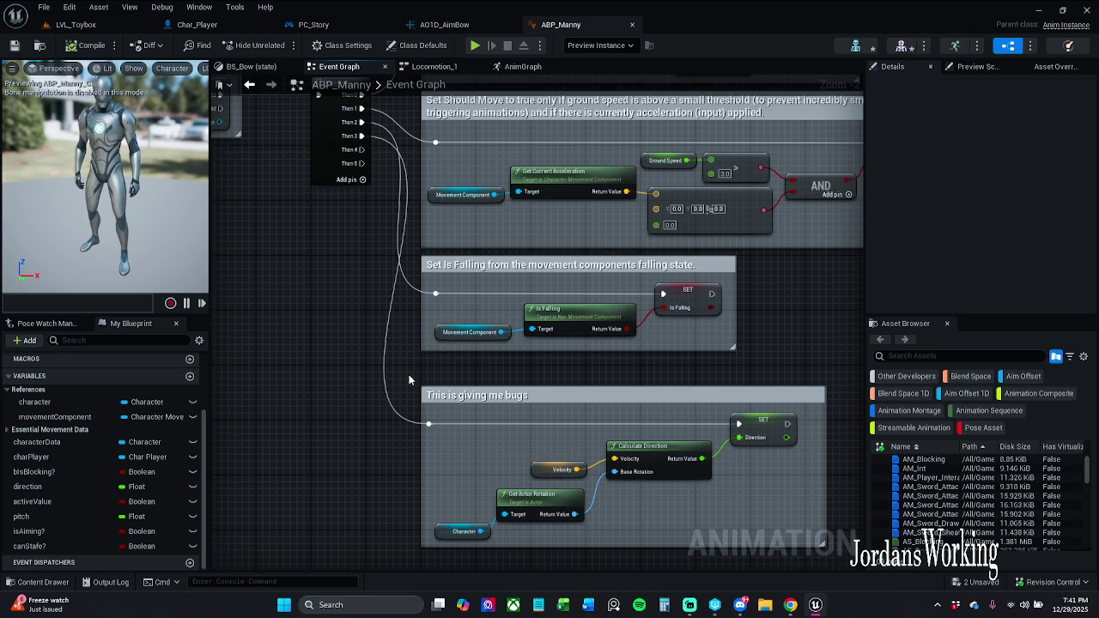
# Step: Play-test LVL_Toybox, running around to collect coins and an AOE potion, then stop the session
pyautogui.click(76, 24)
pyautogui.click(279, 44)
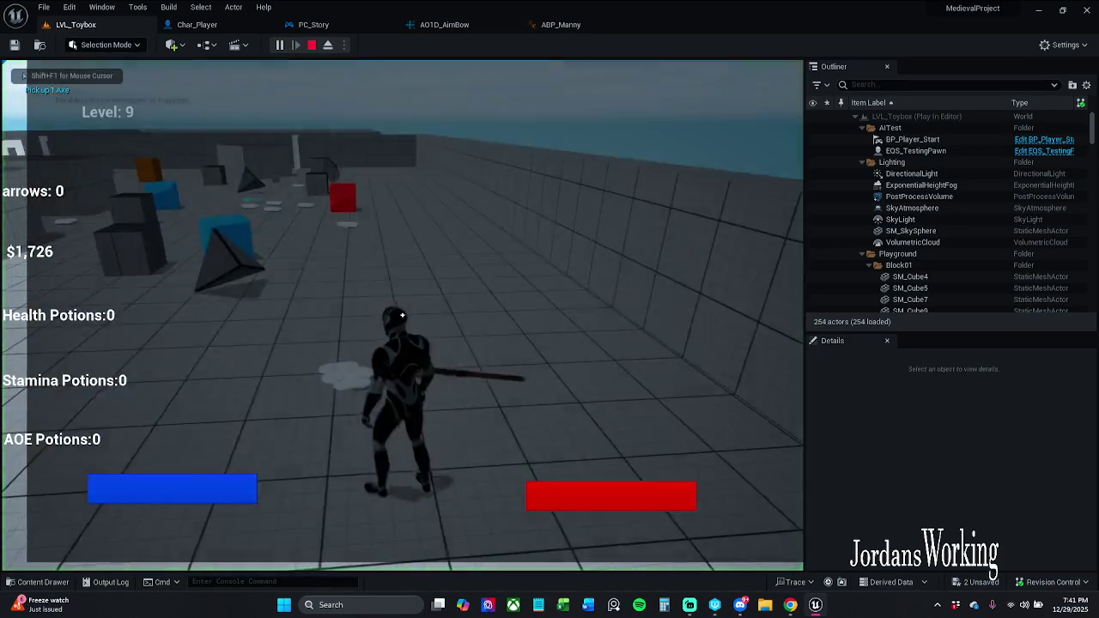
pyautogui.press('w')
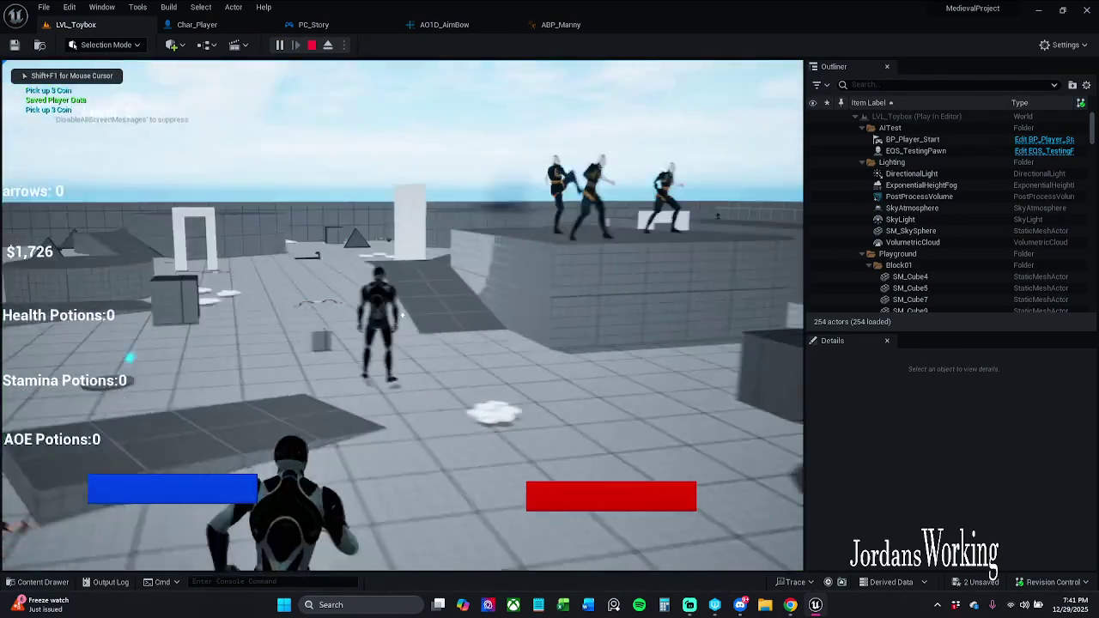
pyautogui.press('w')
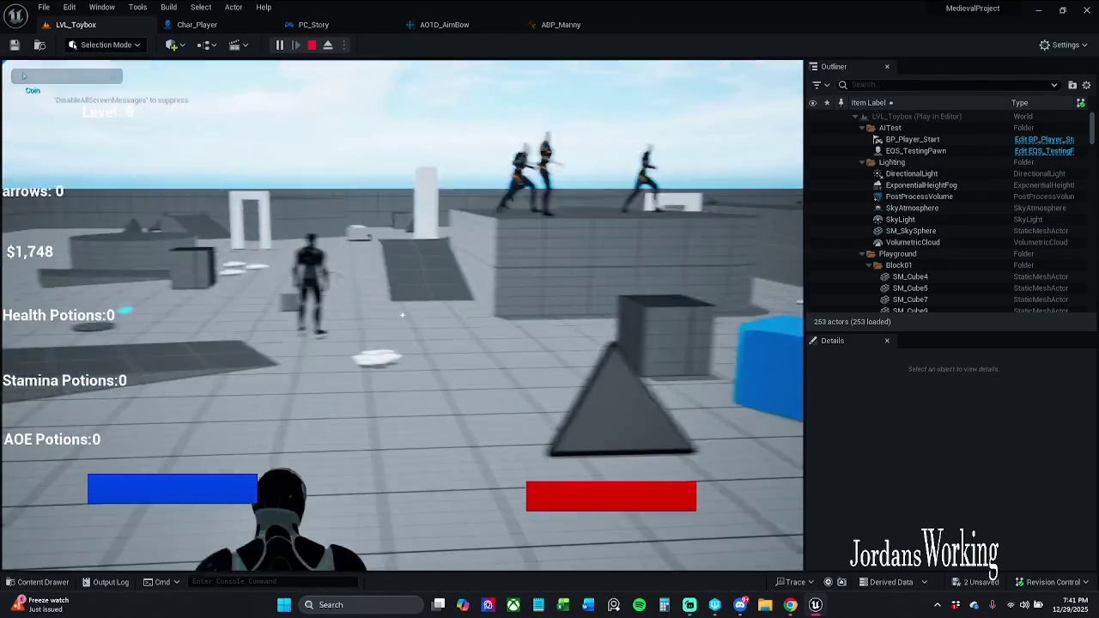
pyautogui.press('w')
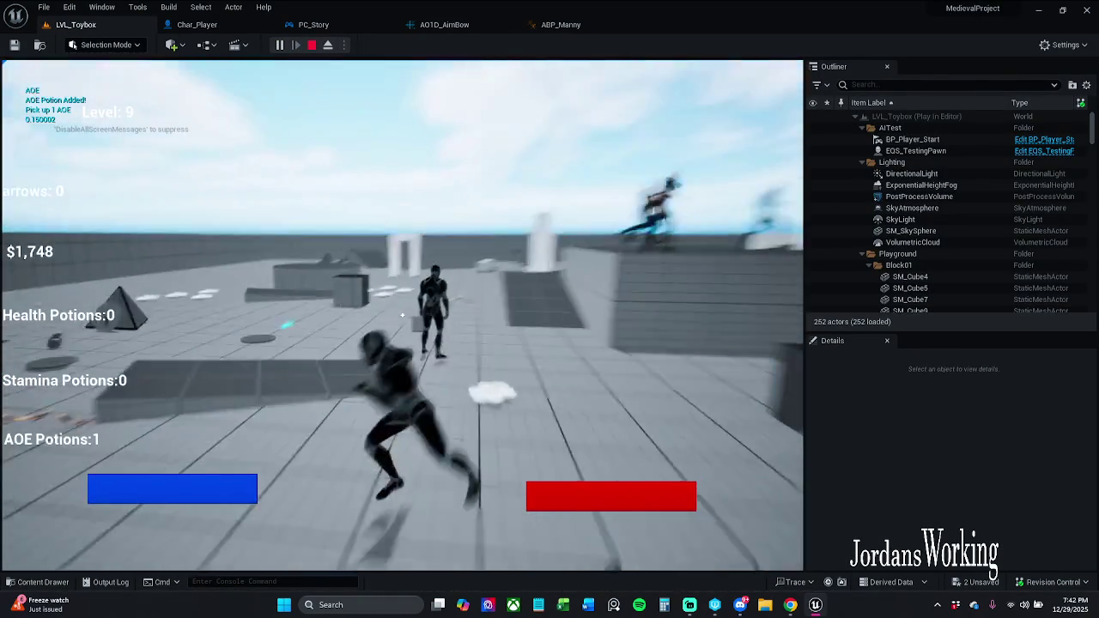
pyautogui.press('w')
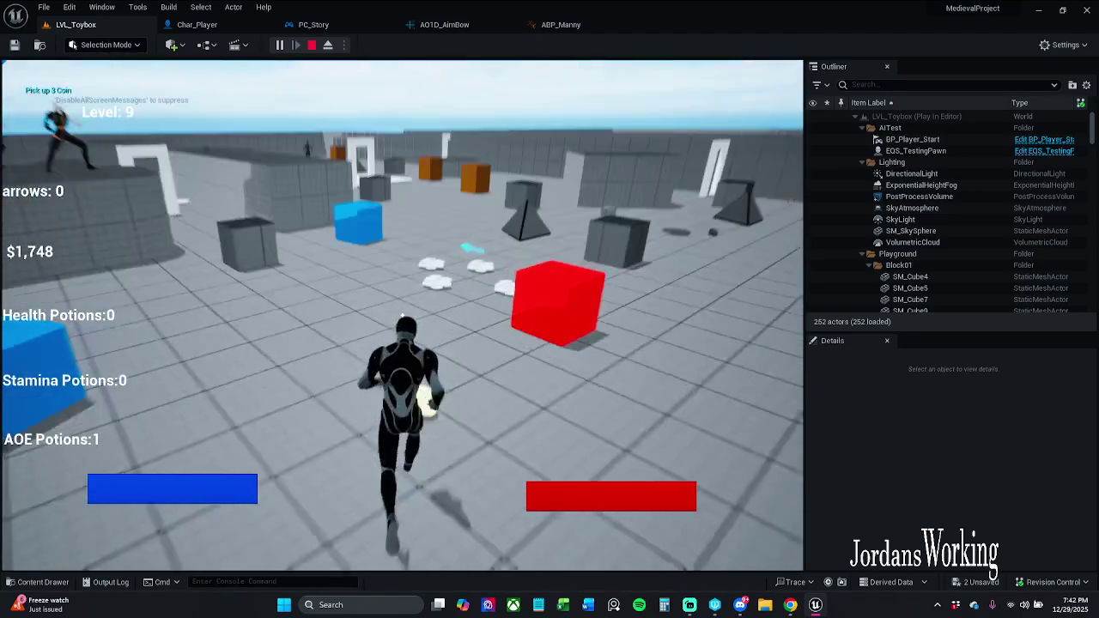
pyautogui.press('e')
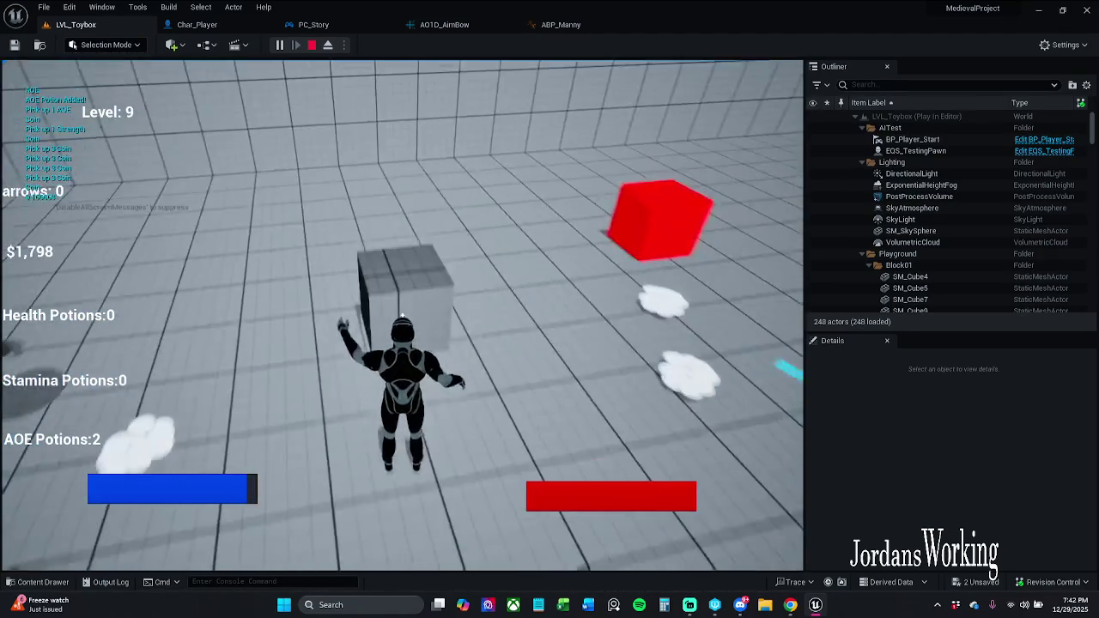
pyautogui.press('w')
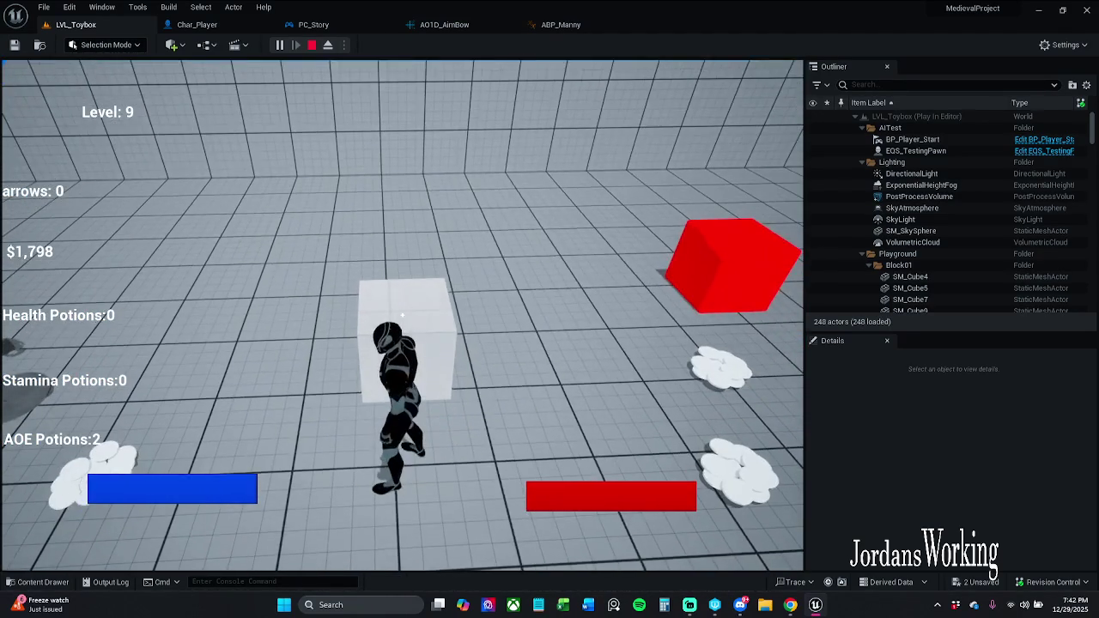
pyautogui.press('Escape')
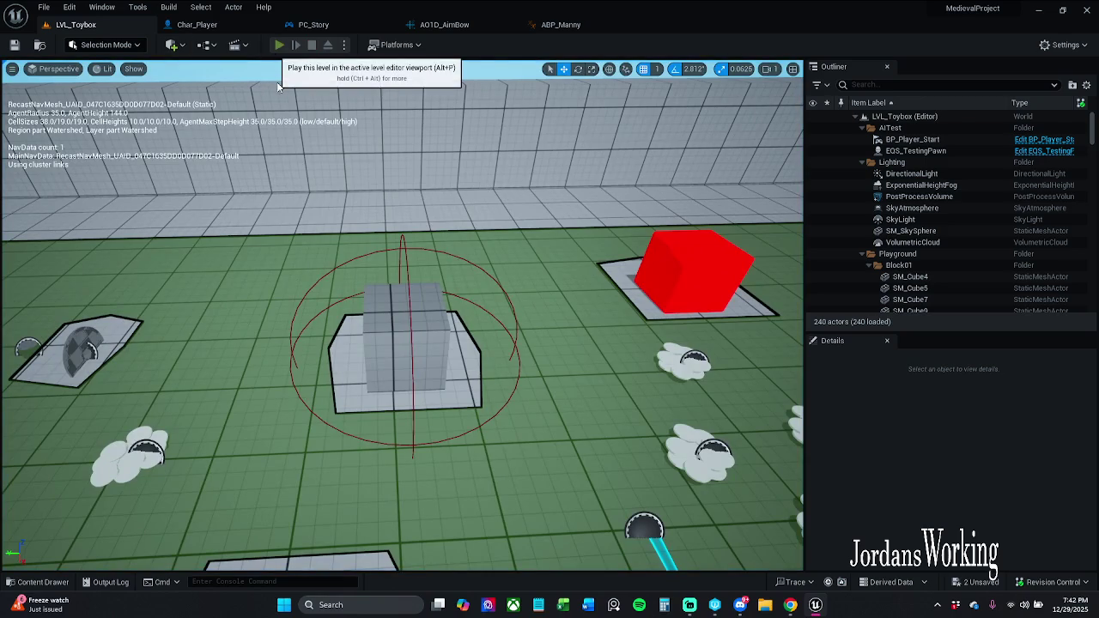
# Step: After a brief play-test, unlink Then 3 from SET Direction in ABP_Manny, then compile and save
pyautogui.click(279, 45)
pyautogui.press('Escape')
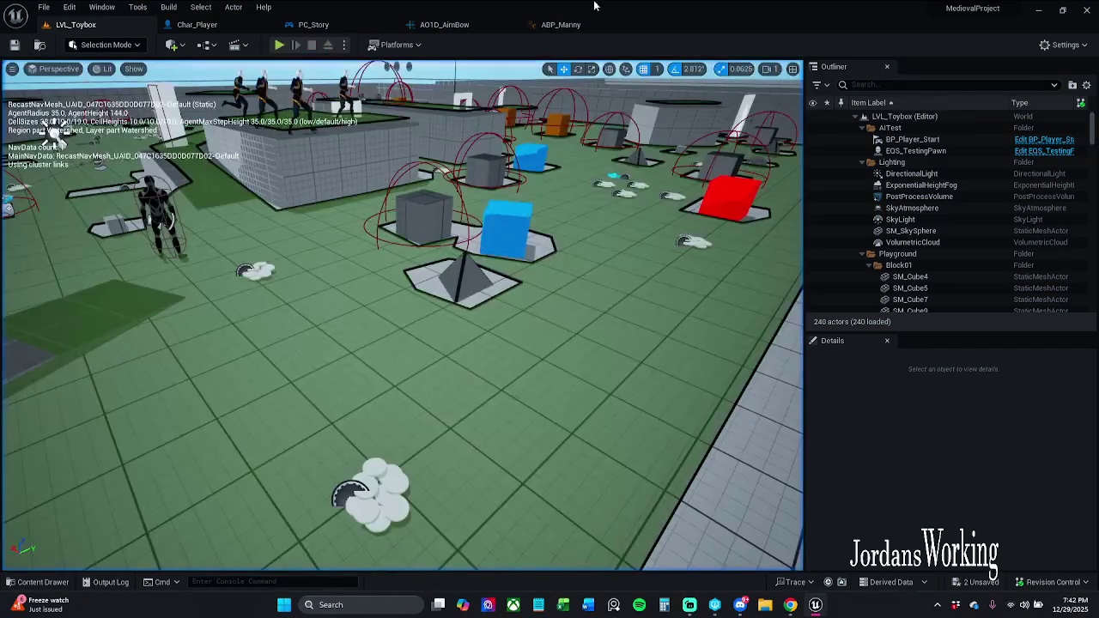
pyautogui.click(567, 25)
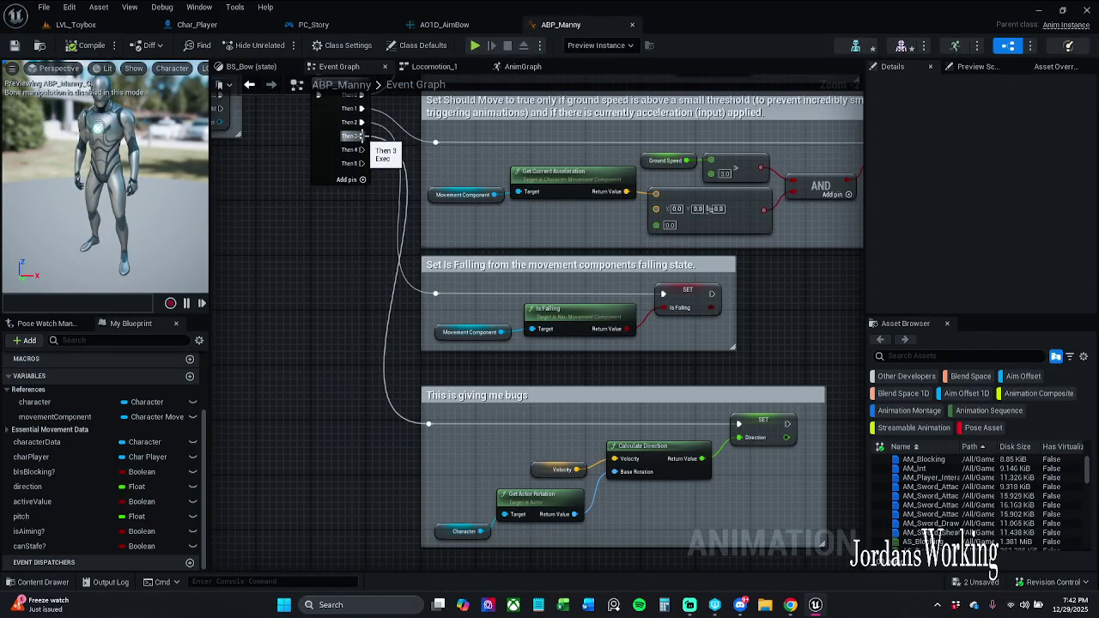
pyautogui.keyDown('alt'); pyautogui.click(363, 138); pyautogui.keyUp('alt')
pyautogui.click(86, 44)
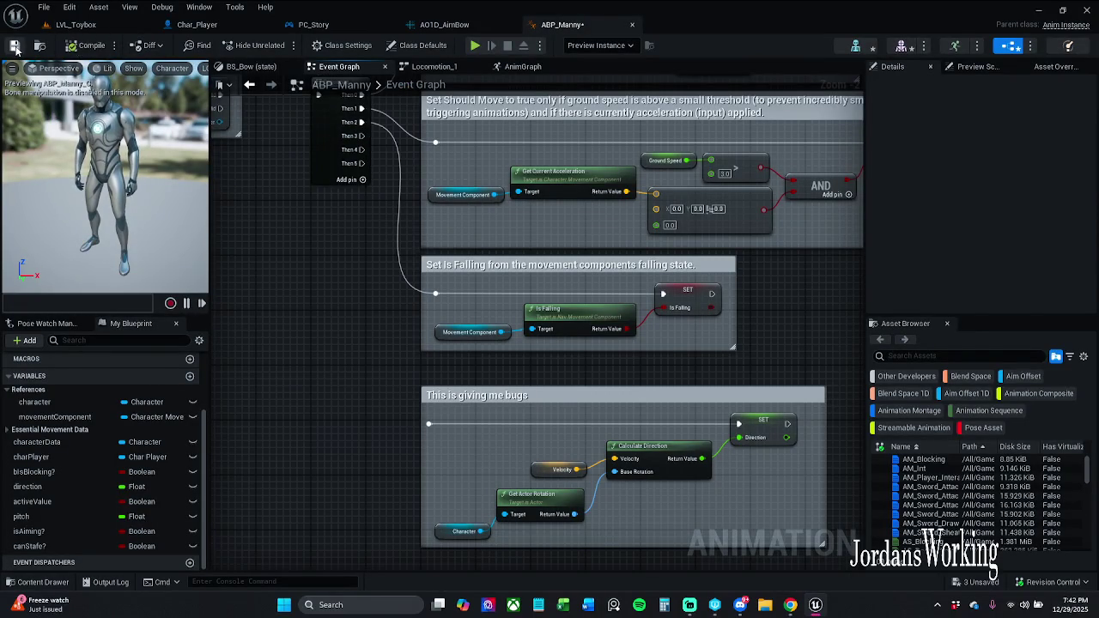
pyautogui.click(15, 48)
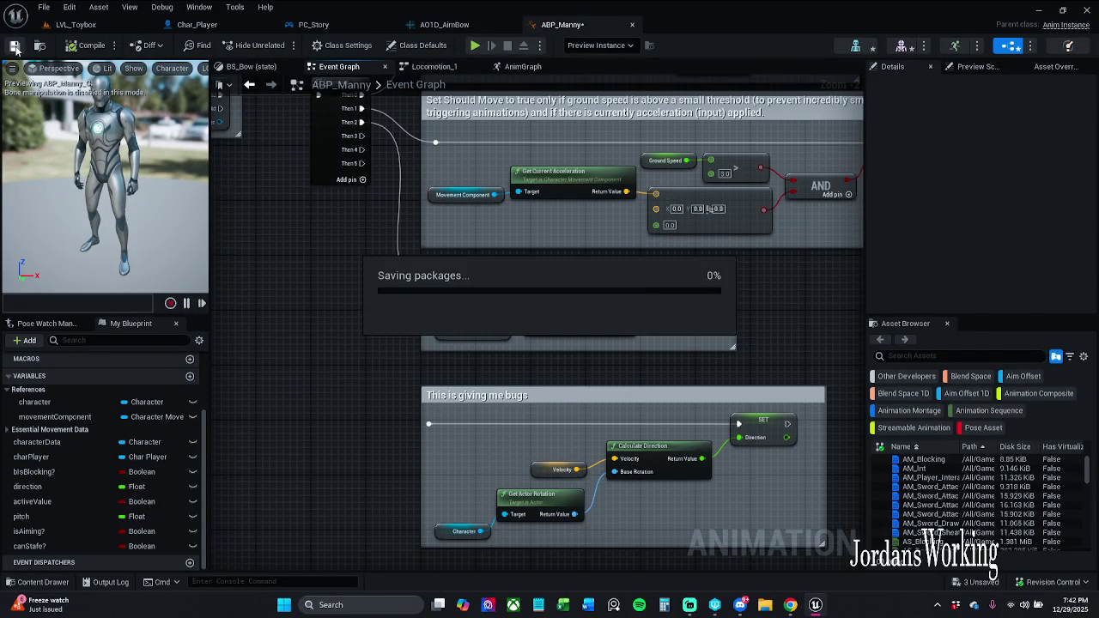
# Step: Play-test LVL_Toybox again, moving the character toward the pyramid before stopping
pyautogui.click(76, 25)
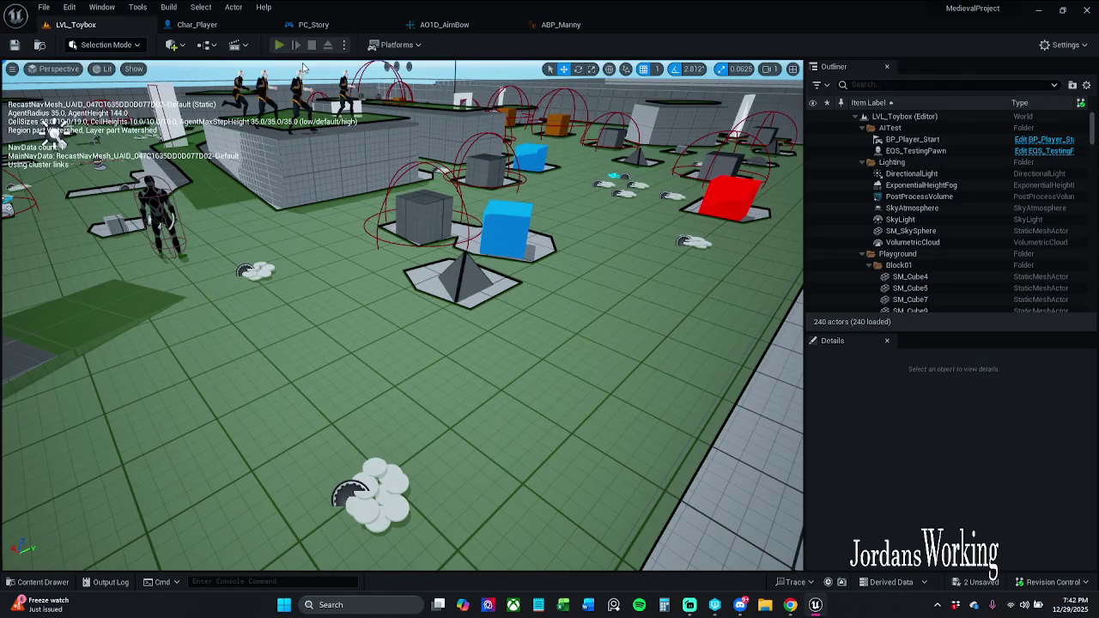
pyautogui.click(279, 44)
pyautogui.press('w')
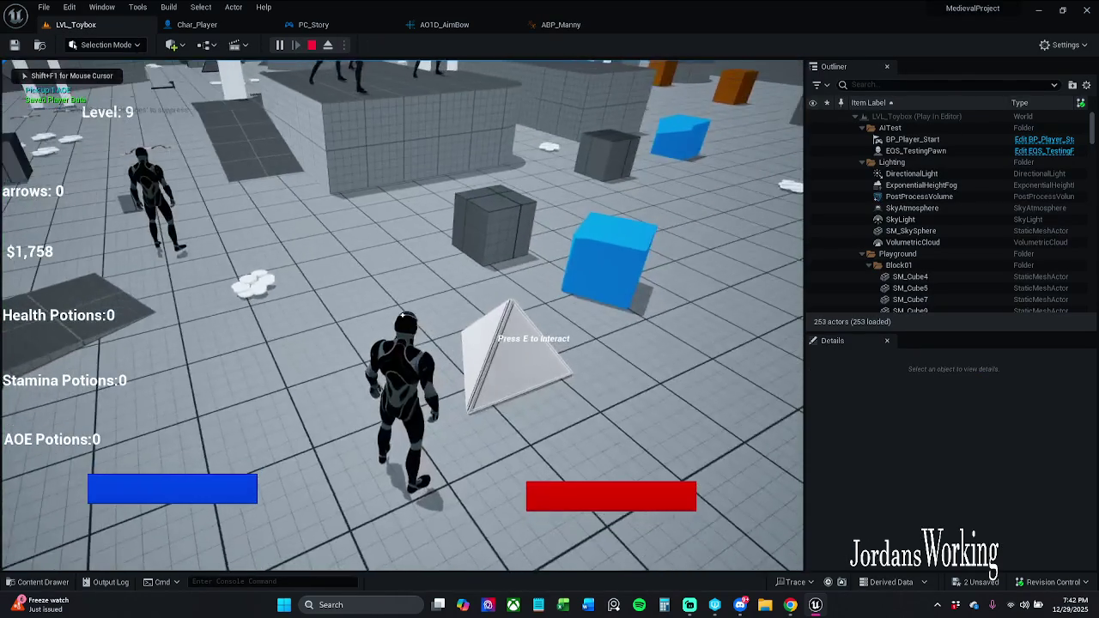
pyautogui.press('Escape')
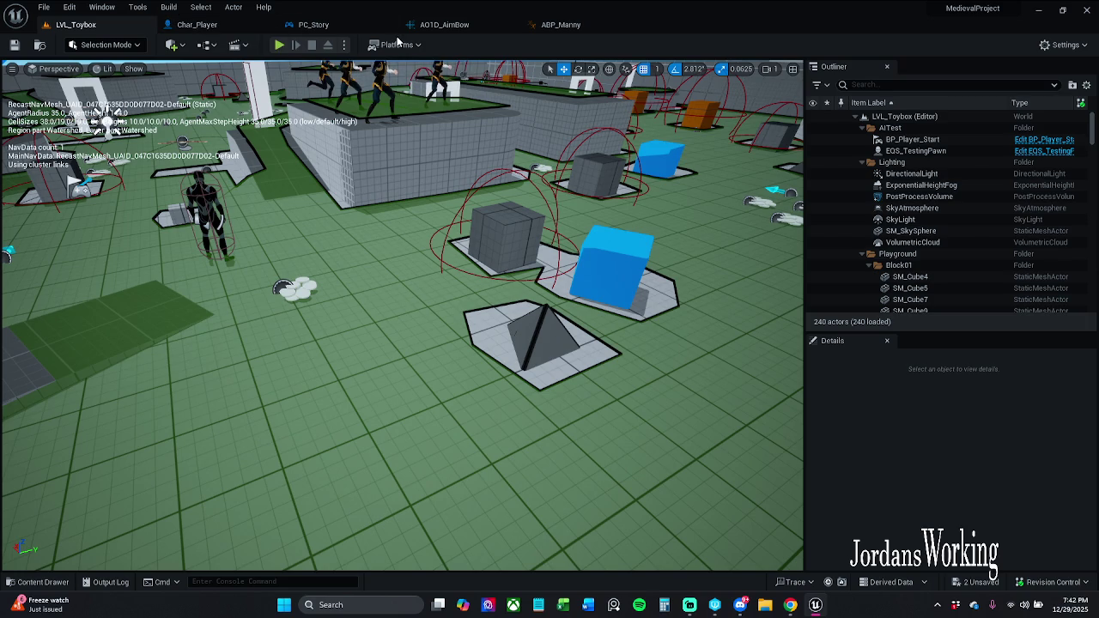
pyautogui.click(314, 24)
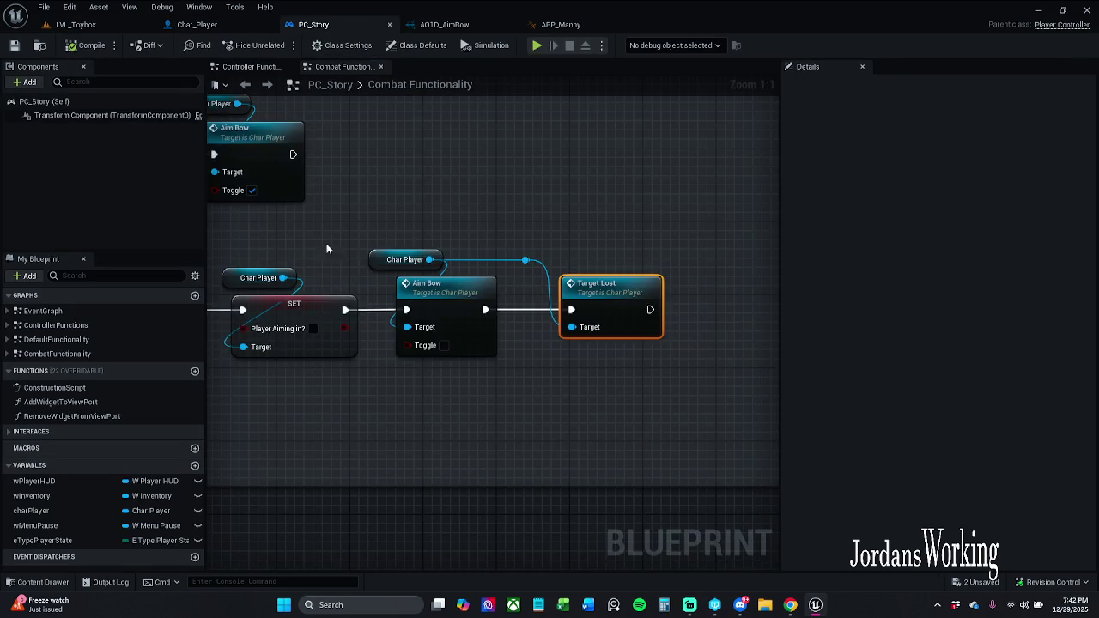
pyautogui.scroll(2, 498, 221)
pyautogui.scroll(-12, 387, 188)
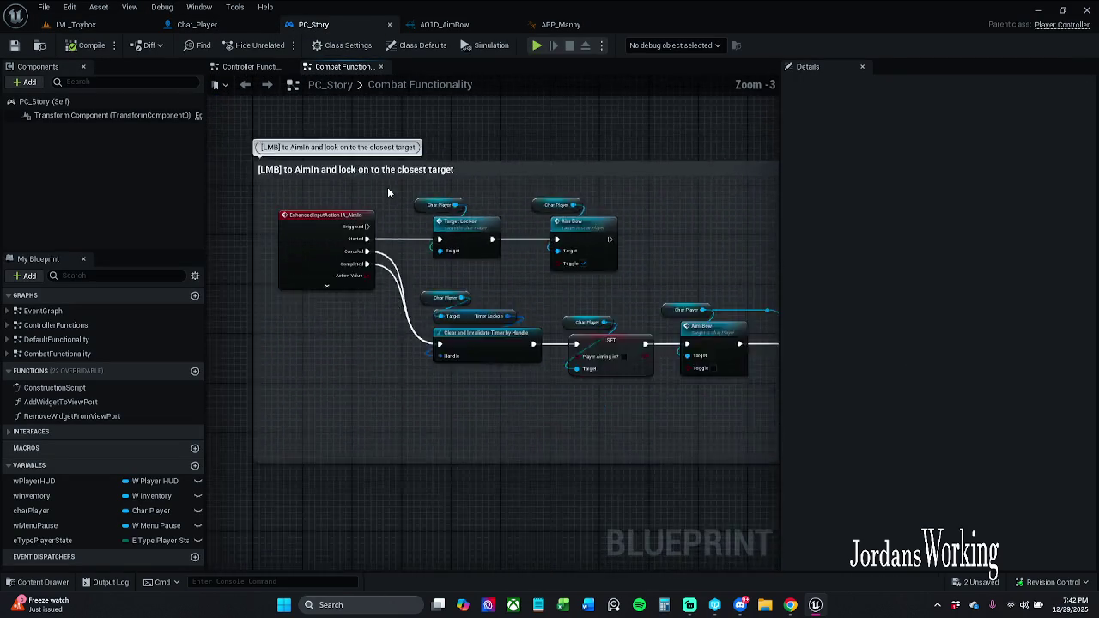
pyautogui.scroll(10, 388, 271)
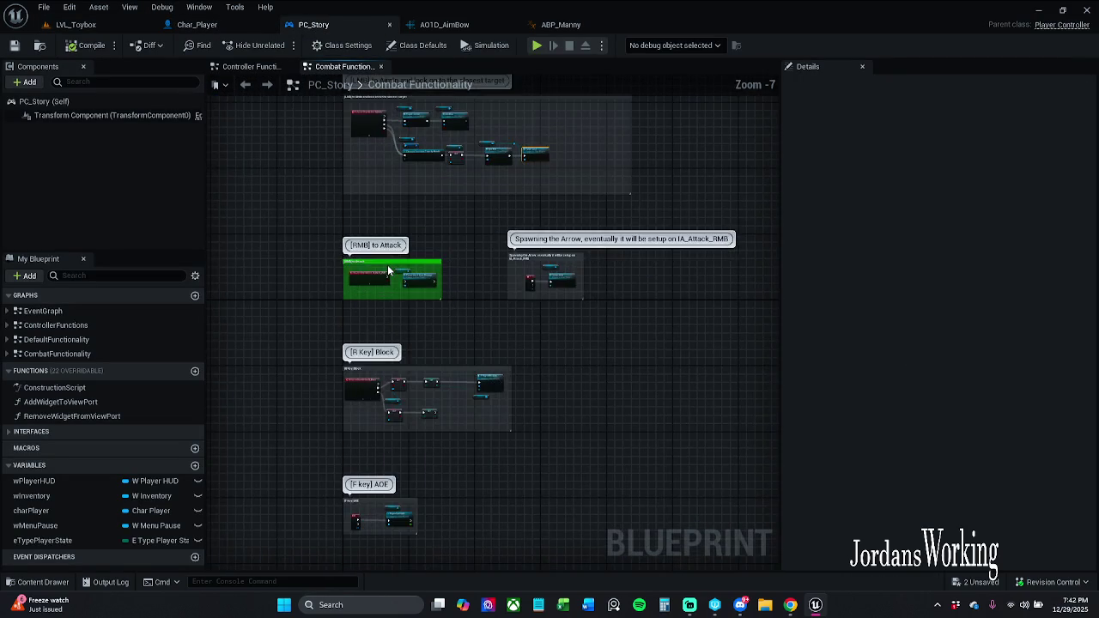
pyautogui.moveTo(524, 263)
pyautogui.mouseDown()
pyautogui.moveTo(204, 231)
pyautogui.moveTo(324, 229)
pyautogui.mouseUp()
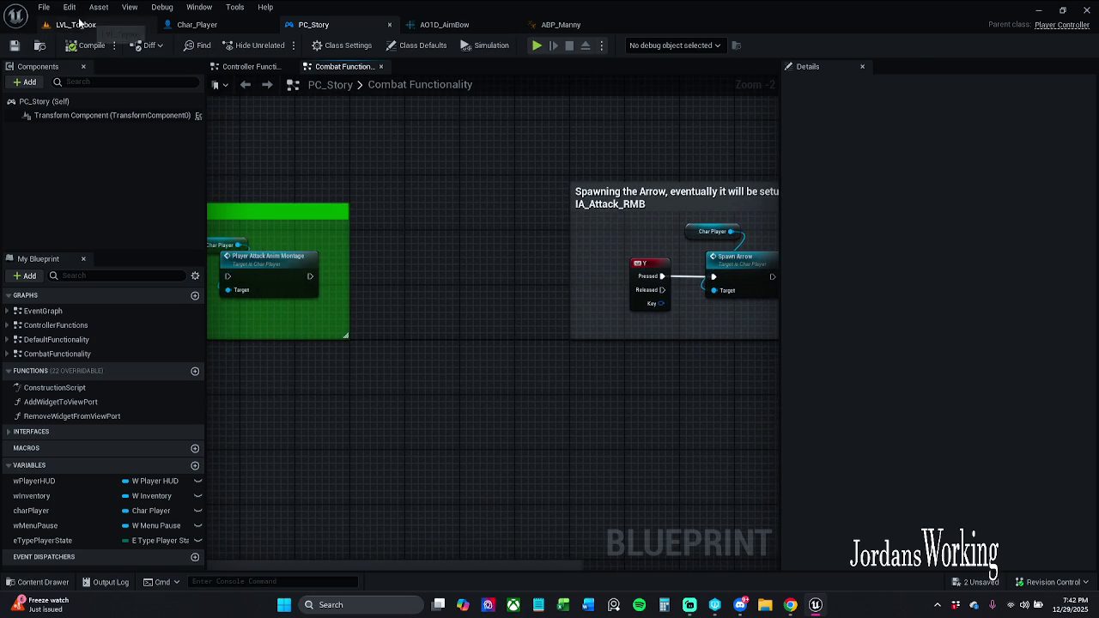
pyautogui.click(76, 25)
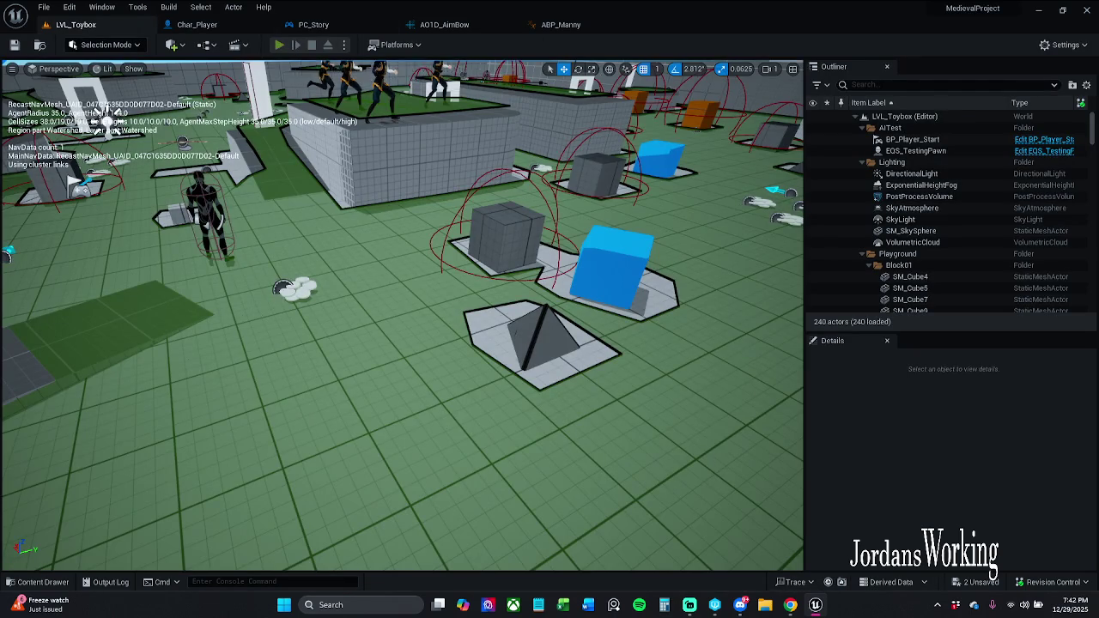
# Step: Play-test LVL_Toybox, pick up the bow and fire six arrows, then stop the session
pyautogui.click(279, 47)
pyautogui.press('w')
pyautogui.click(402, 316)
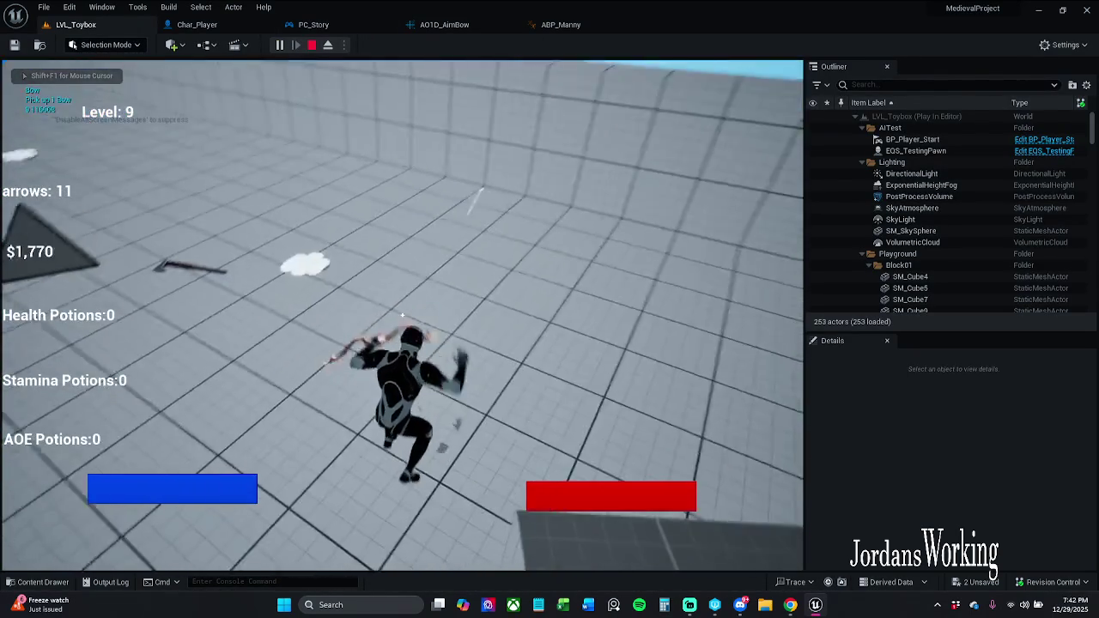
pyautogui.click(401, 316)
pyautogui.click(402, 315)
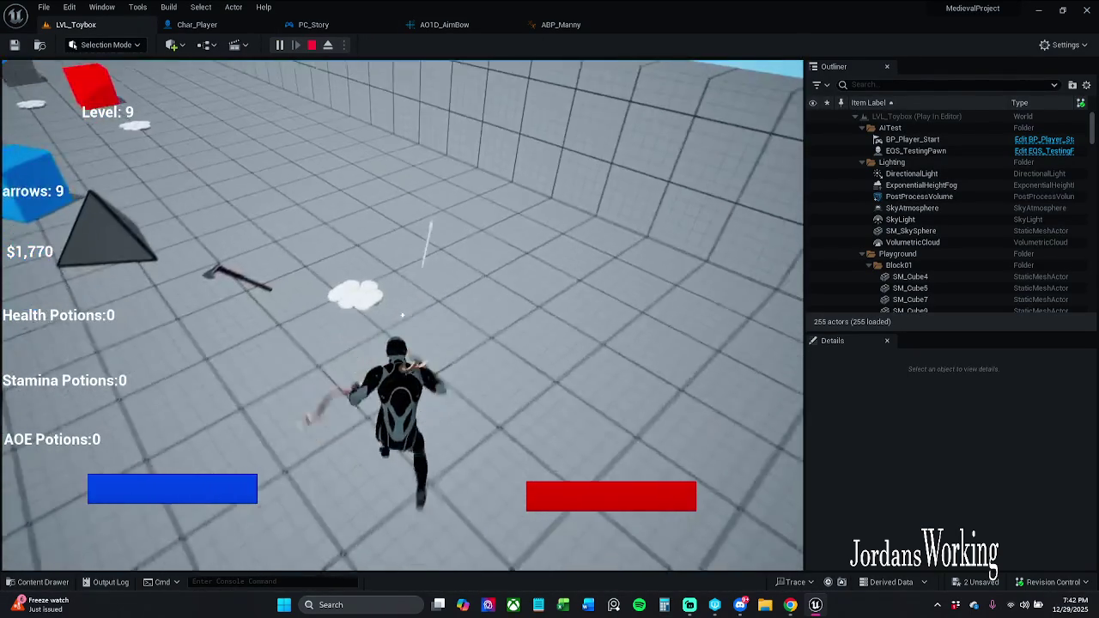
pyautogui.click(402, 316)
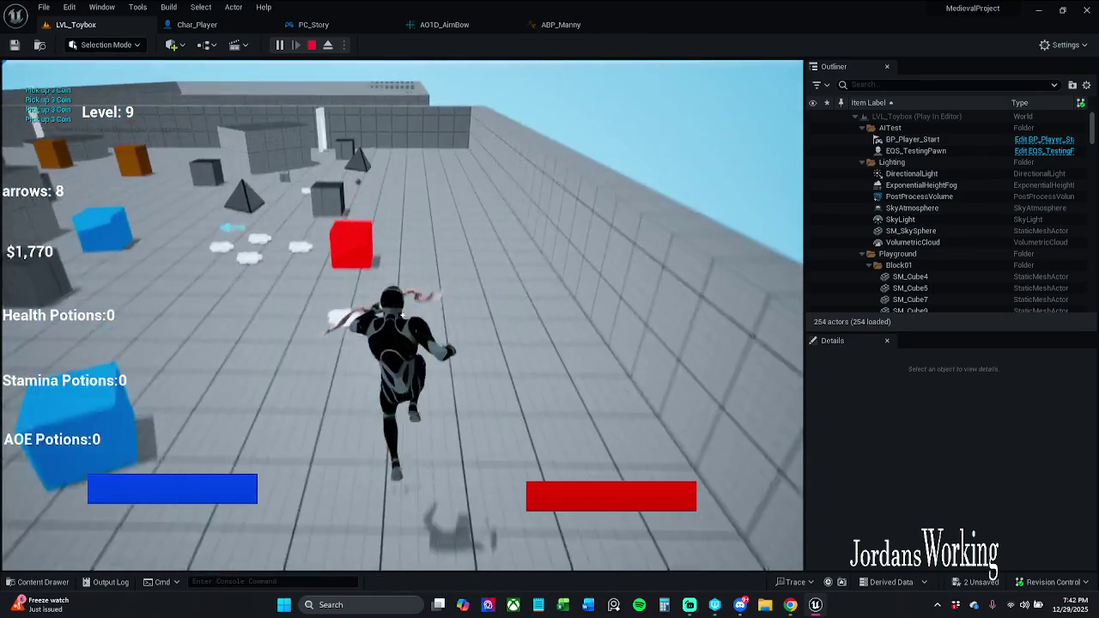
pyautogui.click(401, 316)
pyautogui.click(402, 316)
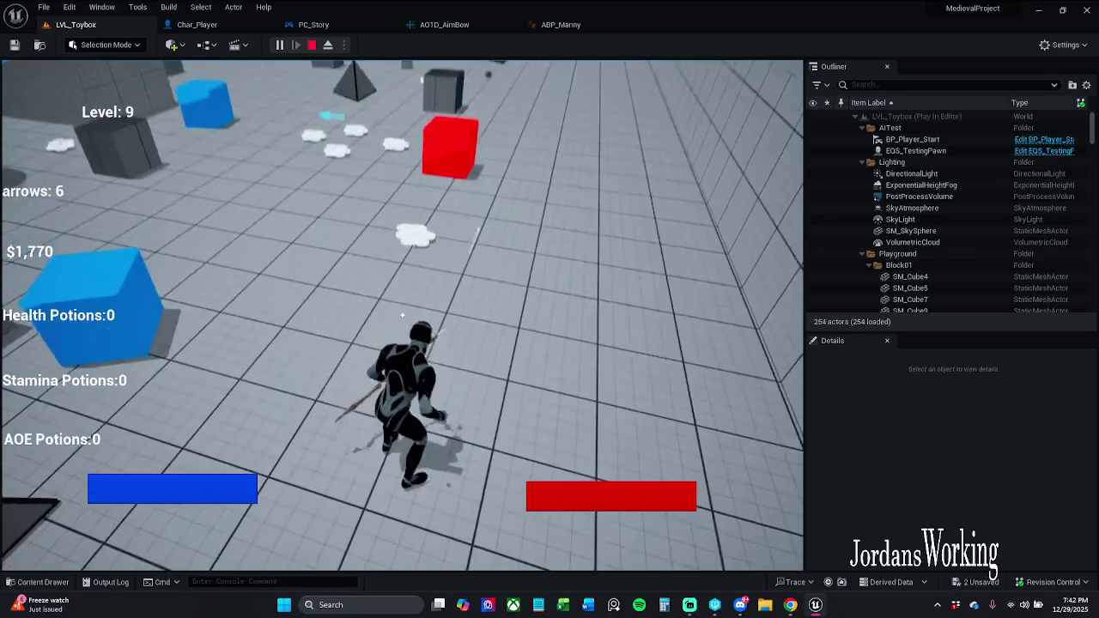
pyautogui.press('Escape')
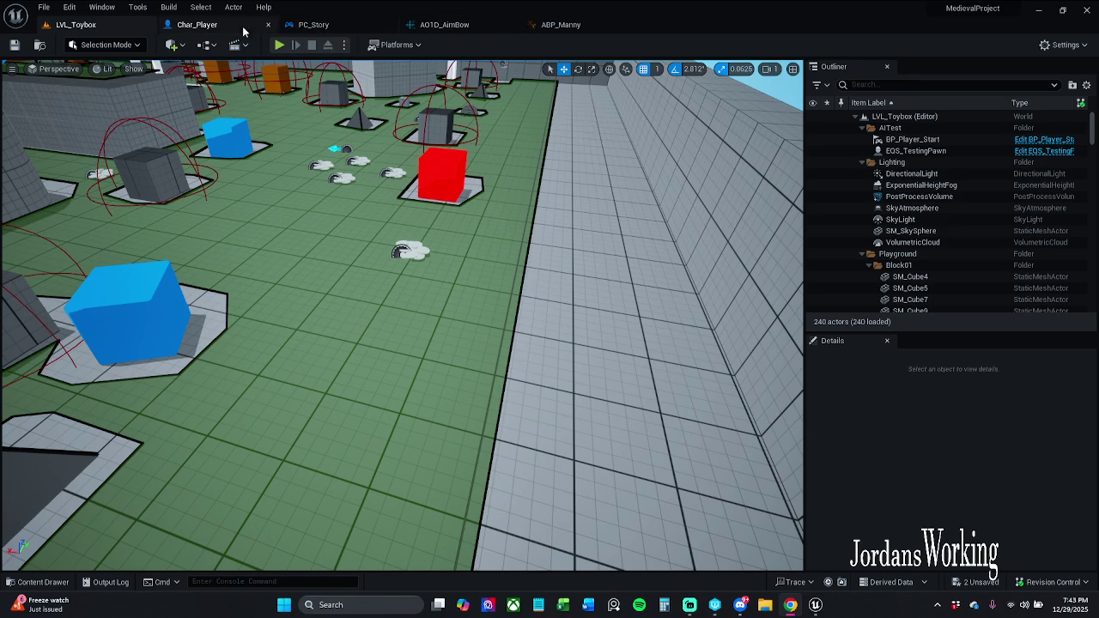
# Step: Check the AO1D_AimBow asset and ABP_Manny's SET Is Aiming nodes, then return to Char_Player's Event Graph
pyautogui.click(214, 26)
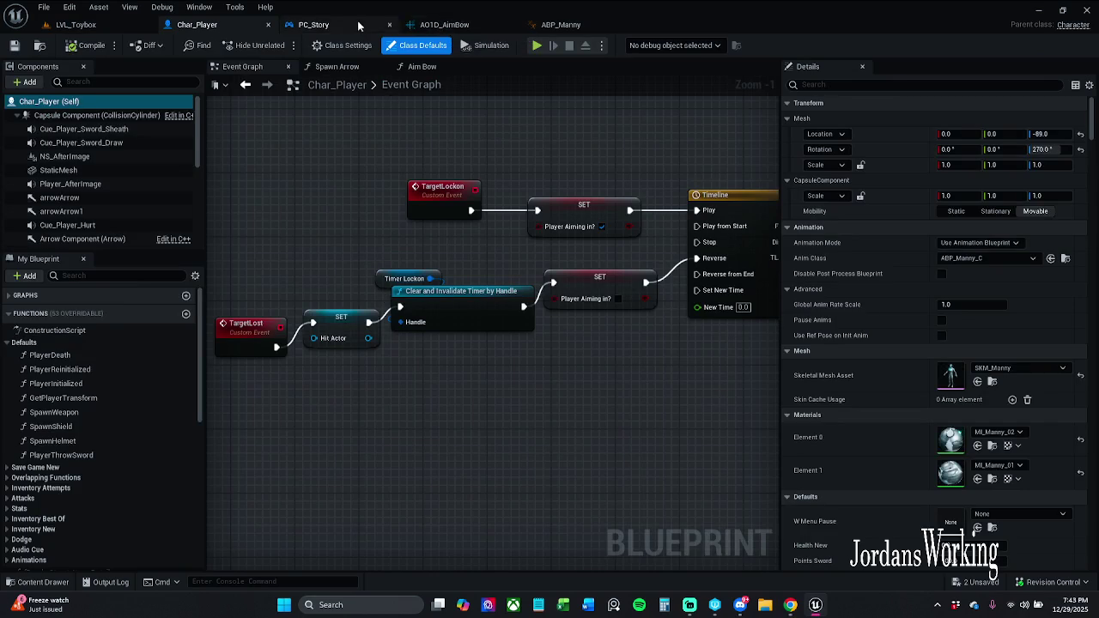
pyautogui.click(442, 24)
pyautogui.click(563, 25)
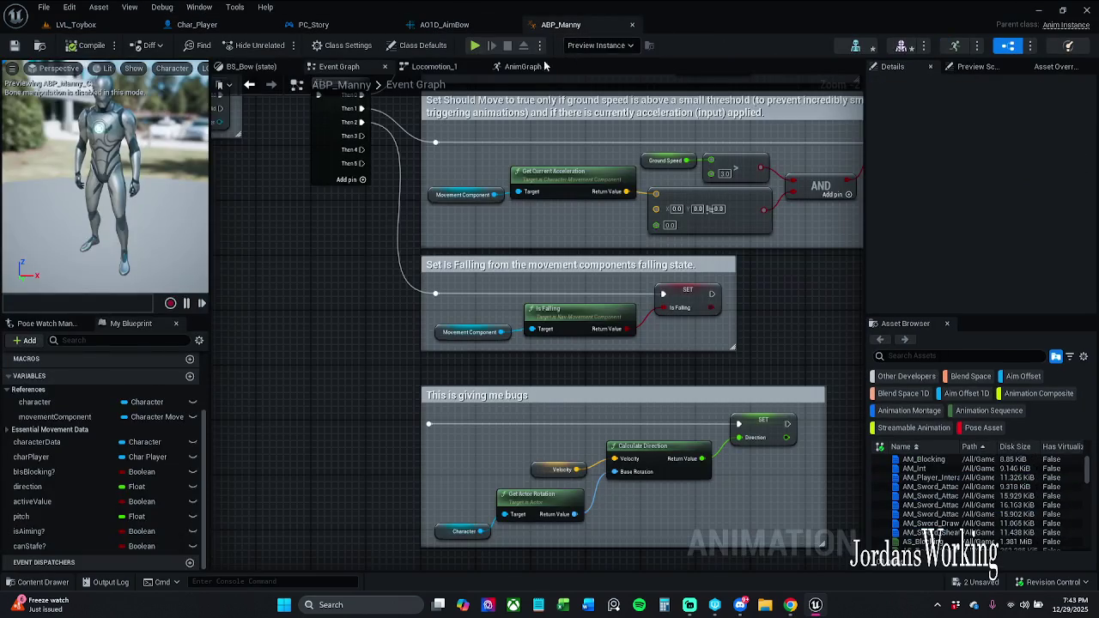
pyautogui.moveTo(650, 419)
pyautogui.mouseDown()
pyautogui.moveTo(584, 429)
pyautogui.moveTo(487, 492)
pyautogui.moveTo(519, 438)
pyautogui.moveTo(580, 383)
pyautogui.mouseUp()
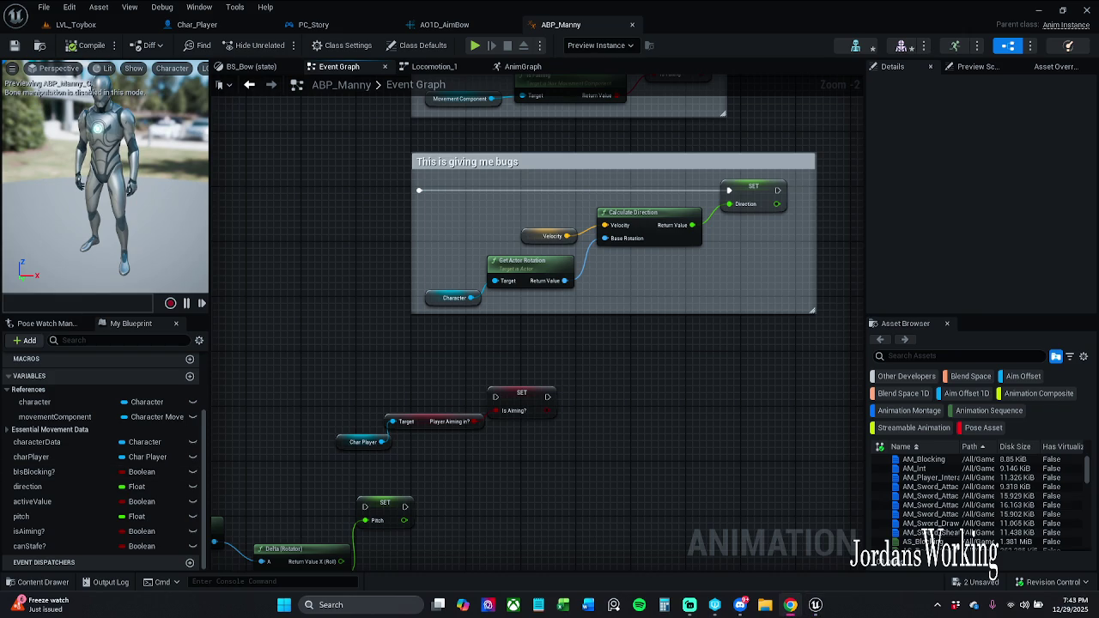
pyautogui.click(192, 26)
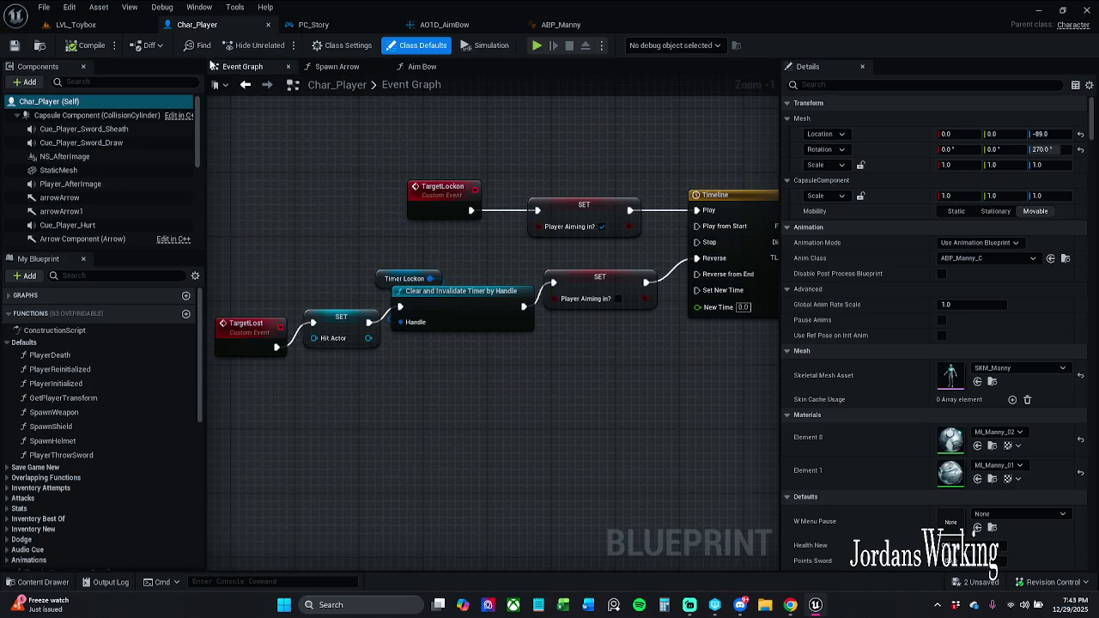
# Step: Search the members for 'yerA' and list every place playerAimingIn? is set
pyautogui.click(105, 276)
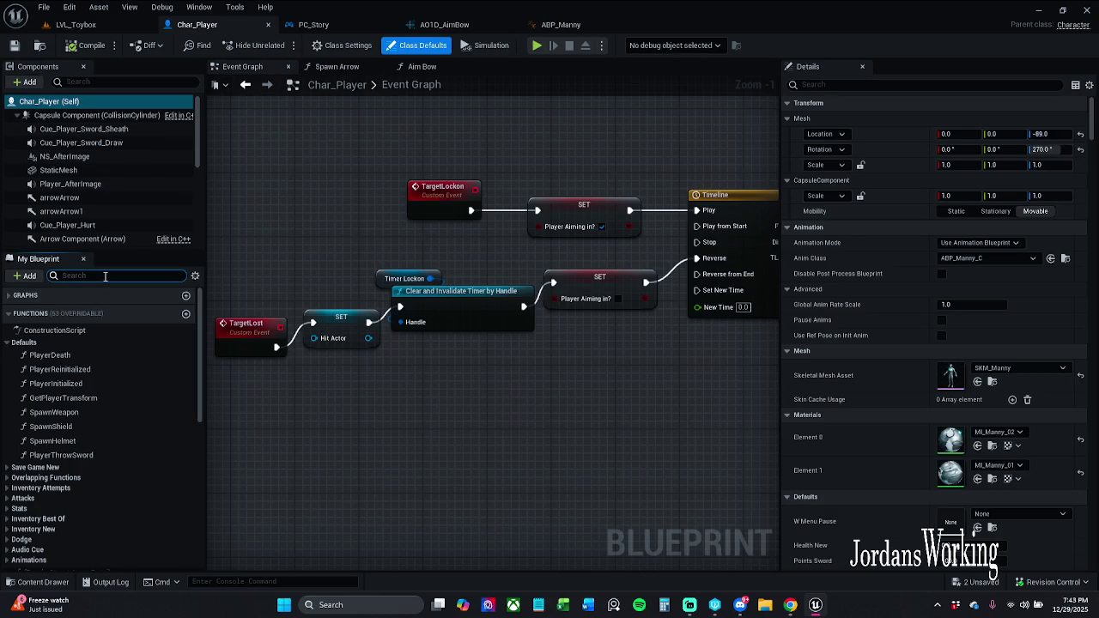
pyautogui.write('playerA')
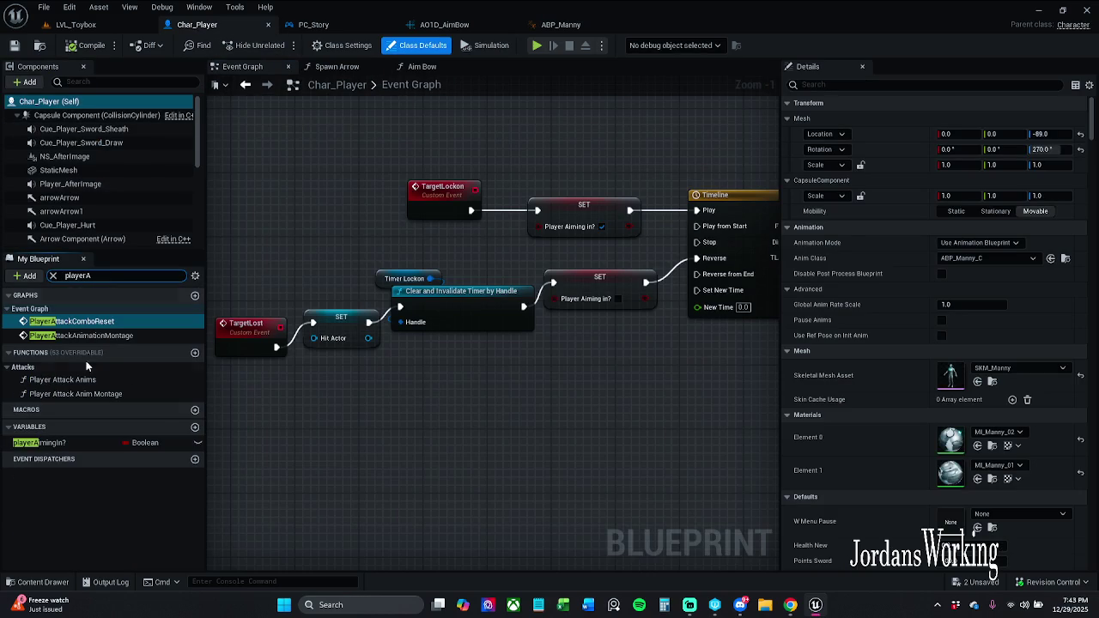
pyautogui.click(76, 443)
pyautogui.rightClick(76, 444)
pyautogui.click(112, 454)
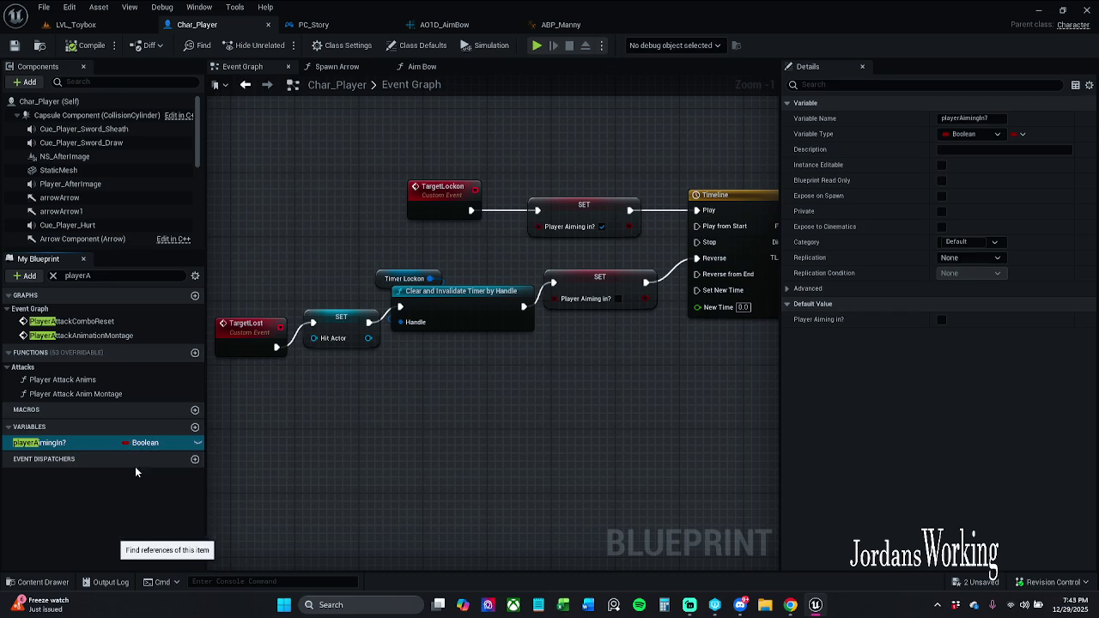
# Step: Step through the four playerAimingIn? setters, close the results, and open AO1D_AimBow
pyautogui.click(292, 510)
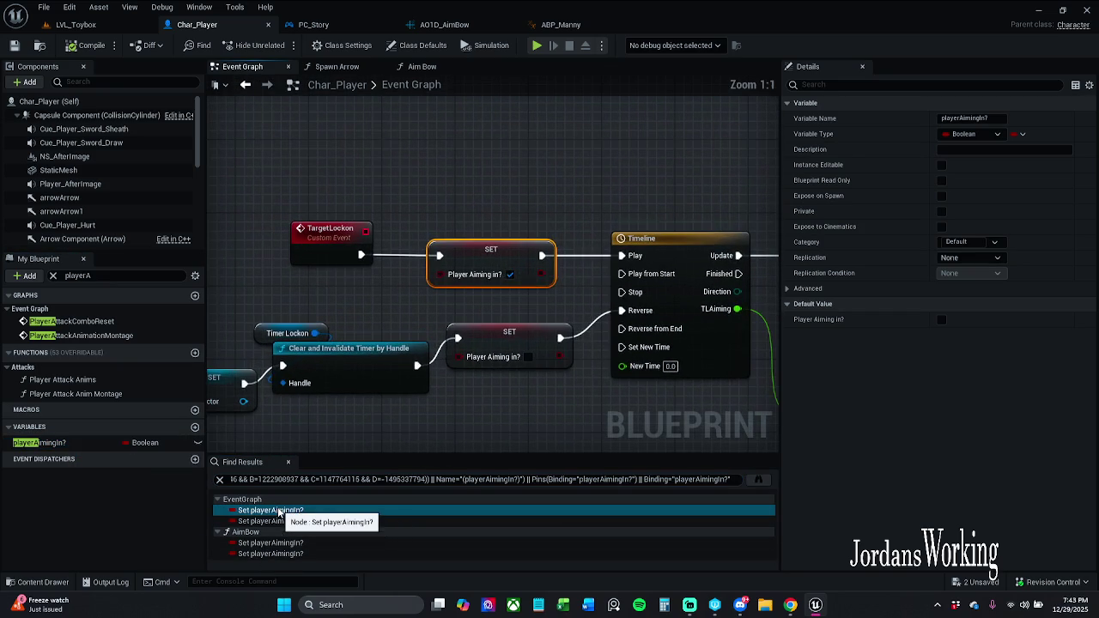
pyautogui.click(301, 521)
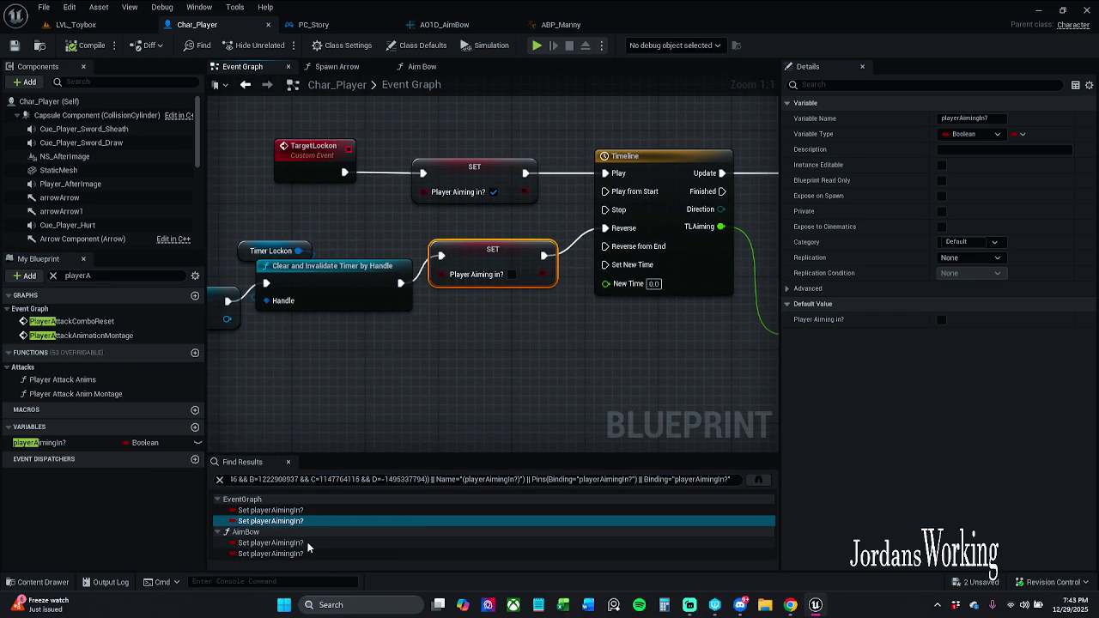
pyautogui.click(283, 543)
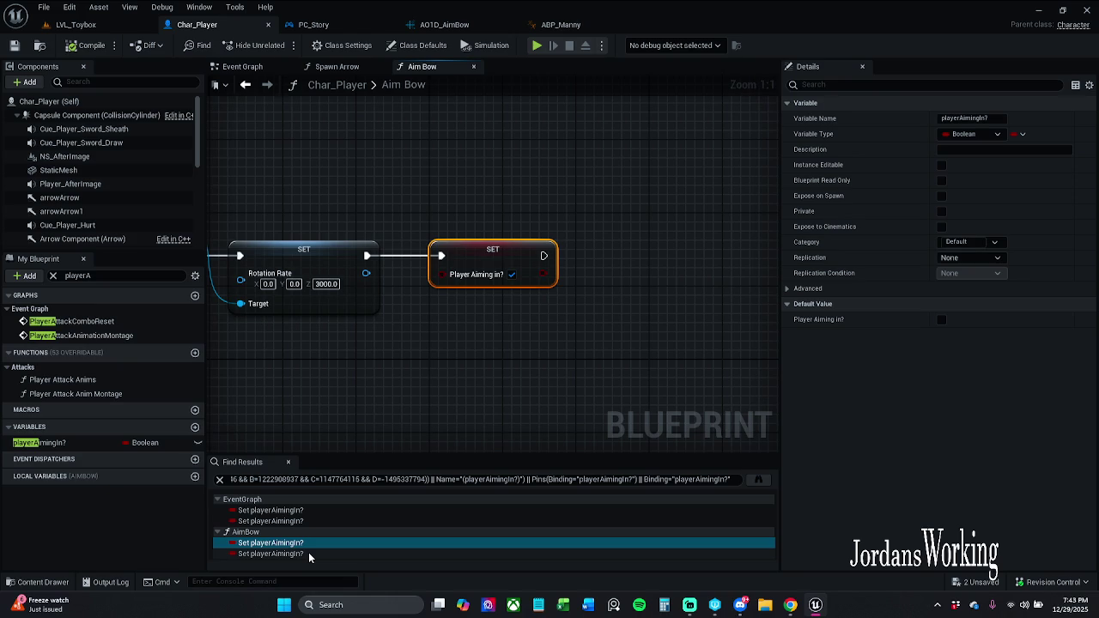
pyautogui.click(308, 555)
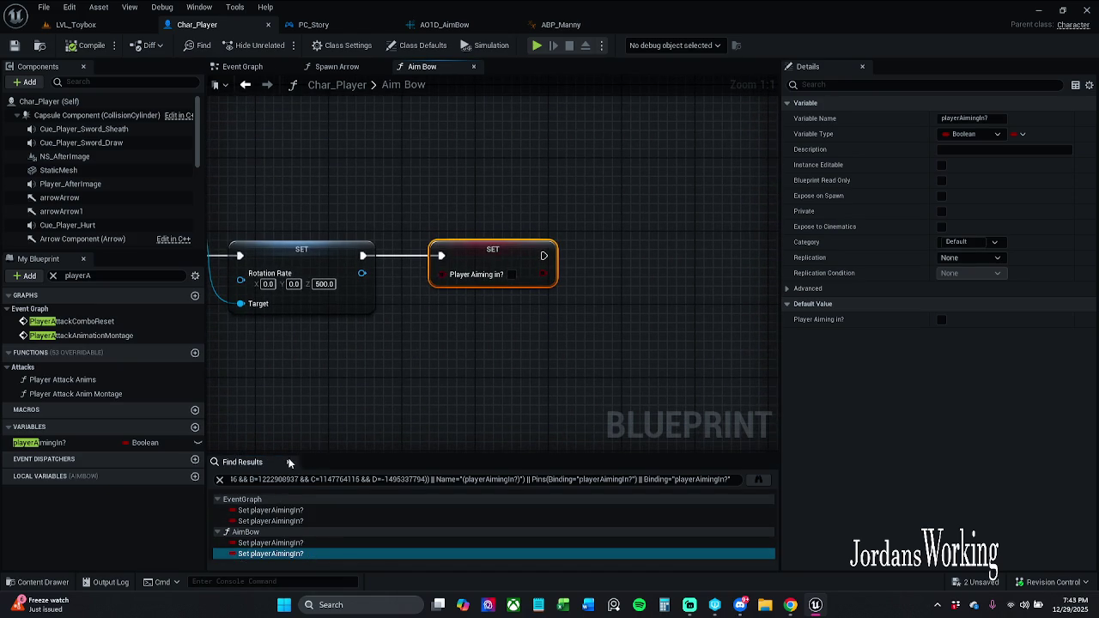
pyautogui.click(290, 463)
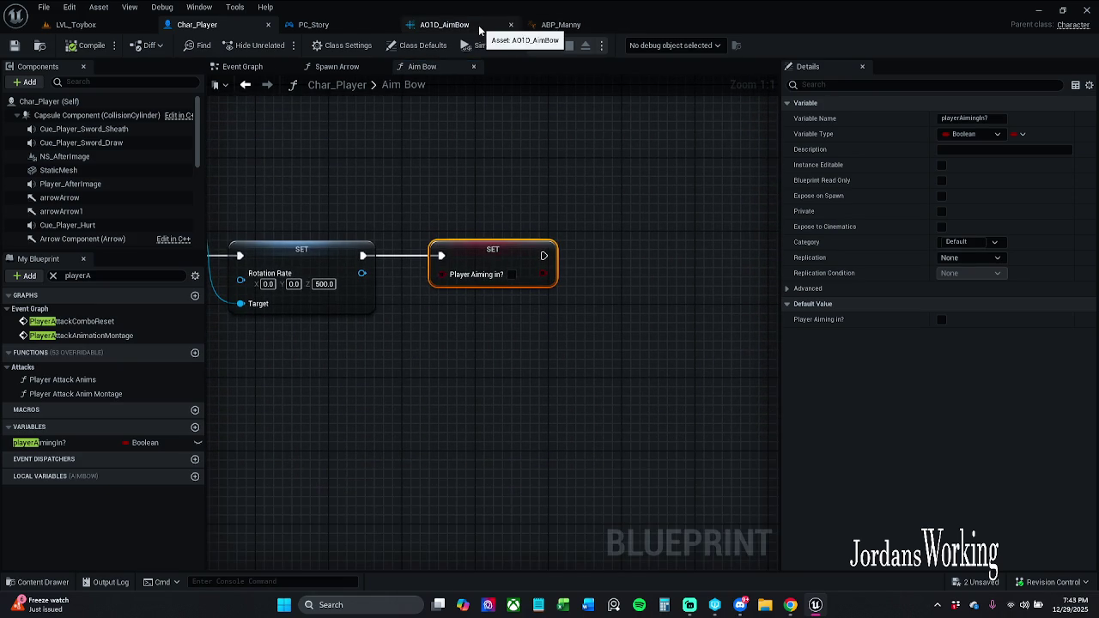
pyautogui.click(440, 24)
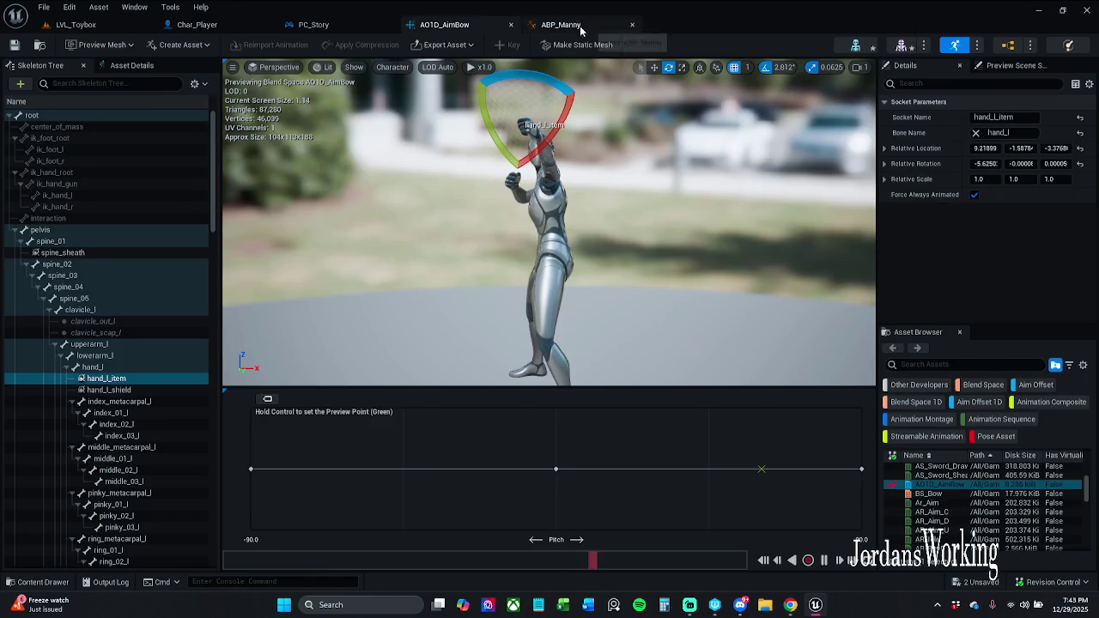
# Step: Wire the Sequence's Then 4 output into the SET isAiming node in ABP_Manny, then compile and save
pyautogui.click(561, 24)
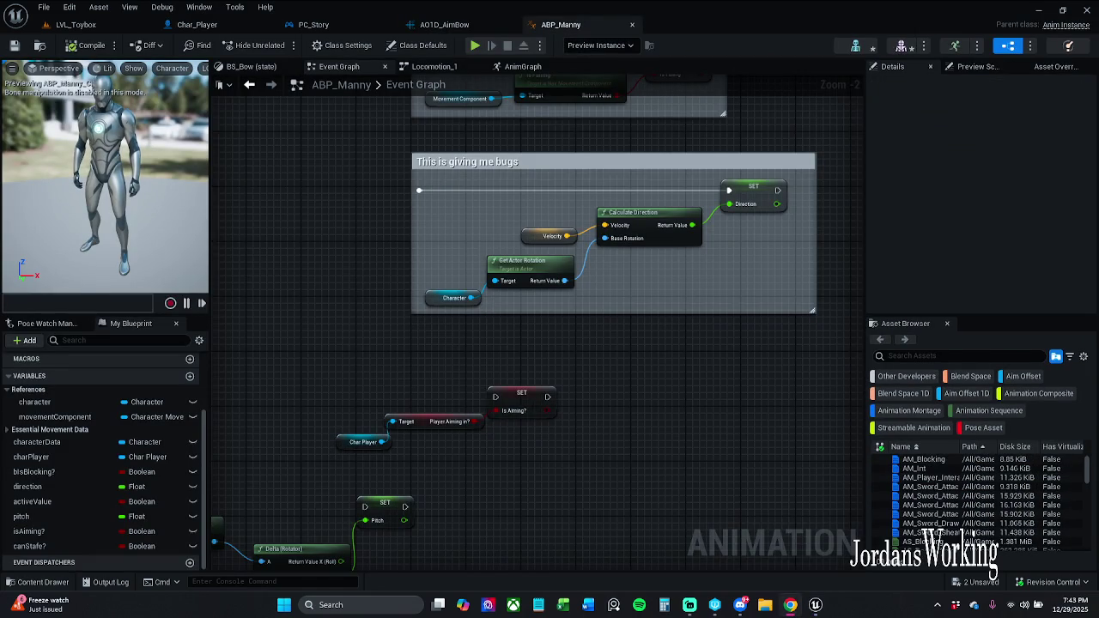
pyautogui.scroll(-1, 346, 287)
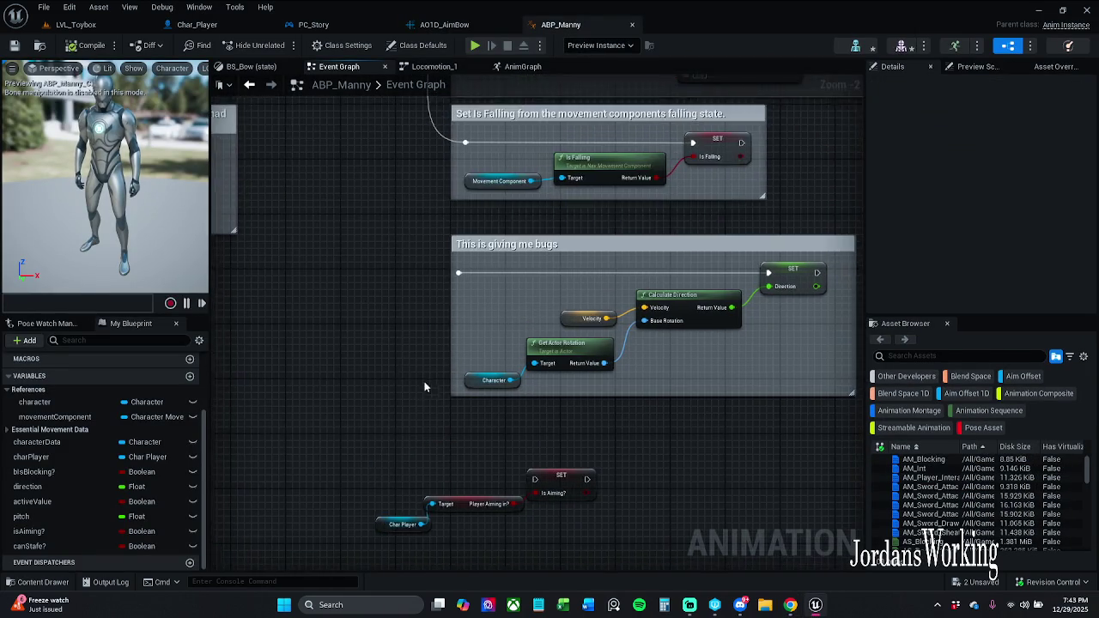
pyautogui.moveTo(522, 470)
pyautogui.mouseDown()
pyautogui.moveTo(296, 206)
pyautogui.moveTo(354, 72)
pyautogui.moveTo(404, 283)
pyautogui.moveTo(394, 247)
pyautogui.mouseUp()
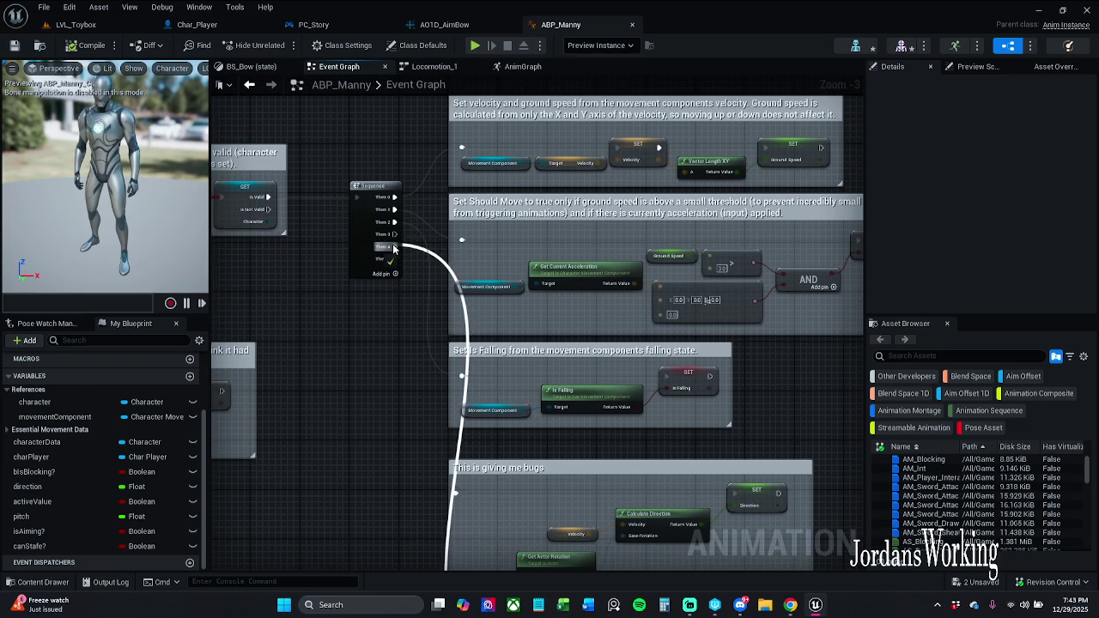
pyautogui.moveTo(436, 384); pyautogui.dragTo(452, 148)
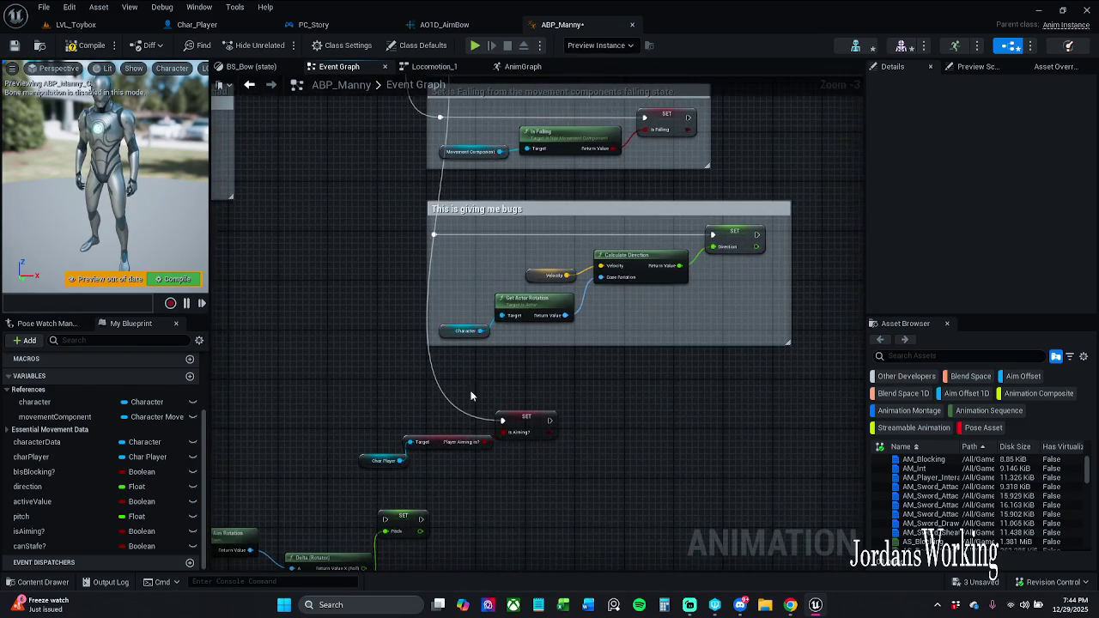
pyautogui.moveTo(411, 334)
pyautogui.mouseDown()
pyautogui.moveTo(388, 328)
pyautogui.moveTo(371, 293)
pyautogui.mouseUp()
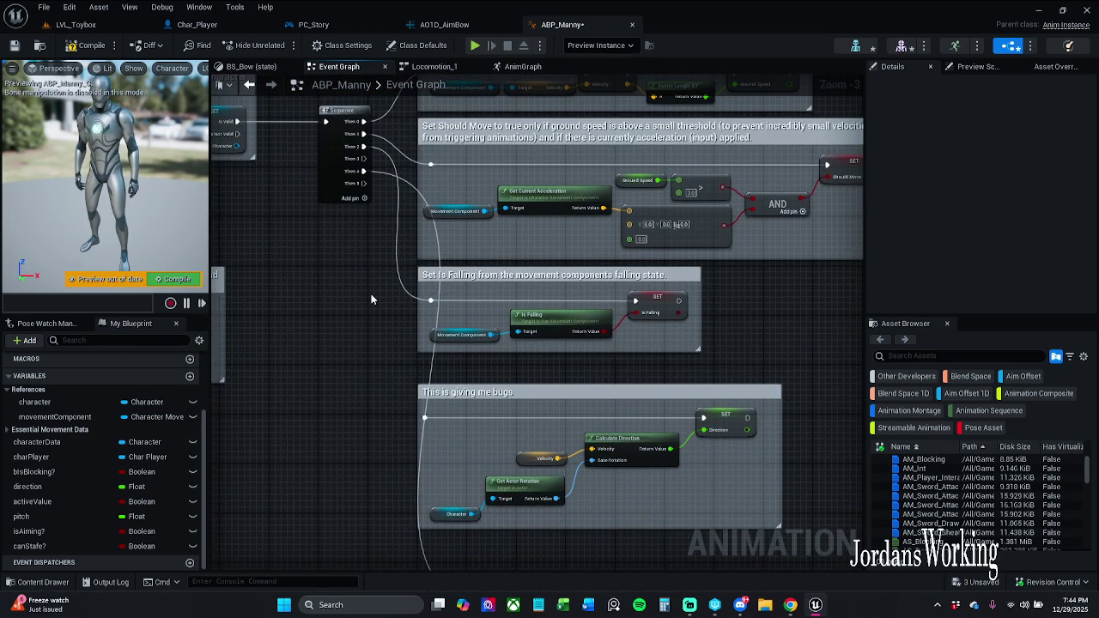
pyautogui.click(92, 45)
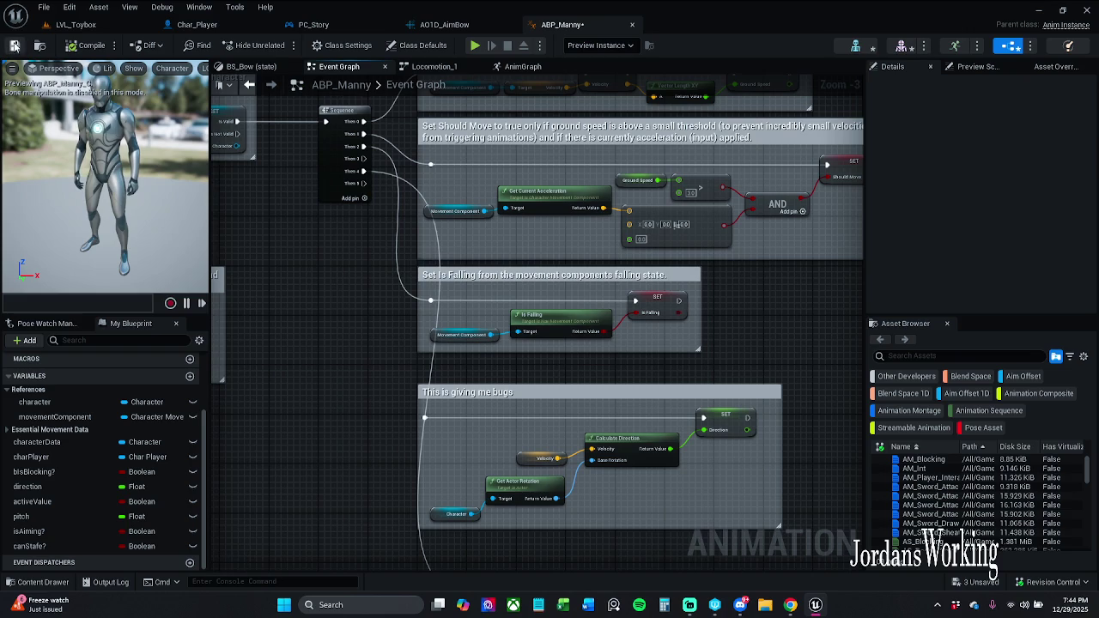
pyautogui.hotkey('ctrl', 's')
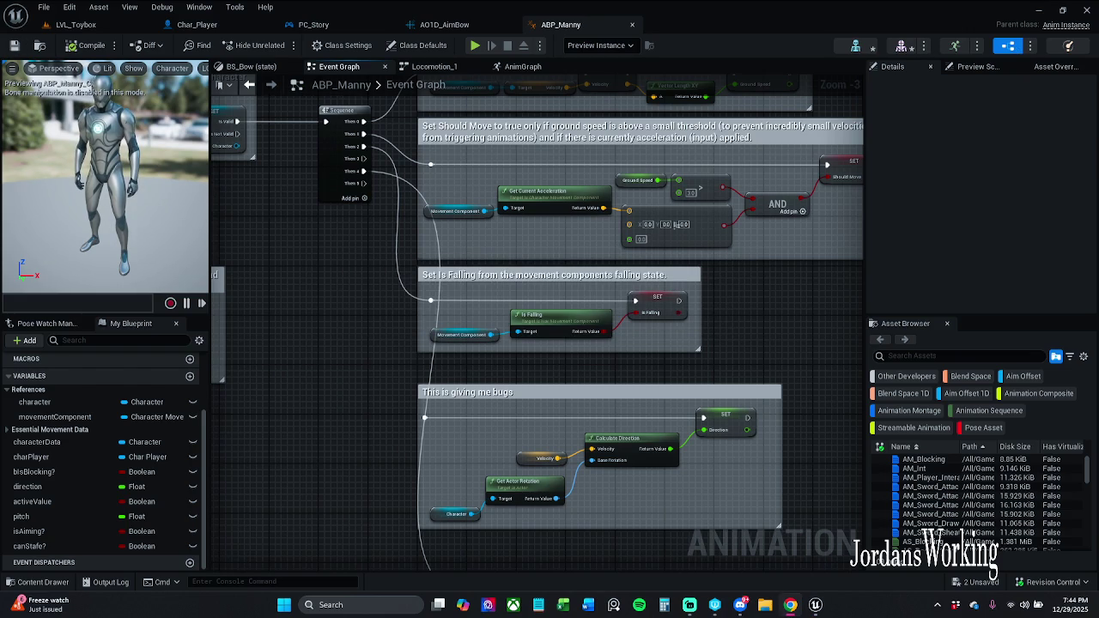
# Step: Select the isAiming SET nodes and wrap them in a new comment
pyautogui.moveTo(332, 472)
pyautogui.mouseDown()
pyautogui.moveTo(412, 481)
pyautogui.moveTo(406, 366)
pyautogui.mouseUp()
pyautogui.moveTo(320, 375)
pyautogui.mouseDown()
pyautogui.moveTo(514, 301)
pyautogui.moveTo(454, 299)
pyautogui.mouseUp()
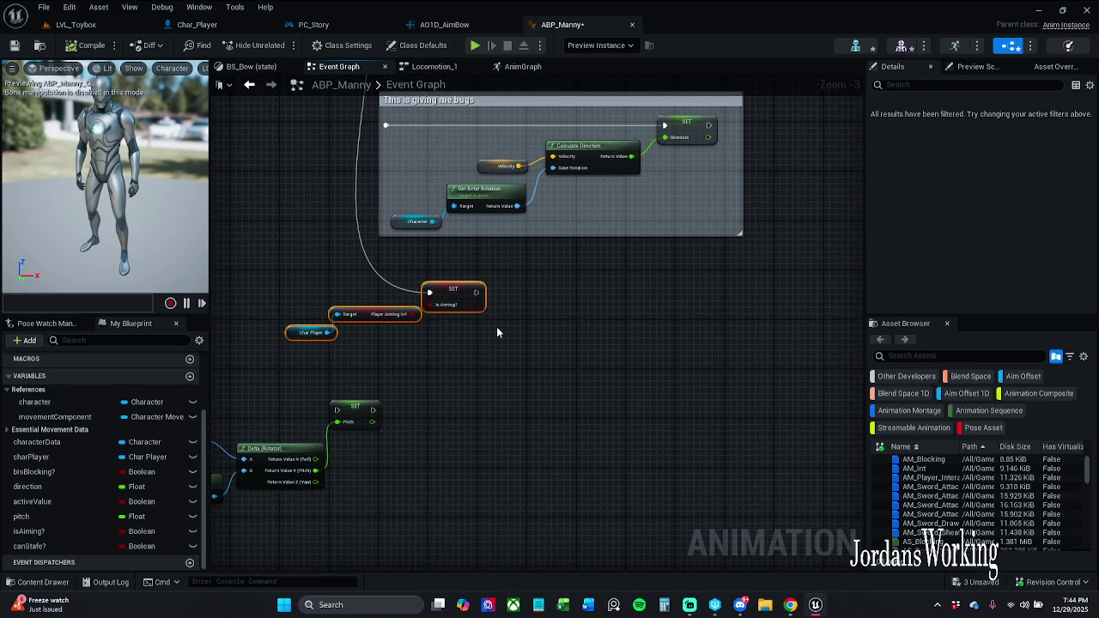
pyautogui.press('c')
pyautogui.write('Setting the isAiming')
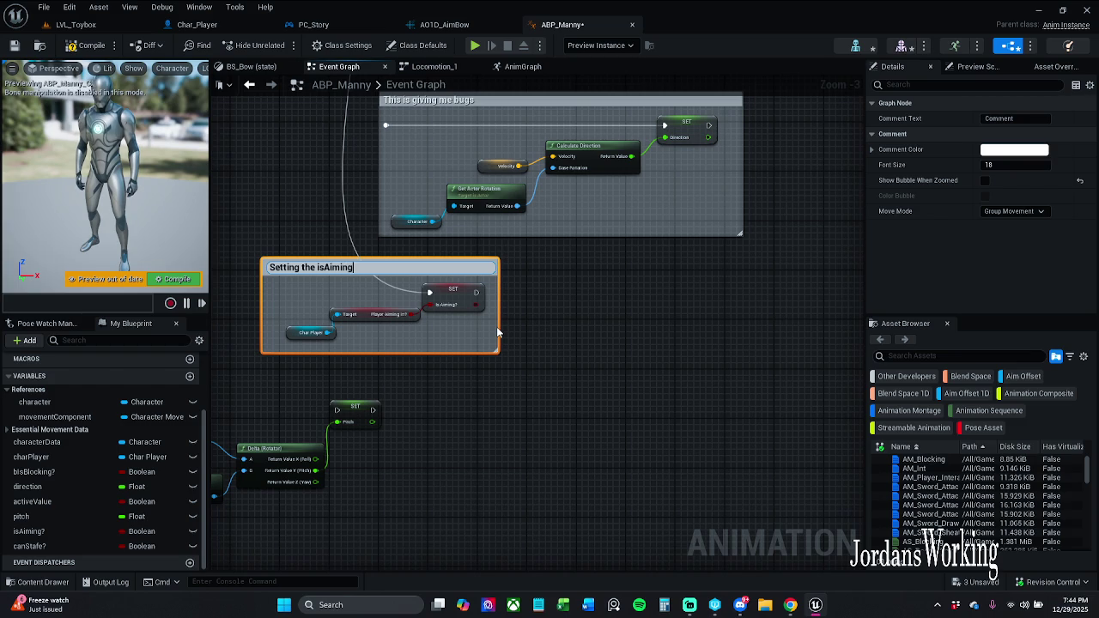
# Step: Title the comment 'Setting the isAiming?', enable its zoom bubble, and set colour value to 0.123
pyautogui.write('?')
pyautogui.press('Return')
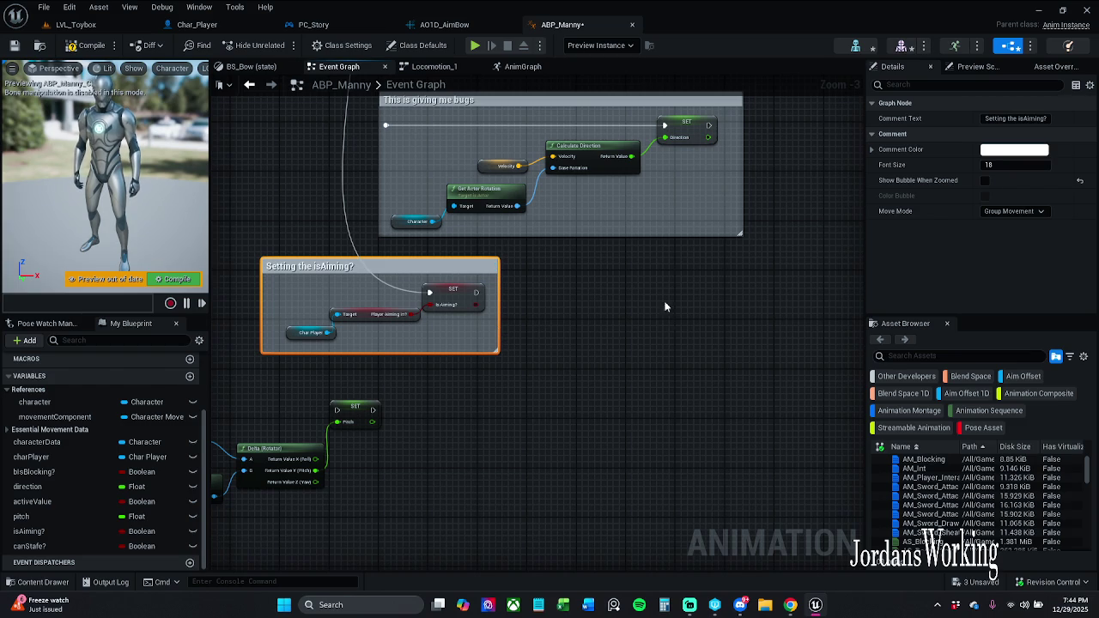
pyautogui.click(985, 180)
pyautogui.click(1013, 151)
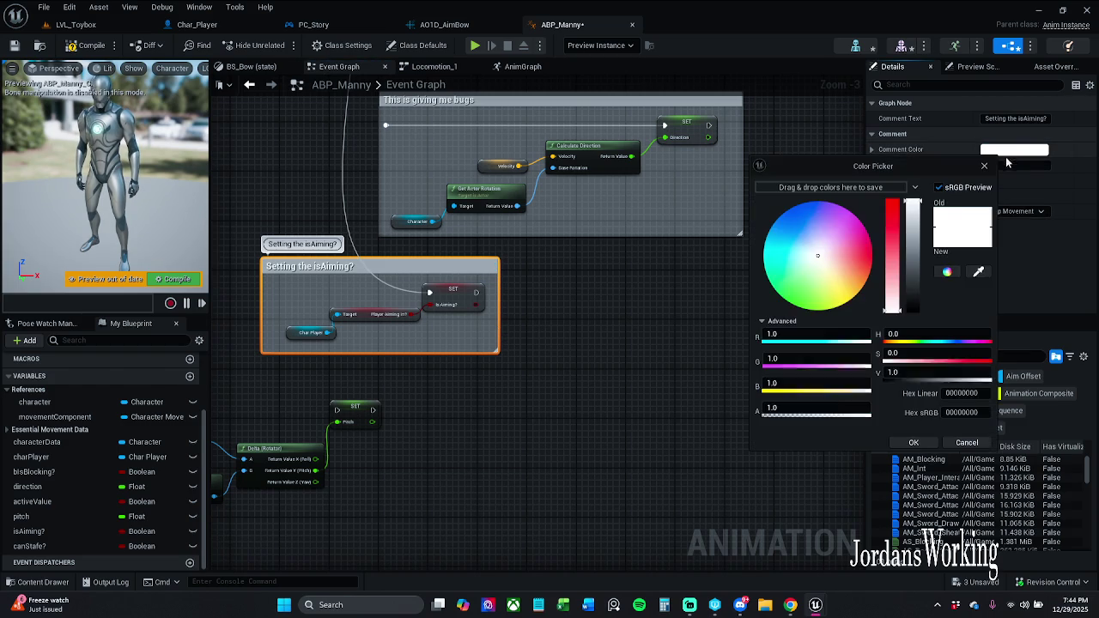
pyautogui.click(948, 373)
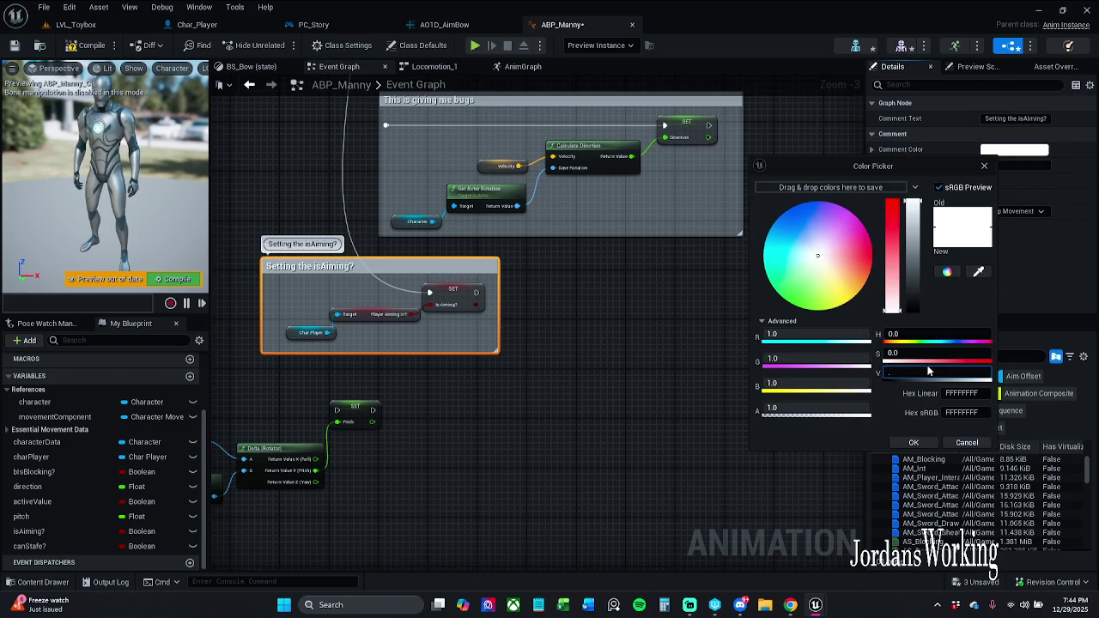
pyautogui.write('0.123')
pyautogui.press('Return')
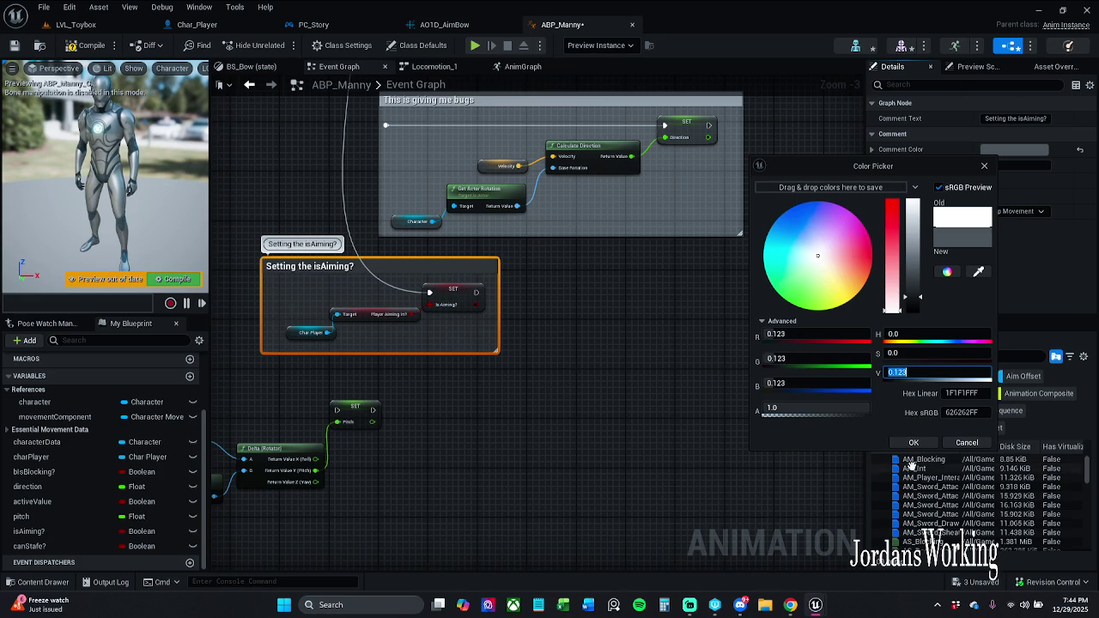
pyautogui.click(914, 443)
pyautogui.click(581, 377)
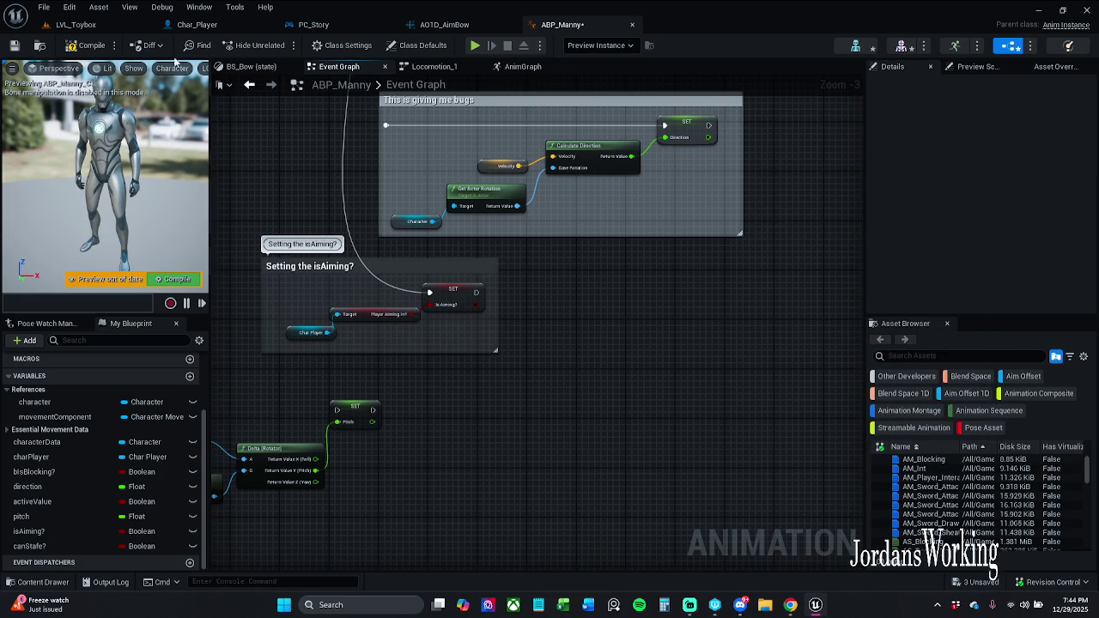
# Step: Inspect the playerAimingIn? variable's properties, then compile and save ABP_Manny
pyautogui.click(373, 314)
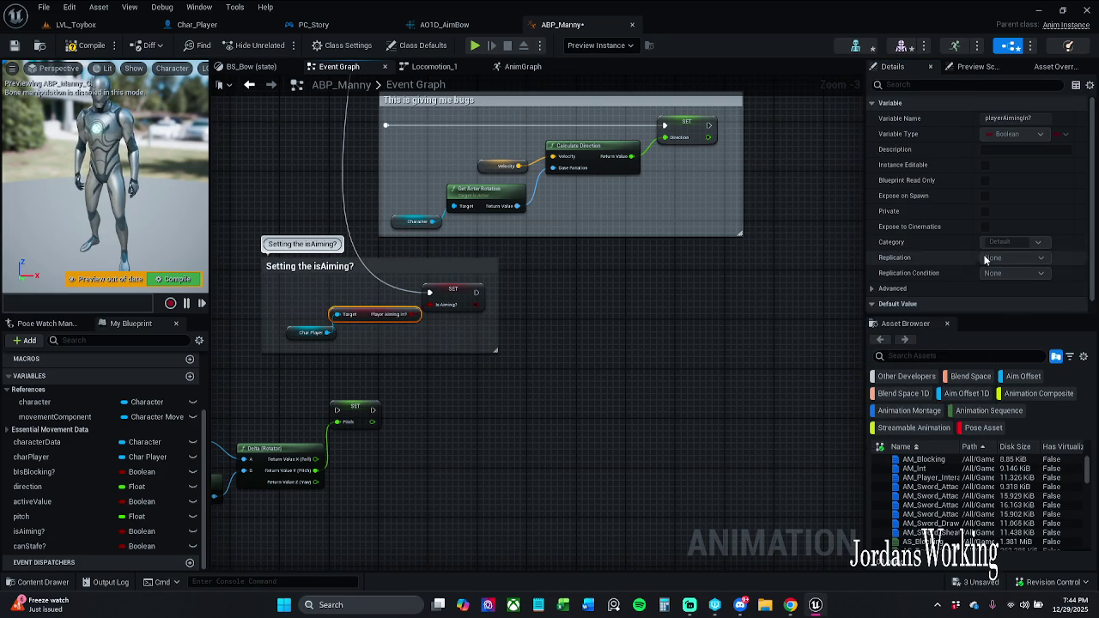
pyautogui.scroll(-1, 977, 257)
pyautogui.click(84, 46)
pyautogui.click(14, 45)
pyautogui.moveTo(1017, 324); pyautogui.dragTo(1017, 366)
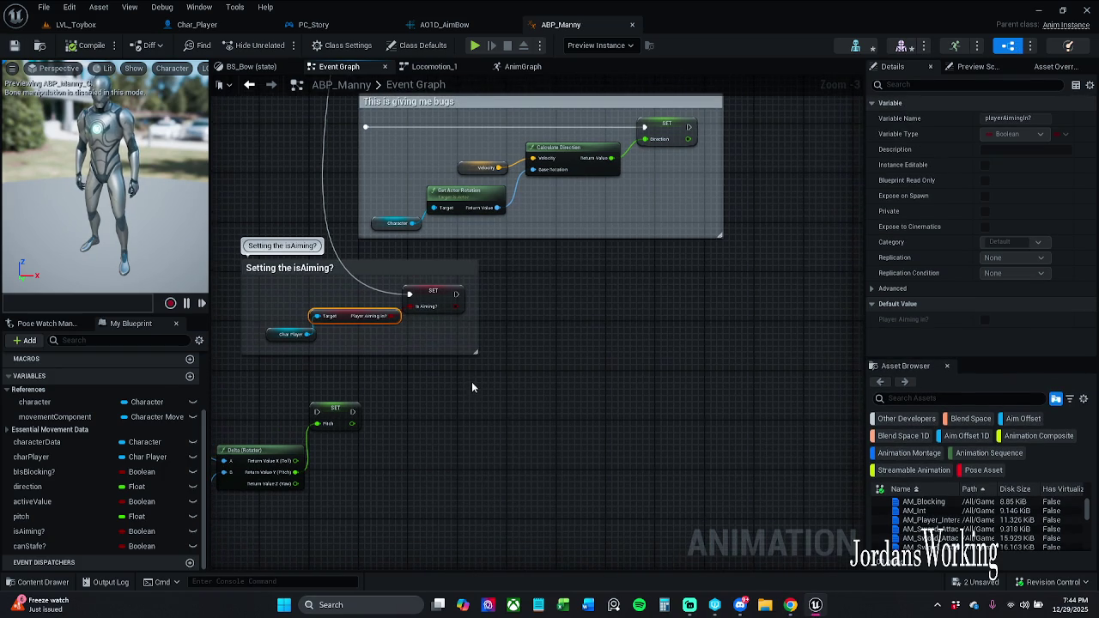
# Step: Place a Character getter in empty graph space and connect a Get Base Aim Rotation node from it
pyautogui.click(468, 381)
pyautogui.scroll(1, 417, 352)
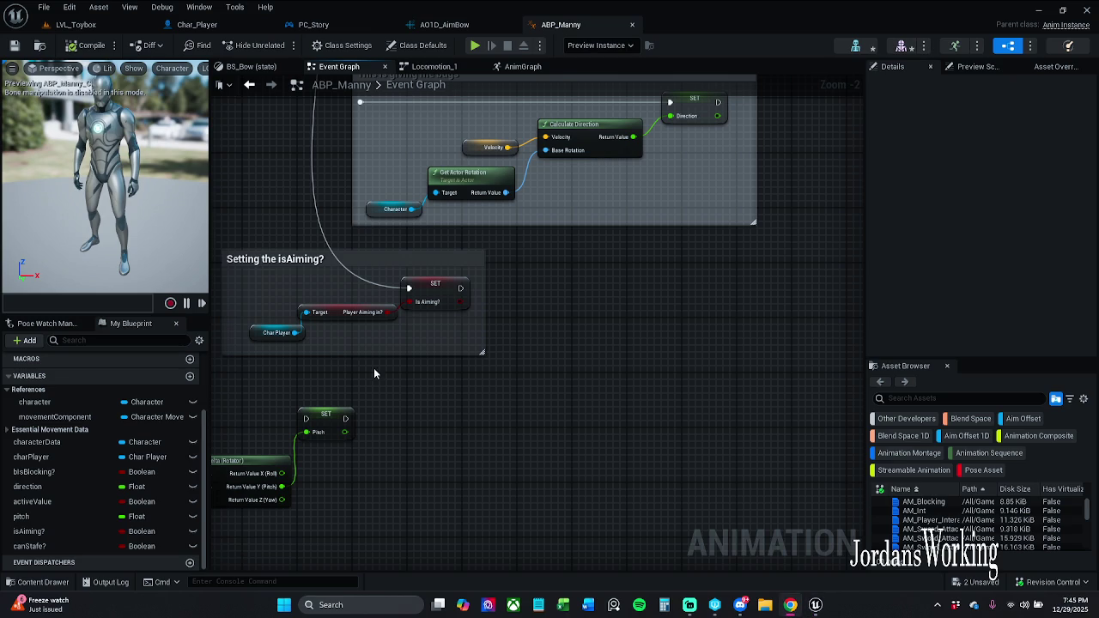
pyautogui.moveTo(460, 354); pyautogui.dragTo(412, 339)
pyautogui.moveTo(34, 401)
pyautogui.mouseDown()
pyautogui.moveTo(457, 395)
pyautogui.moveTo(403, 355)
pyautogui.moveTo(406, 375)
pyautogui.moveTo(475, 389)
pyautogui.moveTo(449, 392)
pyautogui.moveTo(430, 367)
pyautogui.moveTo(485, 392)
pyautogui.mouseUp()
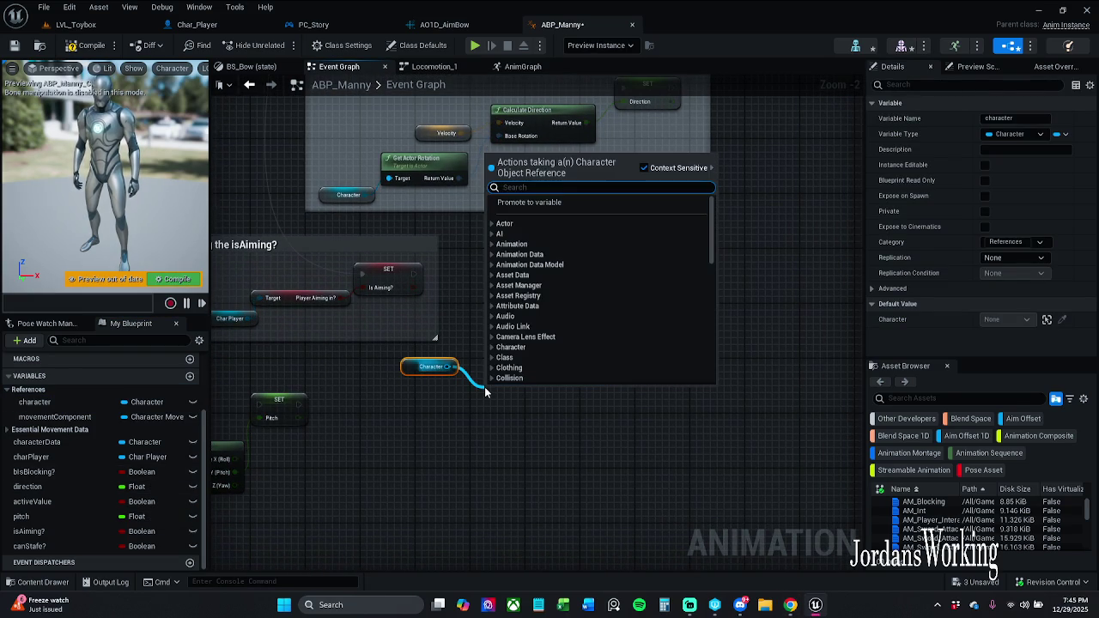
pyautogui.write('get')
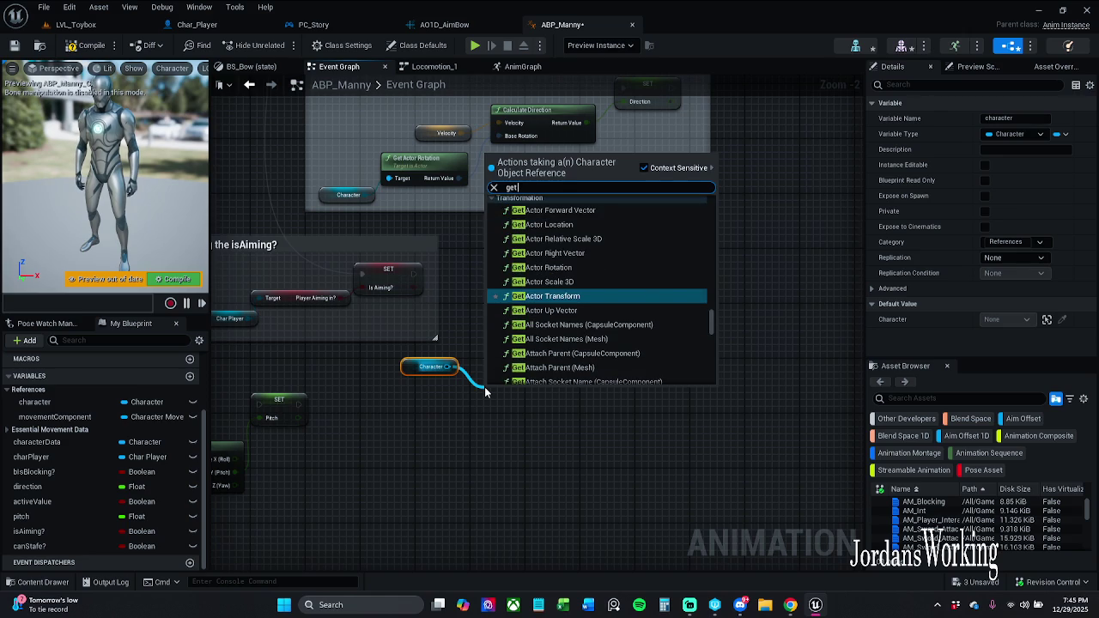
pyautogui.write(' aim')
pyautogui.press('Return')
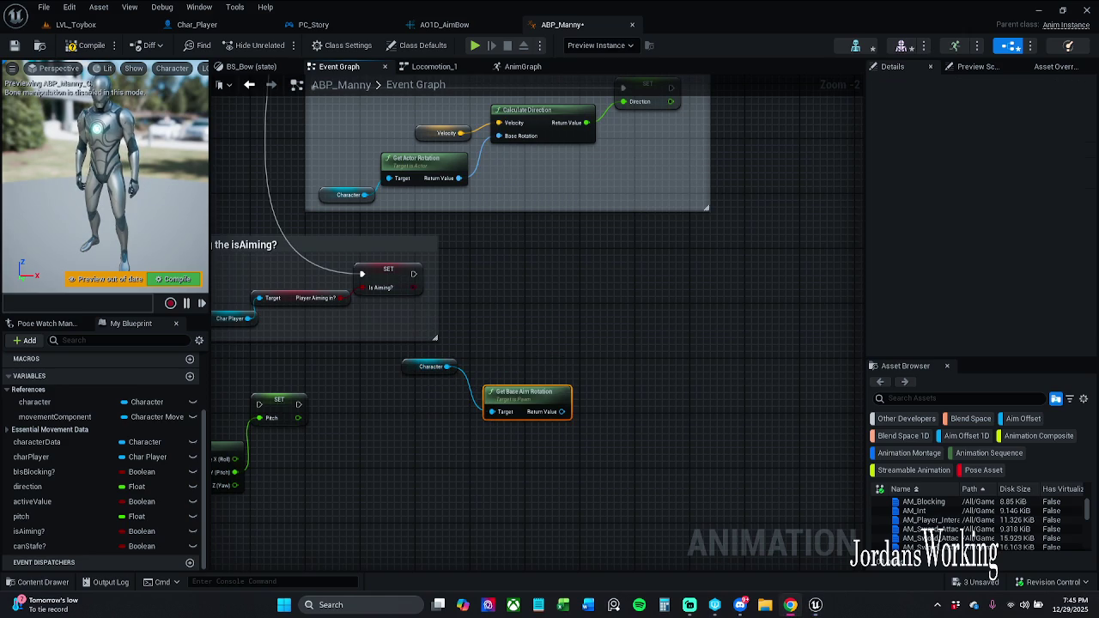
# Step: Compile, nudge the Character getter slightly down-right, and save ABP_Manny
pyautogui.moveTo(480, 280); pyautogui.dragTo(440, 249)
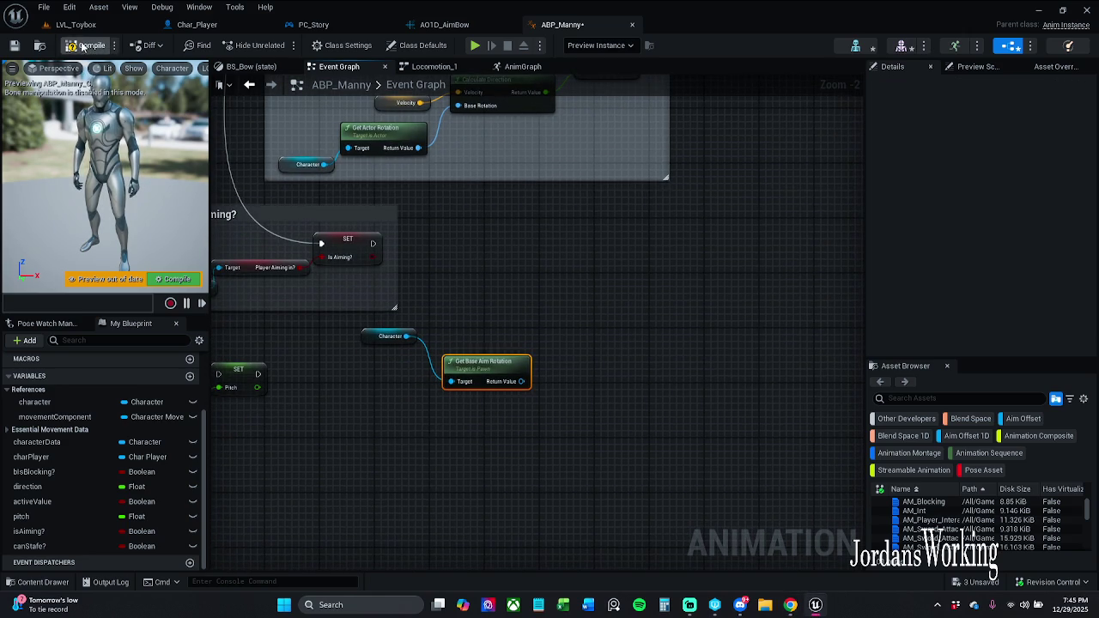
pyautogui.click(498, 293)
pyautogui.scroll(2, 392, 350)
pyautogui.moveTo(358, 337); pyautogui.dragTo(366, 364)
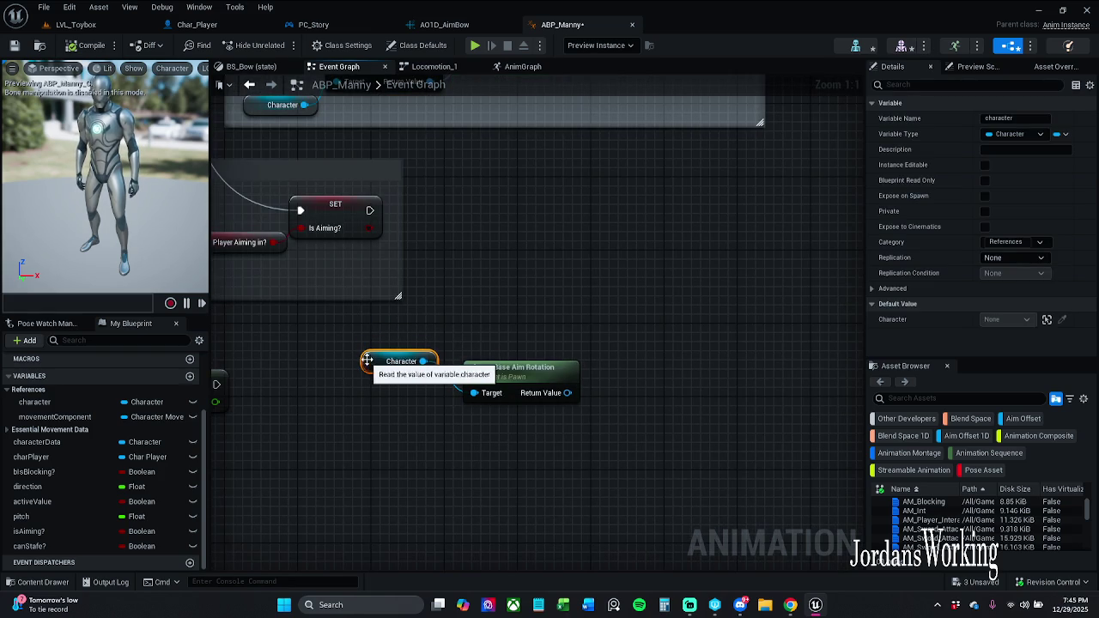
pyautogui.click(554, 353)
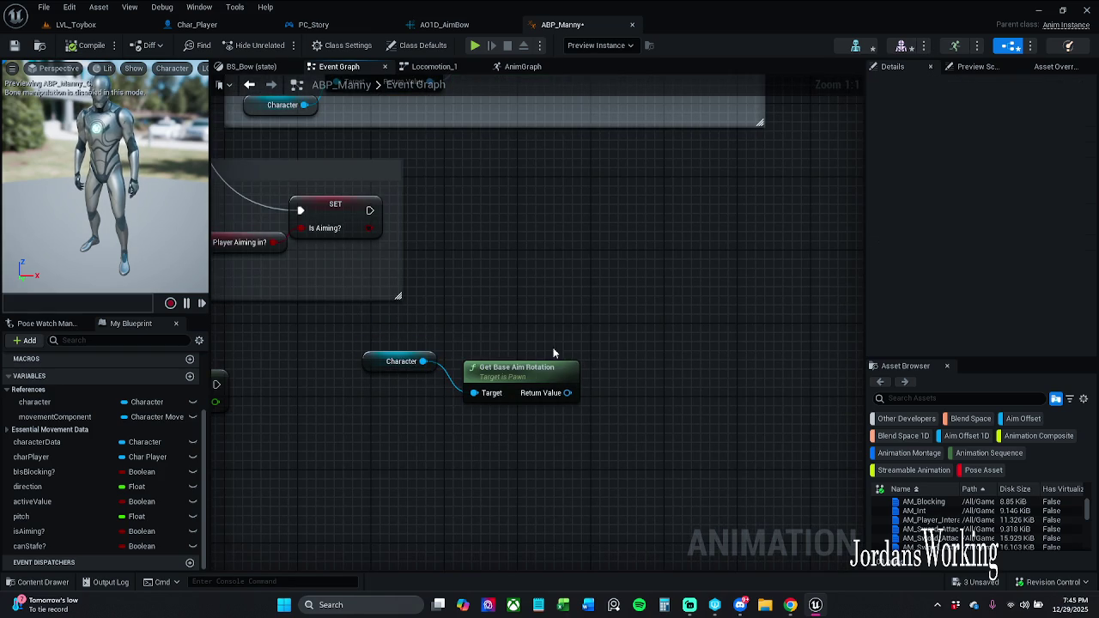
pyautogui.click(391, 365)
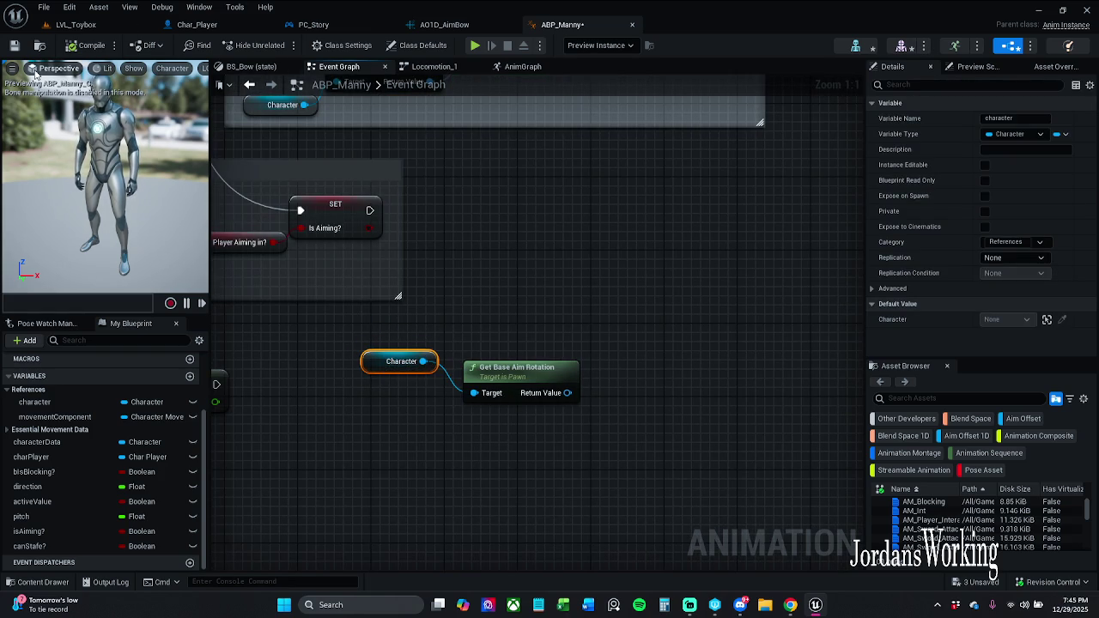
pyautogui.click(13, 45)
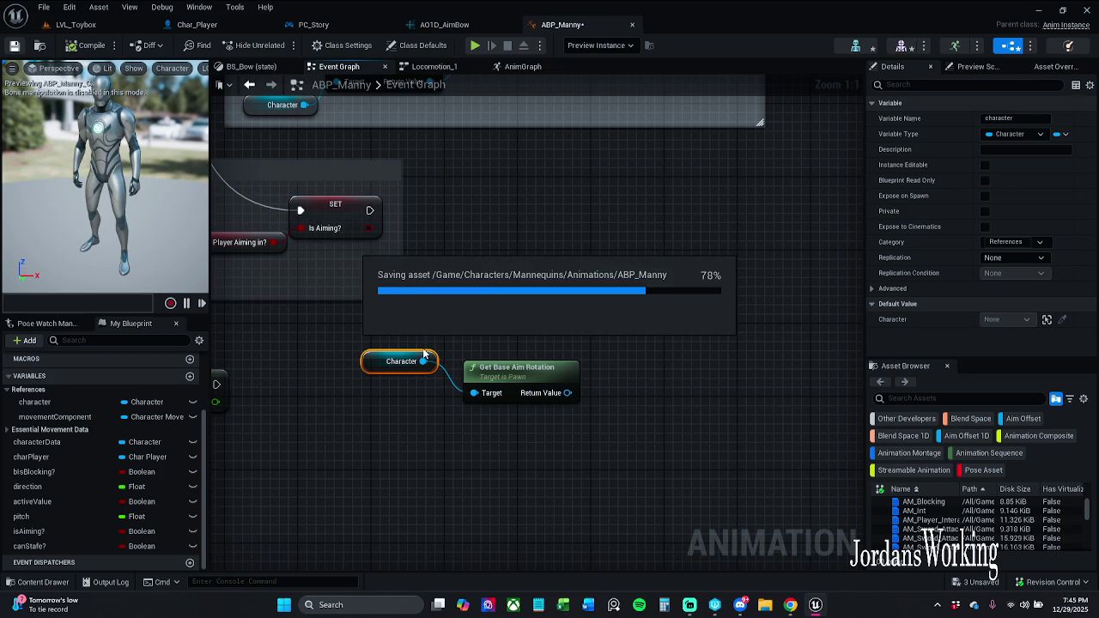
# Step: Shift the pitch calculation node group down-right and move the Character getter lower
pyautogui.scroll(-3, 423, 354)
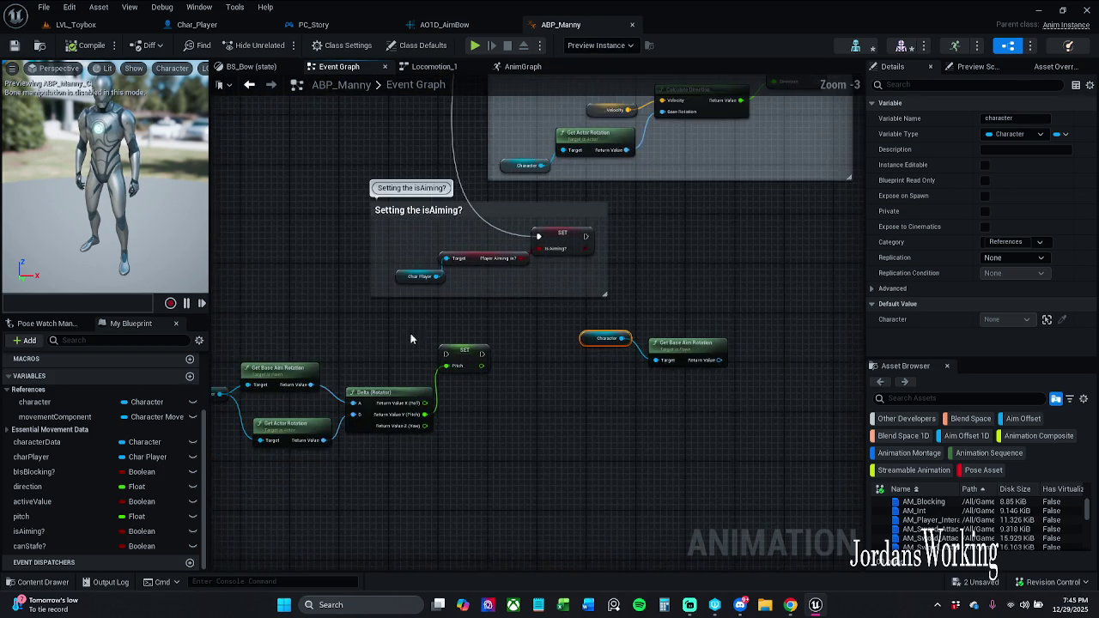
pyautogui.scroll(-1, 401, 332)
pyautogui.scroll(4, 395, 339)
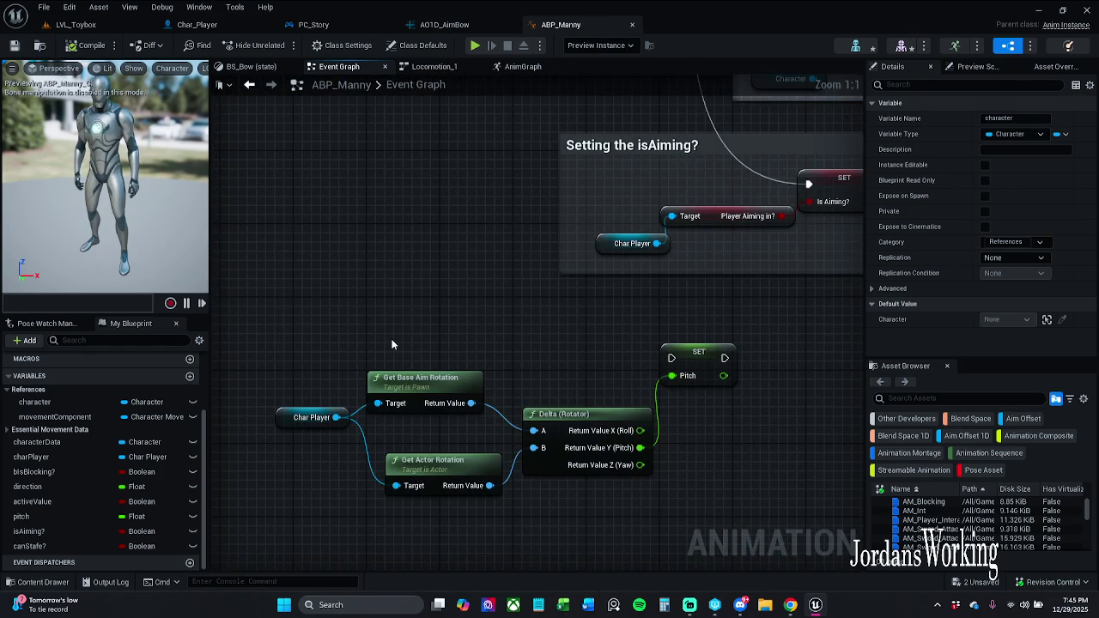
pyautogui.scroll(-2, 391, 344)
pyautogui.moveTo(268, 305)
pyautogui.mouseDown()
pyautogui.moveTo(295, 336)
pyautogui.moveTo(806, 533)
pyautogui.moveTo(789, 532)
pyautogui.mouseUp()
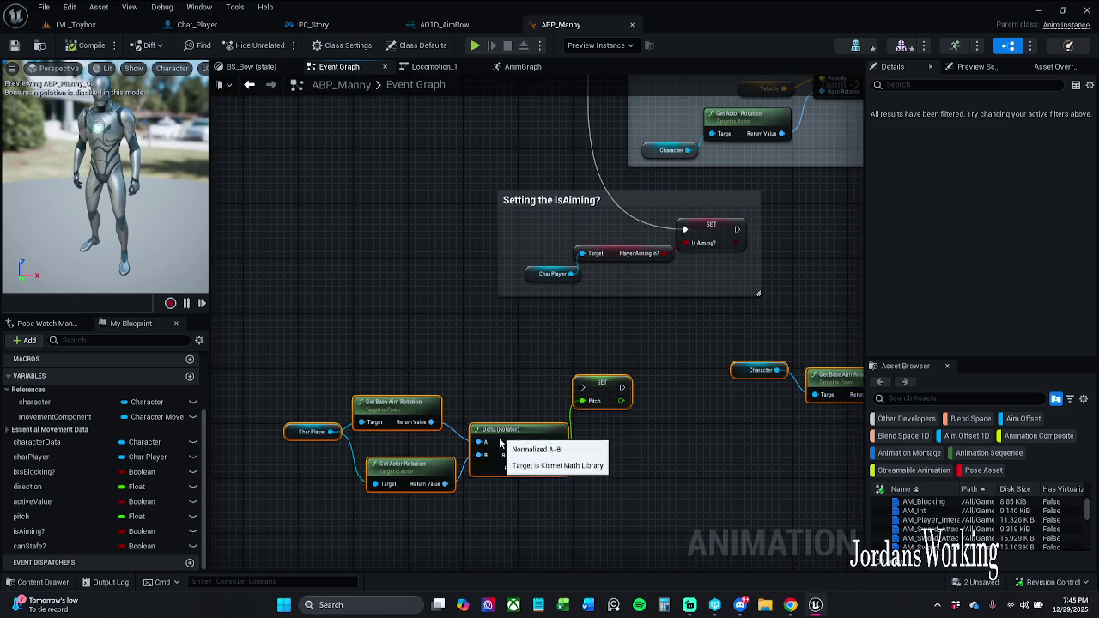
pyautogui.moveTo(501, 439); pyautogui.dragTo(492, 474)
pyautogui.moveTo(605, 341)
pyautogui.mouseDown()
pyautogui.moveTo(711, 389)
pyautogui.moveTo(775, 389)
pyautogui.moveTo(605, 336)
pyautogui.mouseUp()
pyautogui.click(704, 326)
pyautogui.moveTo(323, 368); pyautogui.dragTo(622, 484)
pyautogui.moveTo(625, 364); pyautogui.dragTo(638, 413)
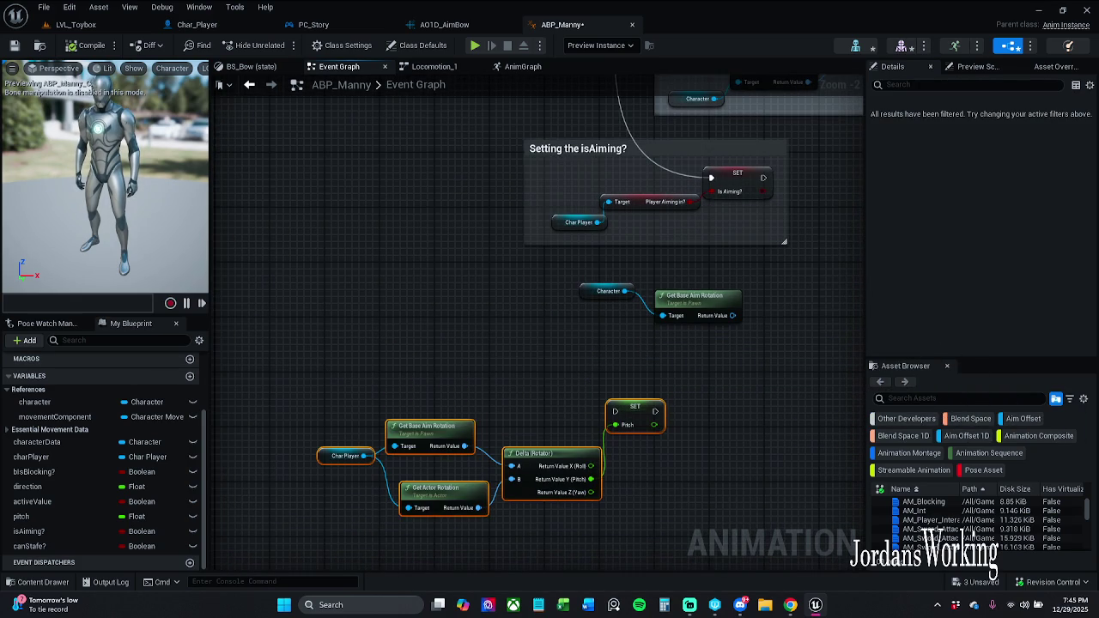
pyautogui.click(535, 388)
pyautogui.moveTo(588, 297)
pyautogui.mouseDown()
pyautogui.moveTo(590, 368)
pyautogui.moveTo(580, 352)
pyautogui.moveTo(599, 346)
pyautogui.moveTo(596, 316)
pyautogui.moveTo(538, 325)
pyautogui.mouseUp()
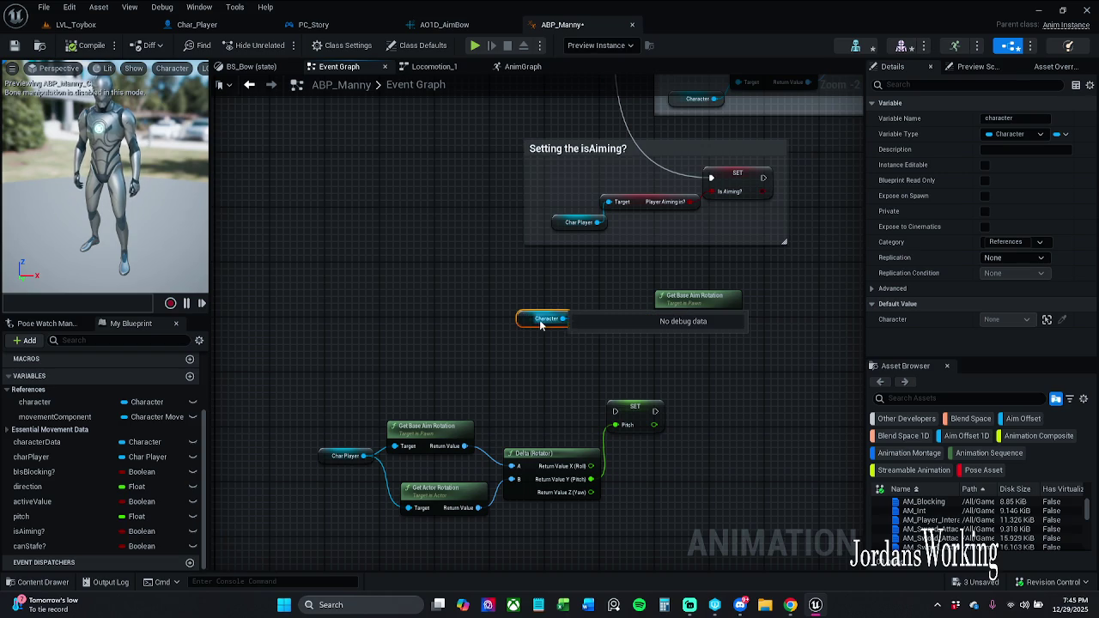
# Step: Delete the stray Get Base Aim Rotation node and place the Character getter beside the pitch chain
pyautogui.moveTo(665, 280); pyautogui.dragTo(737, 327)
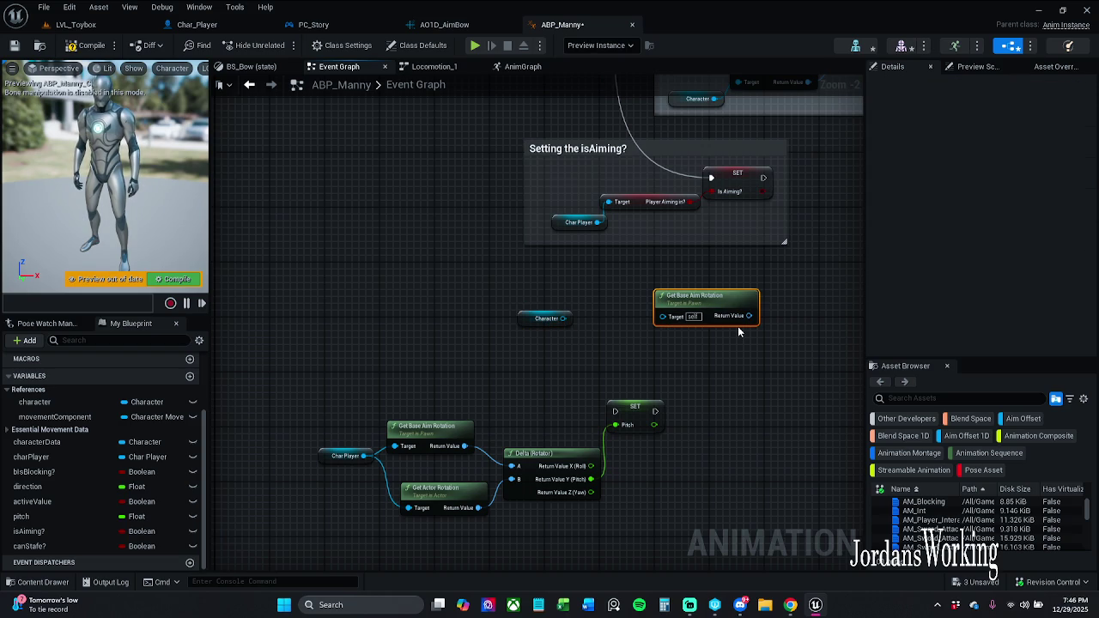
pyautogui.press('Delete')
pyautogui.moveTo(530, 323)
pyautogui.mouseDown()
pyautogui.moveTo(314, 391)
pyautogui.moveTo(316, 402)
pyautogui.mouseUp()
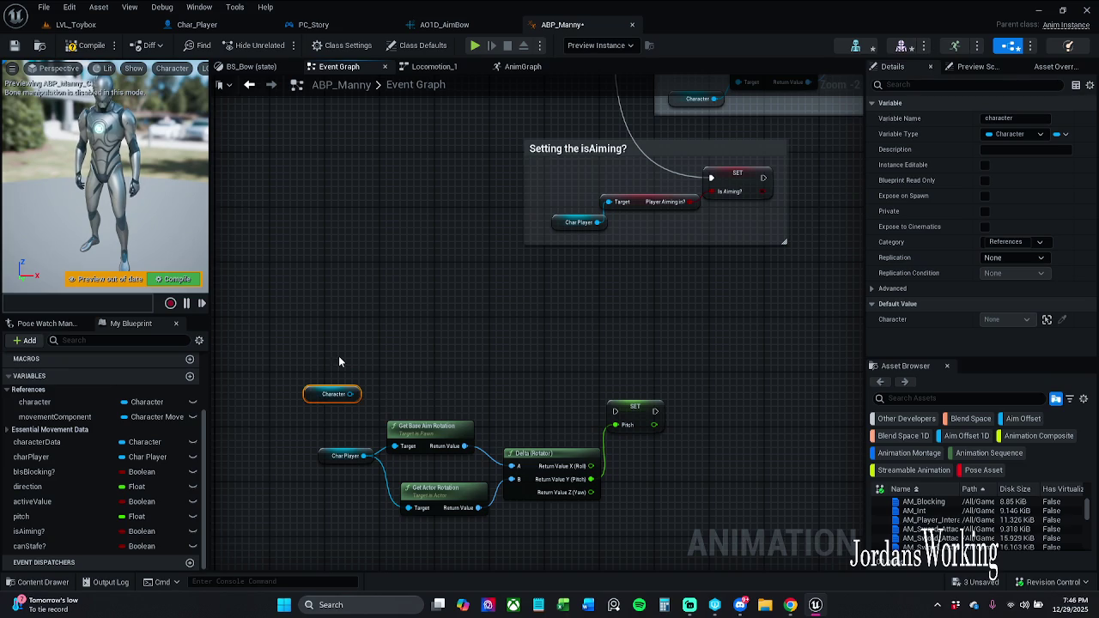
pyautogui.click(232, 178)
# Step: Shift the lower pitch node group up and right, then save ABP_Manny
pyautogui.moveTo(284, 343)
pyautogui.mouseDown()
pyautogui.moveTo(358, 404)
pyautogui.moveTo(670, 515)
pyautogui.mouseUp()
pyautogui.moveTo(507, 426); pyautogui.dragTo(617, 372)
pyautogui.click(575, 316)
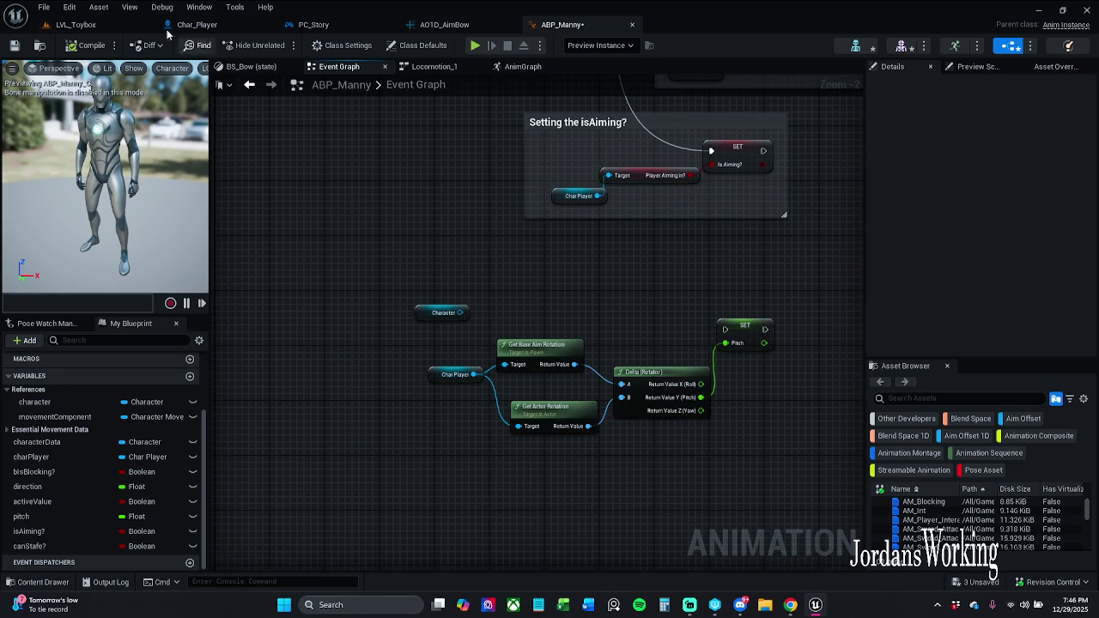
pyautogui.click(14, 45)
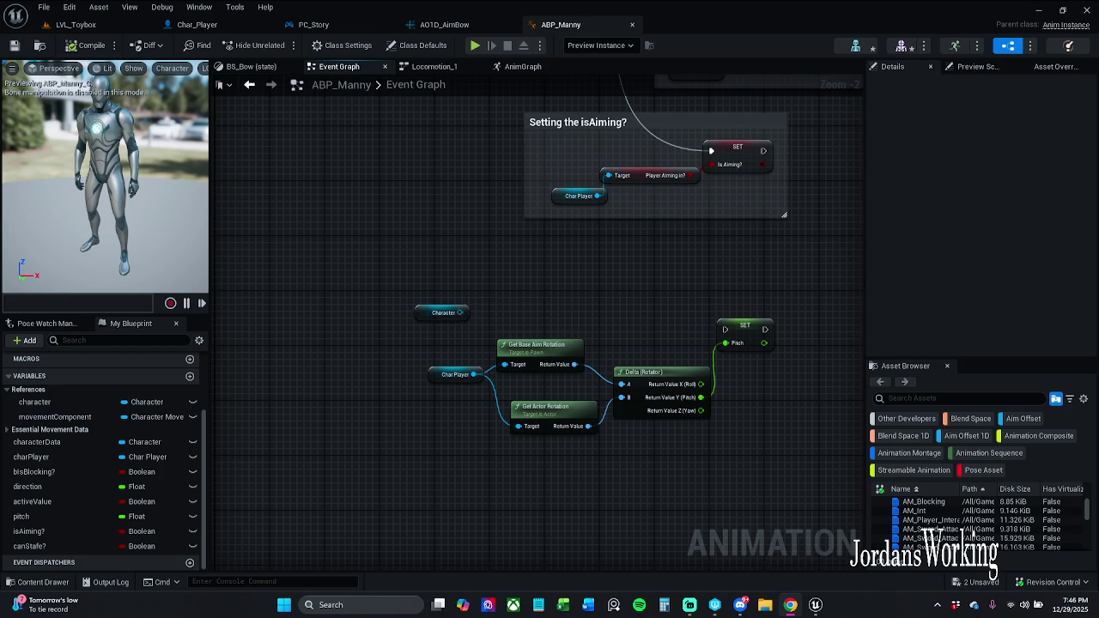
# Step: Remove the Then 3 execution pin from ABP_Manny's Sequence node, leaving it ending at Then 4
pyautogui.scroll(2, 549, 305)
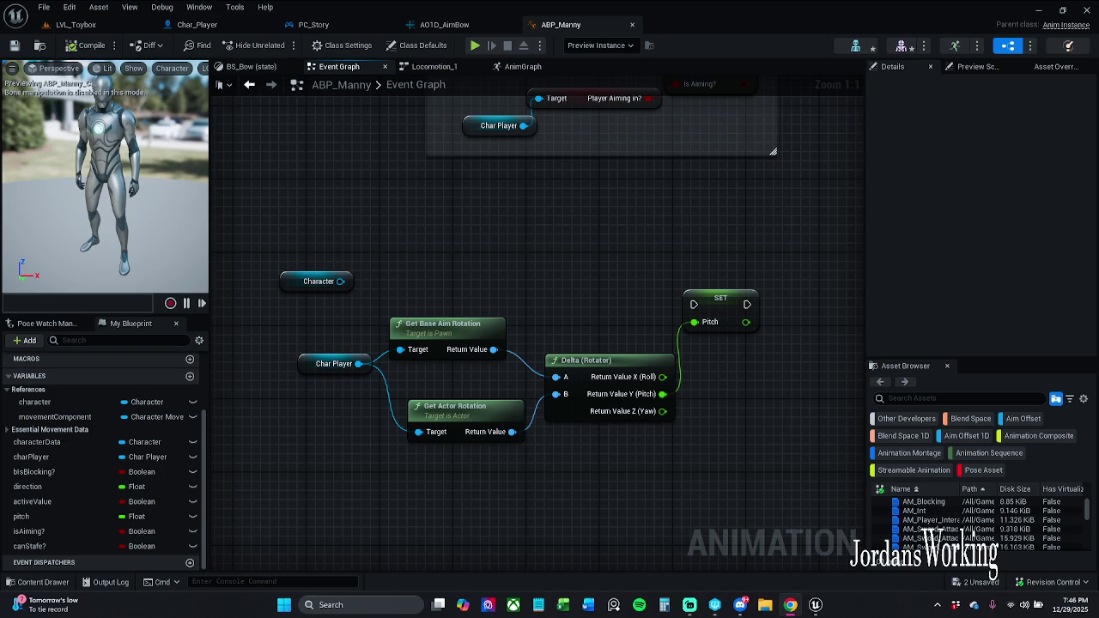
pyautogui.scroll(-6, 434, 365)
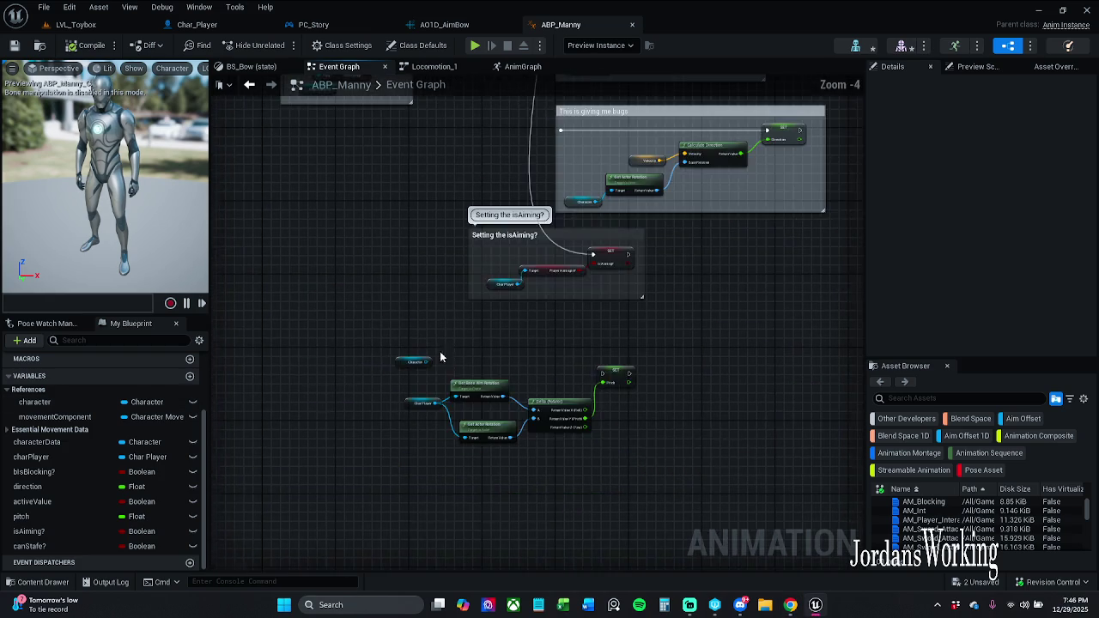
pyautogui.scroll(2, 451, 204)
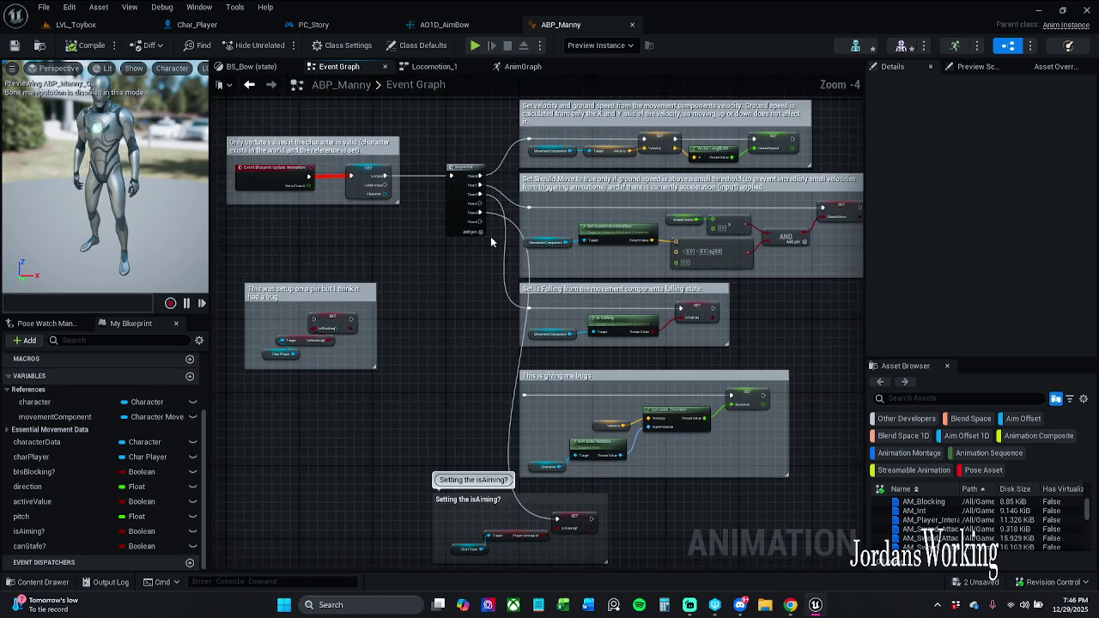
pyautogui.moveTo(480, 221)
pyautogui.mouseDown()
pyautogui.moveTo(455, 547)
pyautogui.moveTo(481, 573)
pyautogui.moveTo(566, 353)
pyautogui.mouseUp()
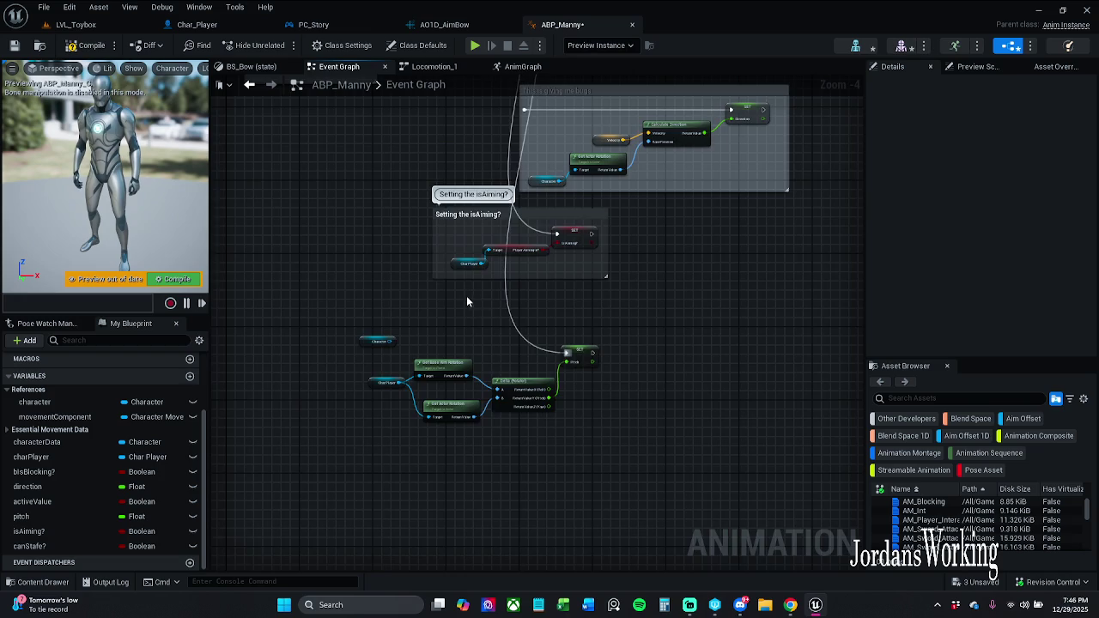
pyautogui.scroll(5, 466, 295)
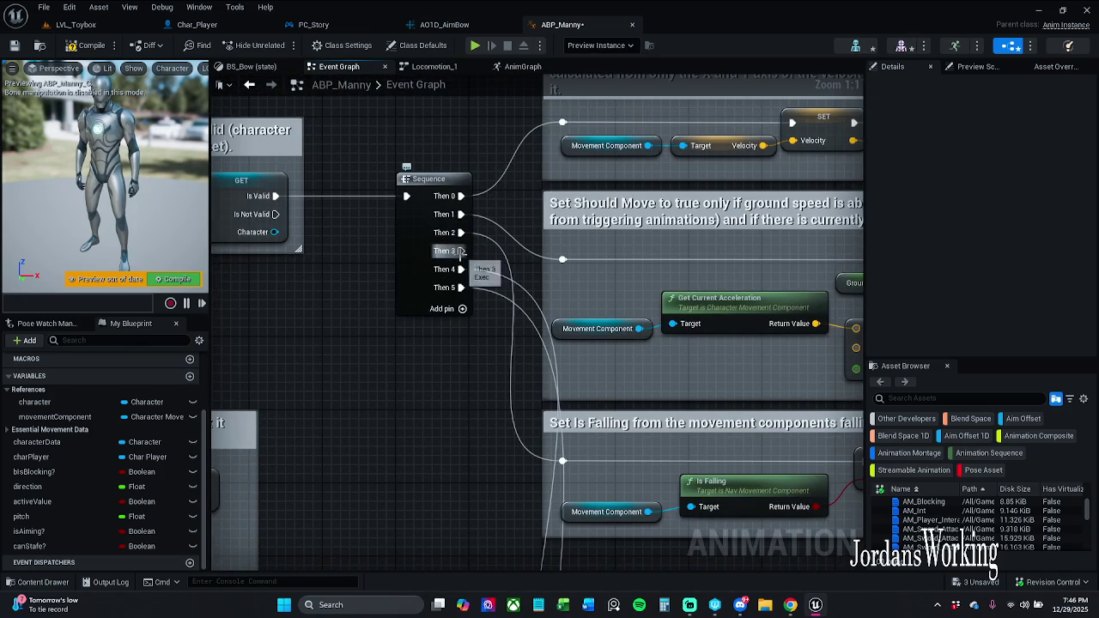
pyautogui.rightClick(461, 250)
pyautogui.click(516, 306)
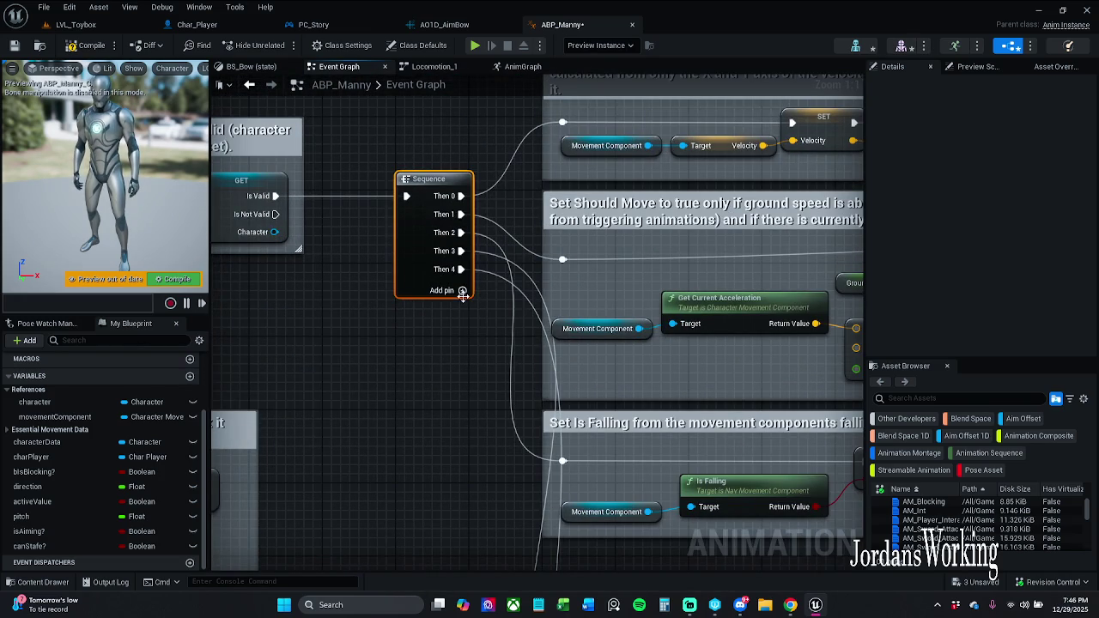
pyautogui.scroll(-4, 334, 170)
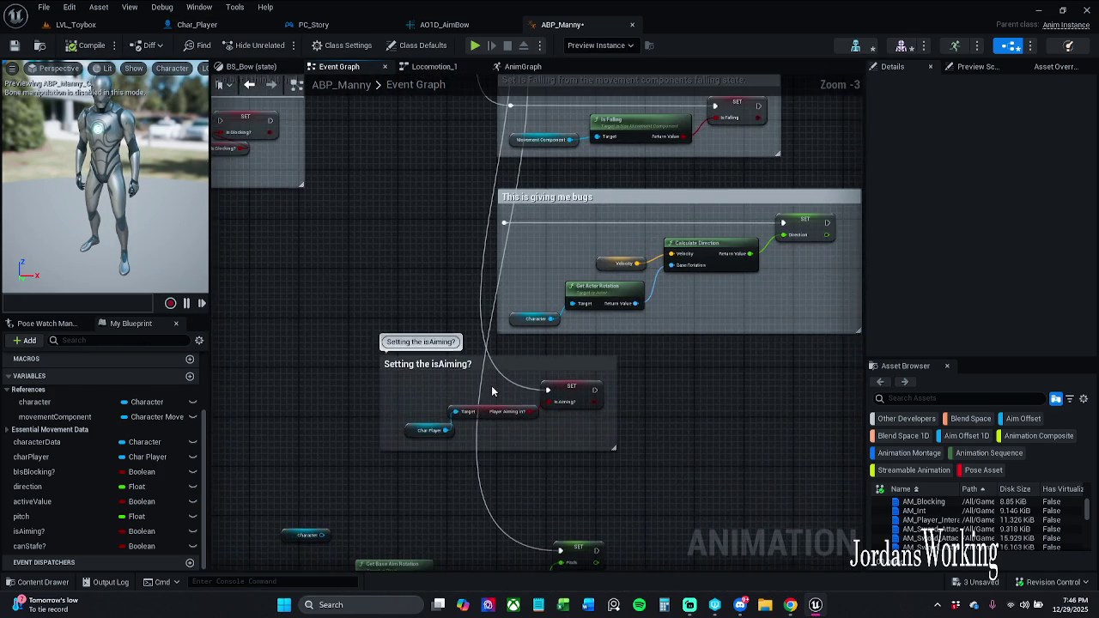
pyautogui.moveTo(492, 391); pyautogui.dragTo(492, 175)
pyautogui.moveTo(490, 277); pyautogui.dragTo(532, 228)
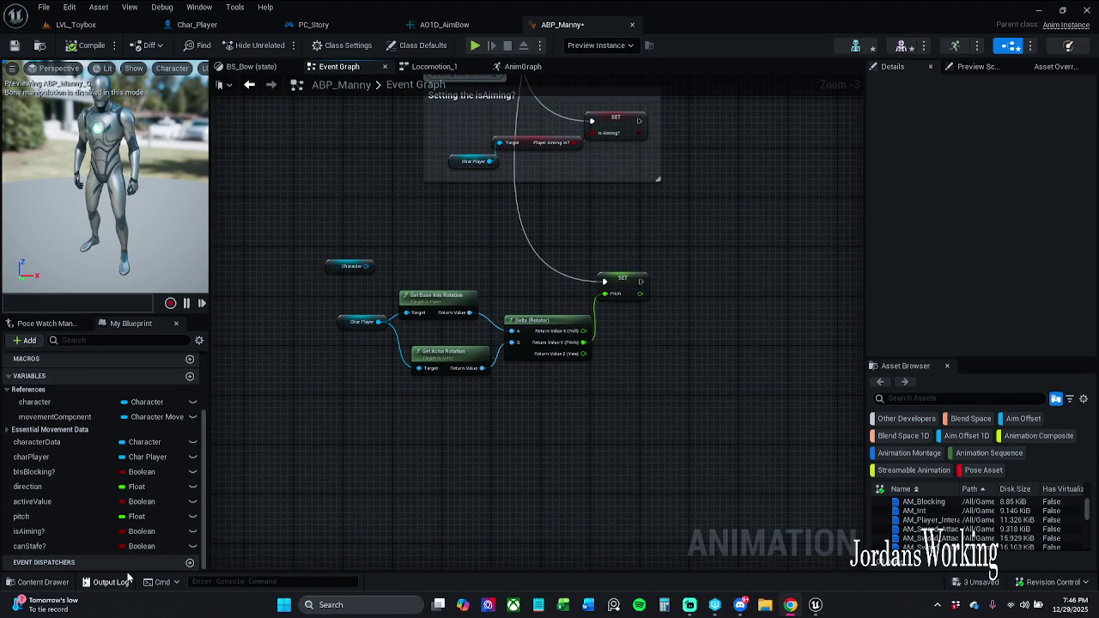
# Step: Play-test LVL_Toybox, running the character to pick up the bow and other items, then stop
pyautogui.click(75, 24)
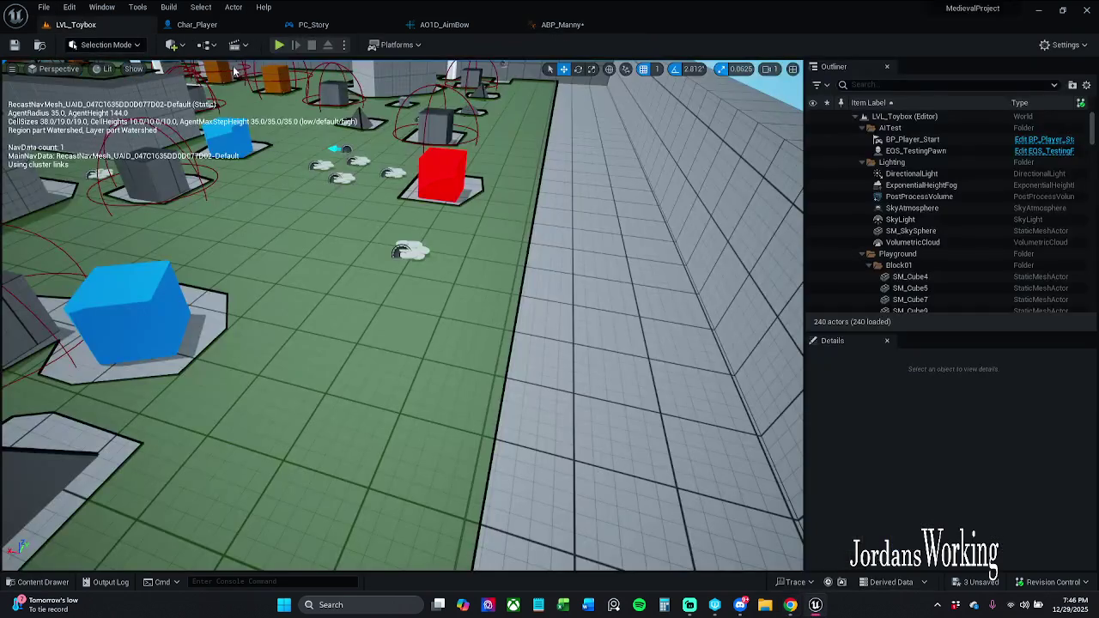
pyautogui.click(280, 45)
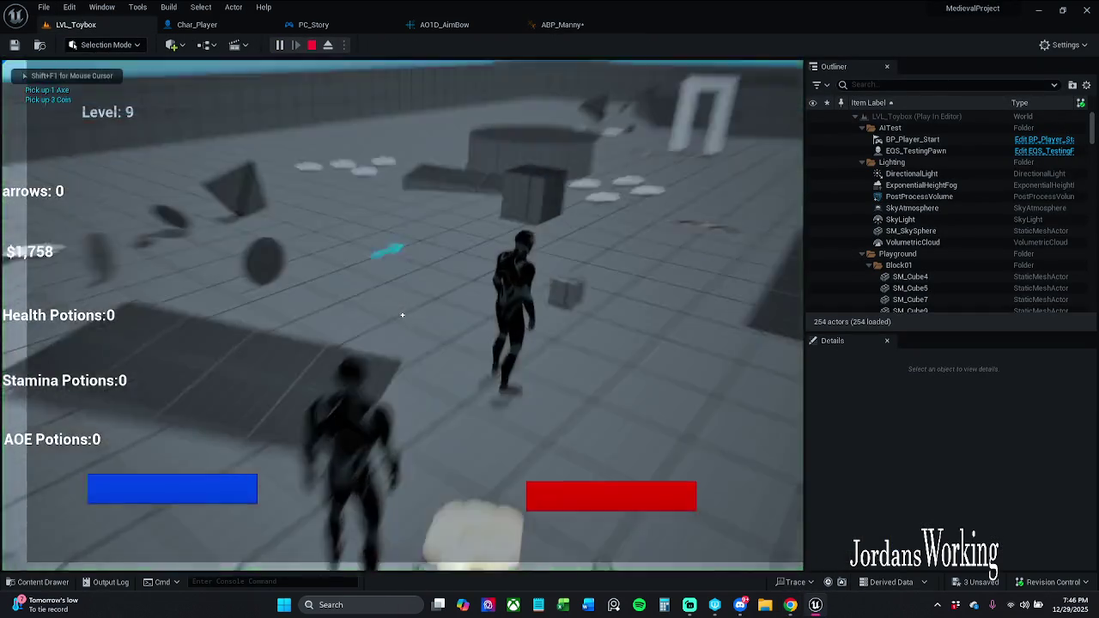
pyautogui.press('w')
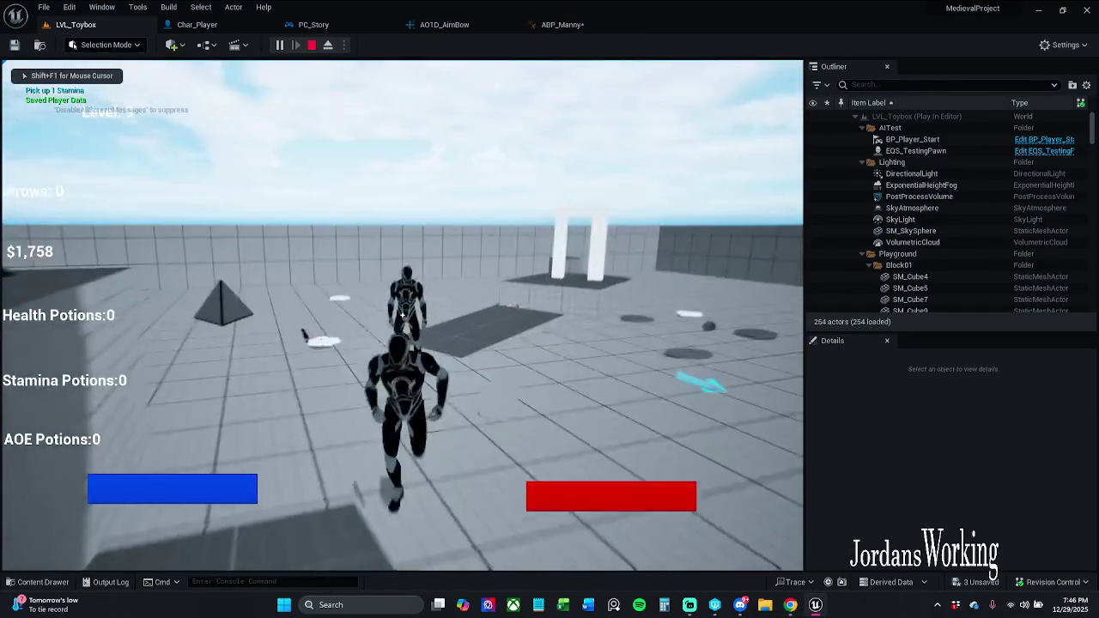
pyautogui.press('w')
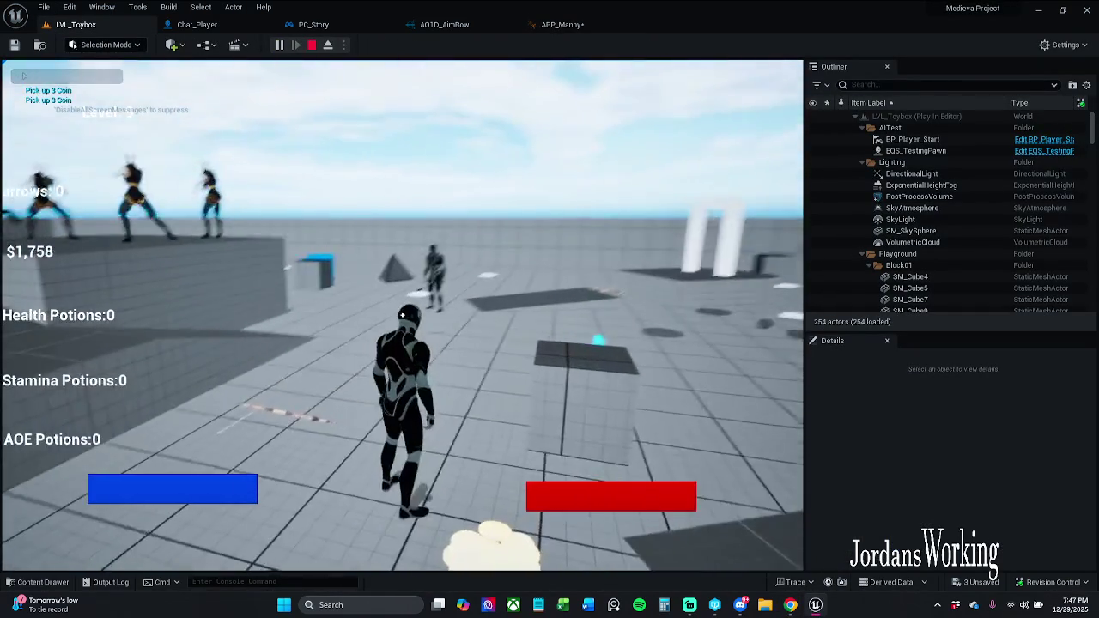
pyautogui.press('w')
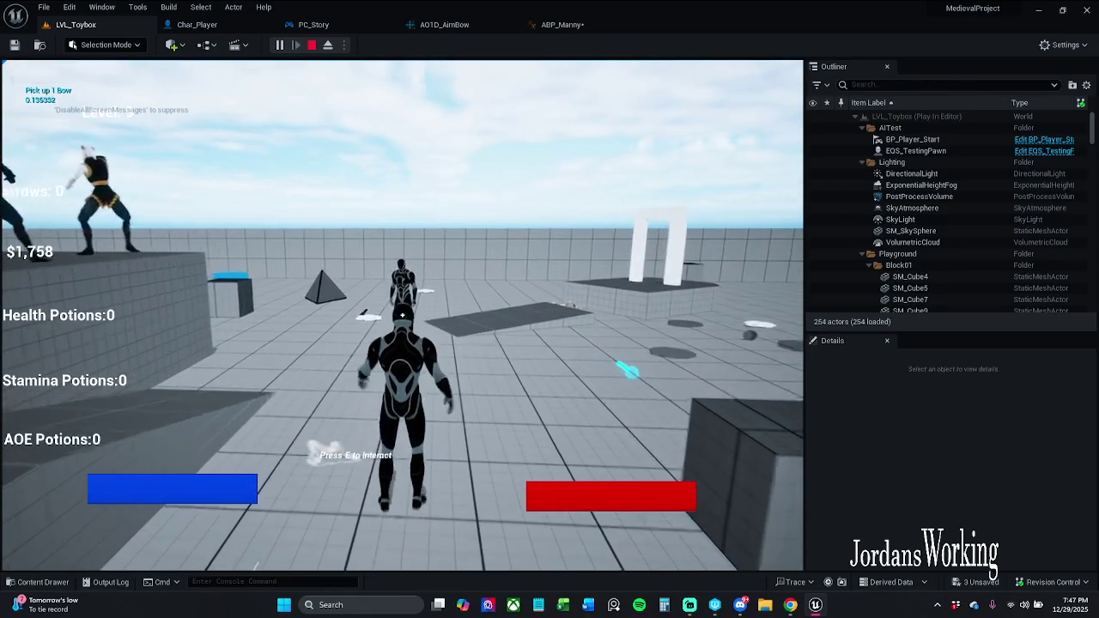
pyautogui.press('w')
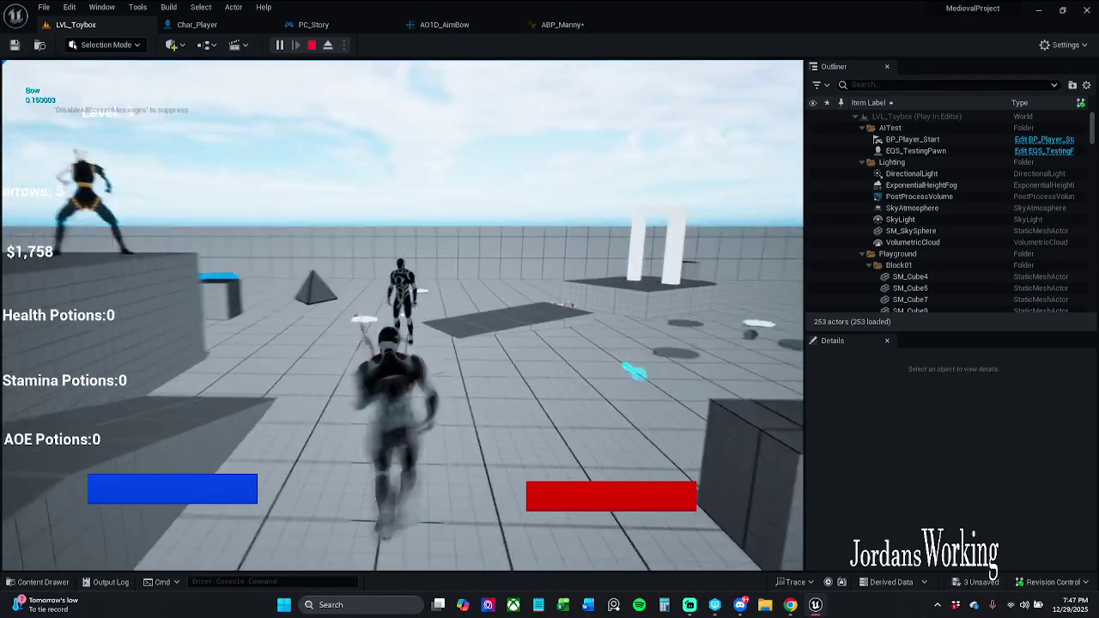
pyautogui.press('w')
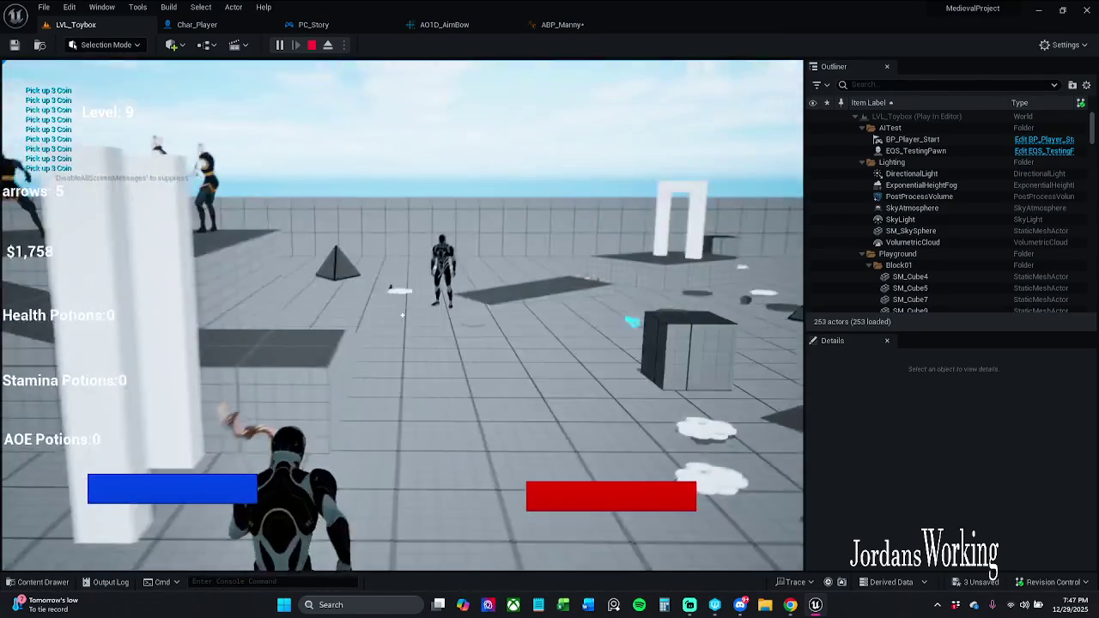
pyautogui.press('w')
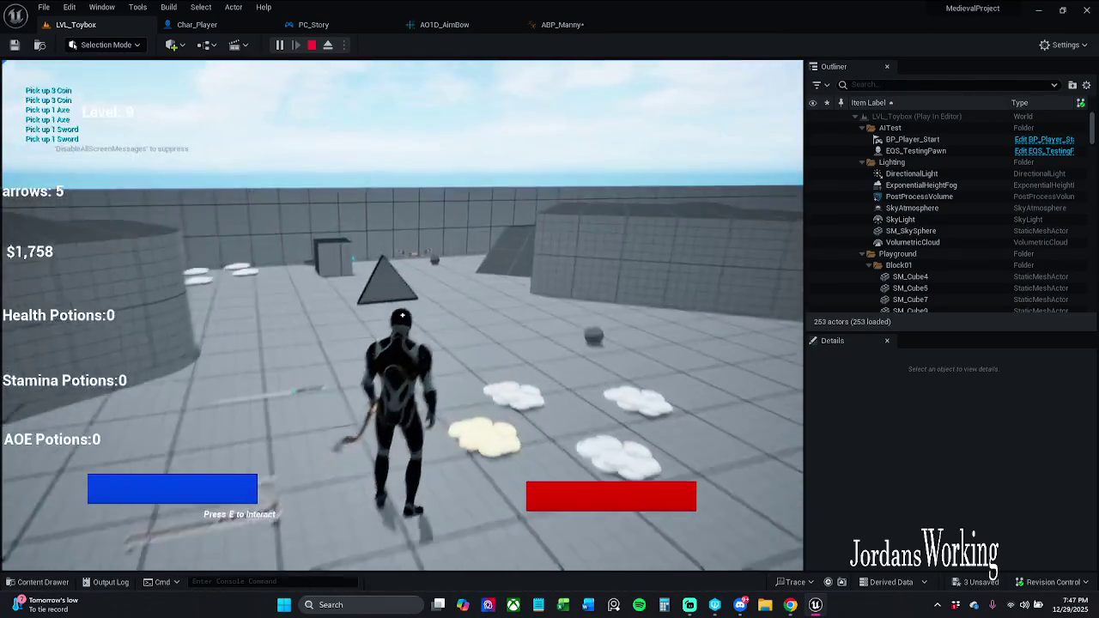
pyautogui.press('Escape')
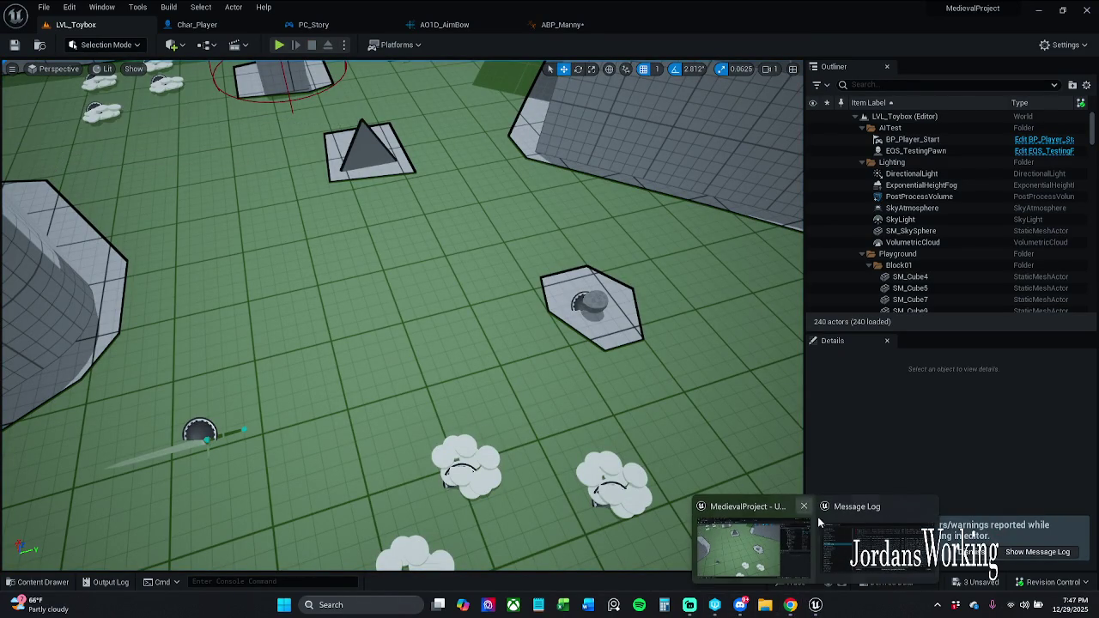
# Step: Open the Message Log and jump to the Set isAiming? node from its charPlayer error
pyautogui.click(1037, 551)
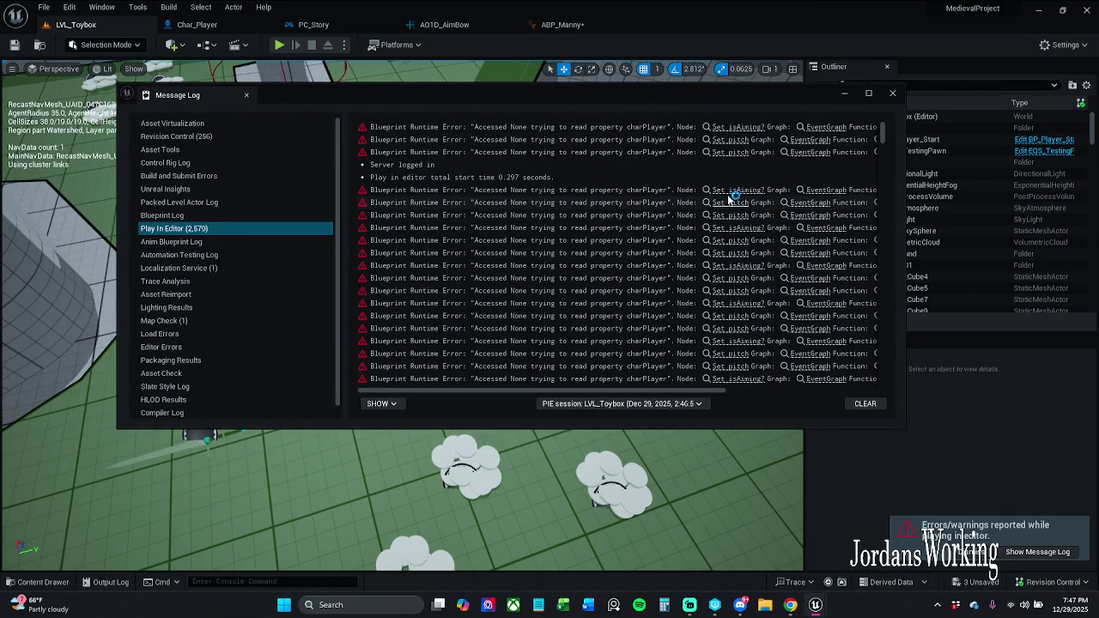
pyautogui.click(727, 190)
pyautogui.click(857, 98)
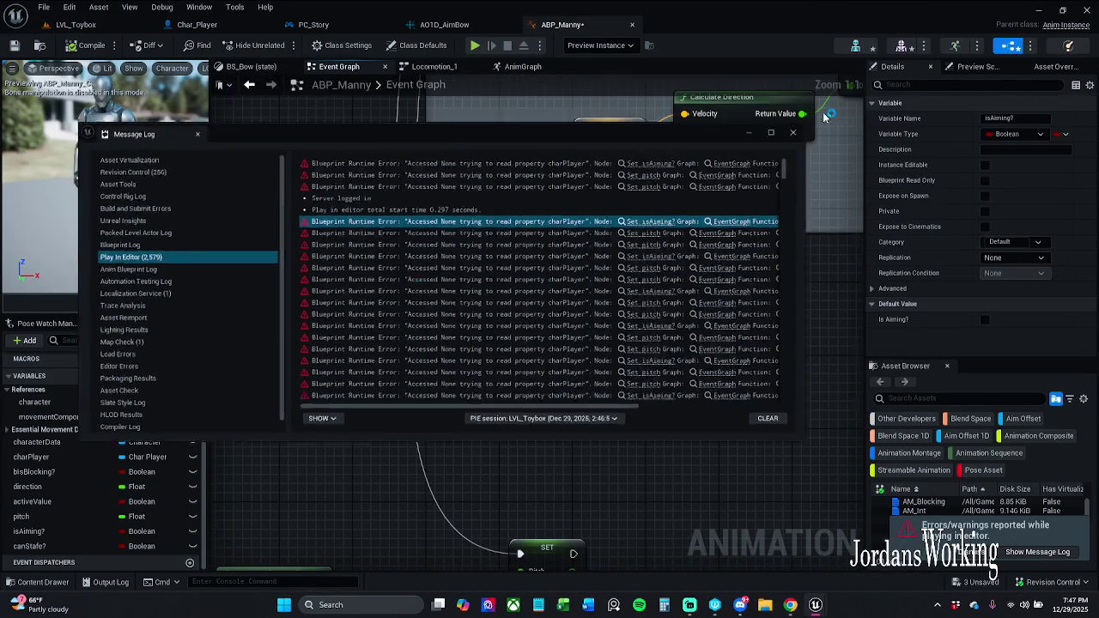
pyautogui.scroll(-2, 493, 333)
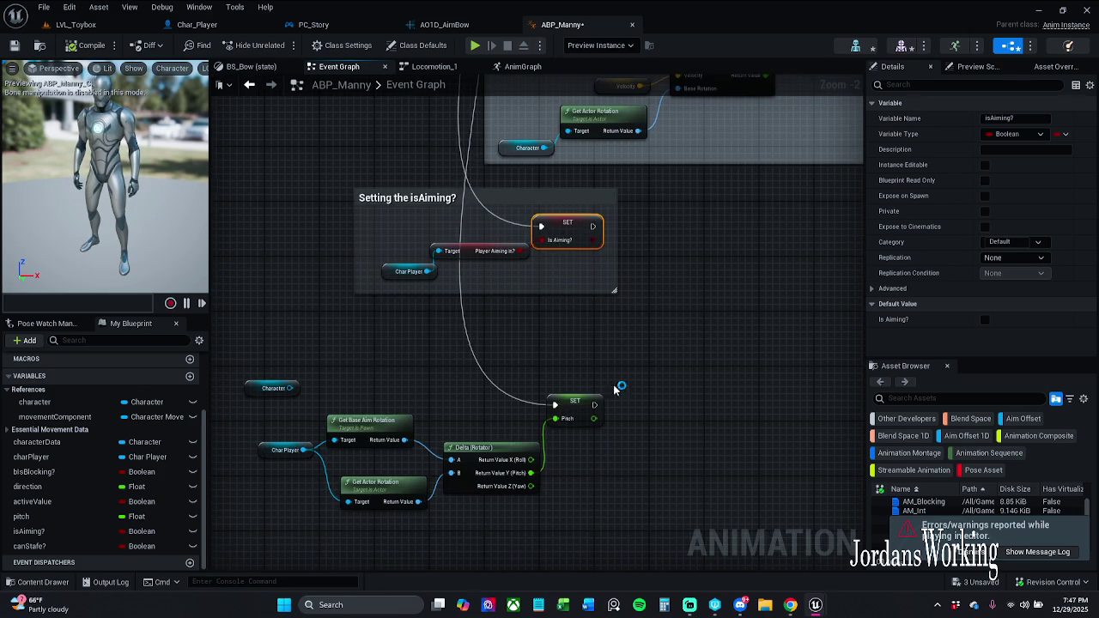
# Step: Reopen the log, jump to the Set pitch node from its error, then close the log
pyautogui.click(1035, 552)
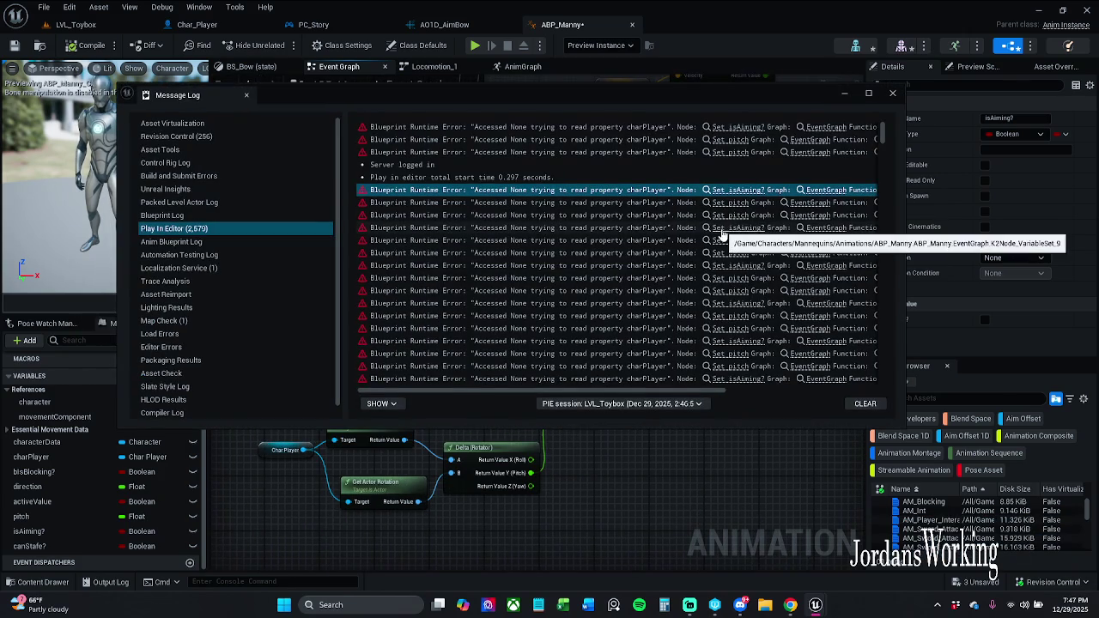
pyautogui.click(734, 203)
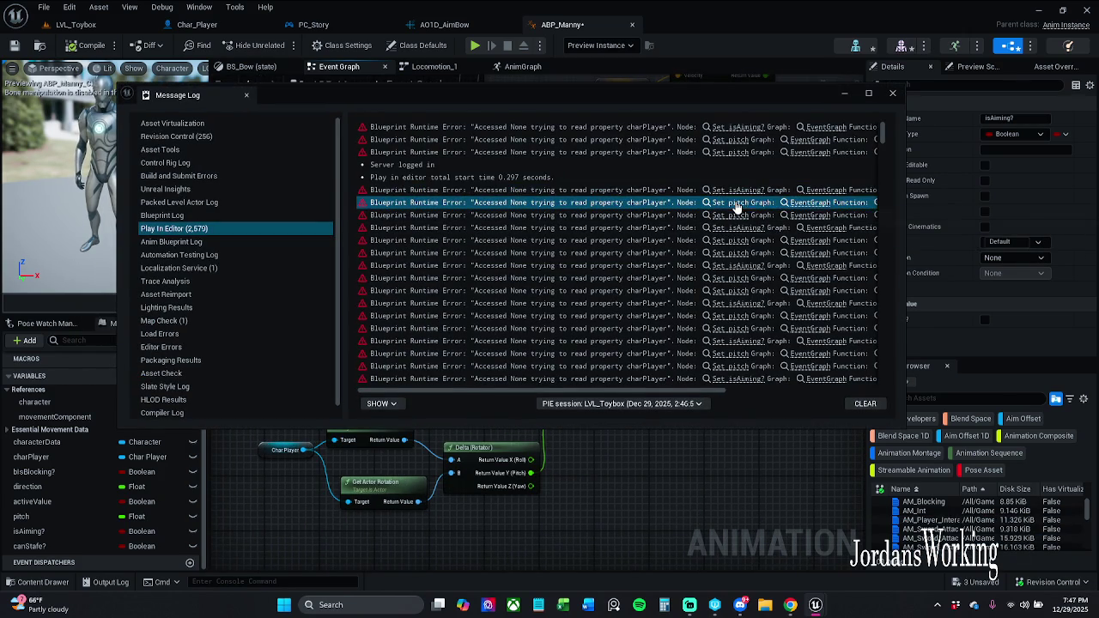
pyautogui.moveTo(823, 92)
pyautogui.mouseDown()
pyautogui.moveTo(820, 142)
pyautogui.moveTo(945, 452)
pyautogui.moveTo(895, 207)
pyautogui.moveTo(852, 124)
pyautogui.mouseUp()
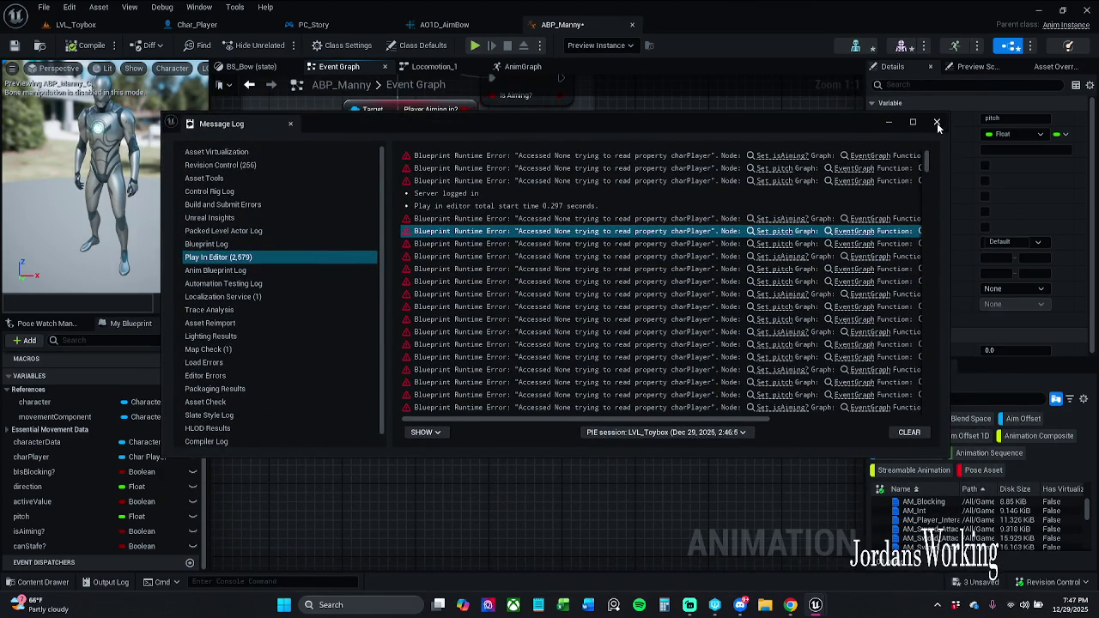
pyautogui.click(890, 122)
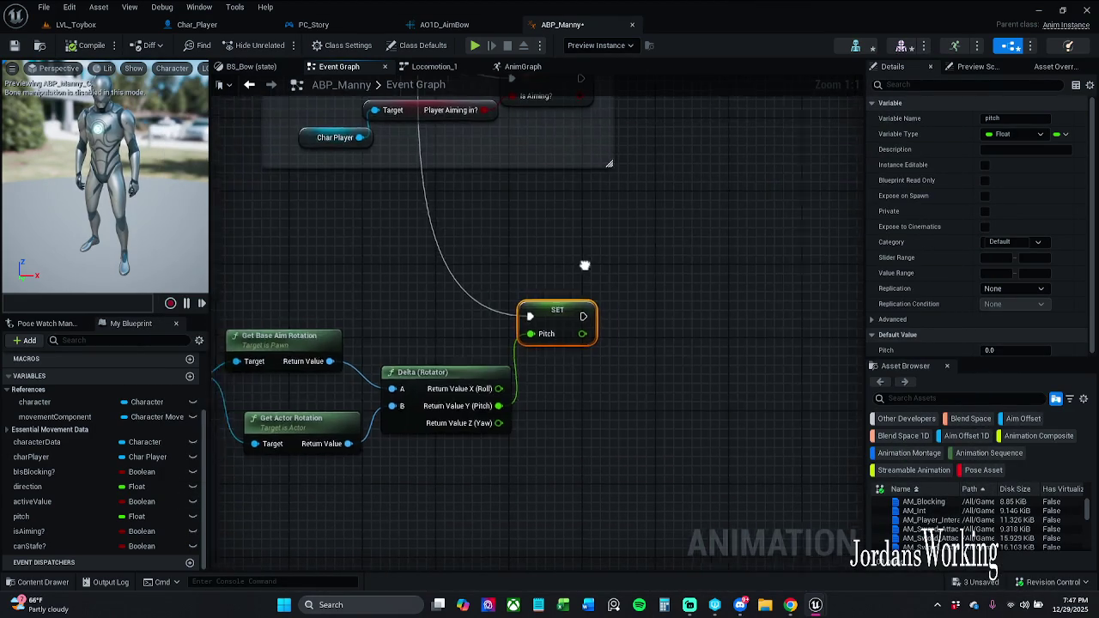
# Step: Find references to the charPlayer variable and go to where Set charPlayer is
pyautogui.scroll(3, 619, 348)
pyautogui.click(488, 260)
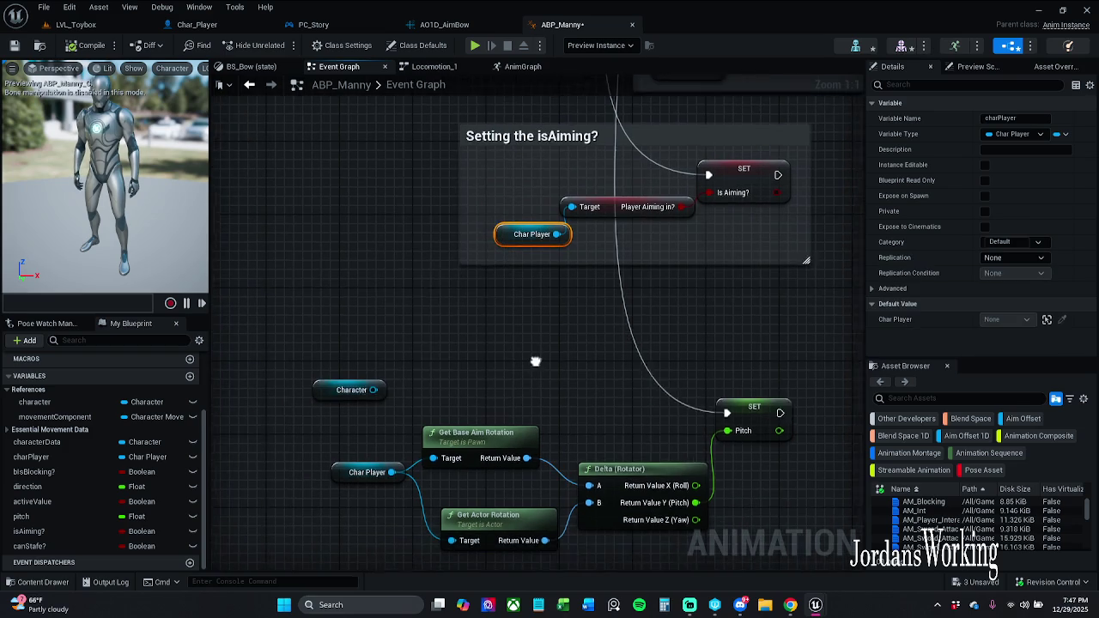
pyautogui.moveTo(376, 440); pyautogui.dragTo(352, 504)
pyautogui.rightClick(365, 462)
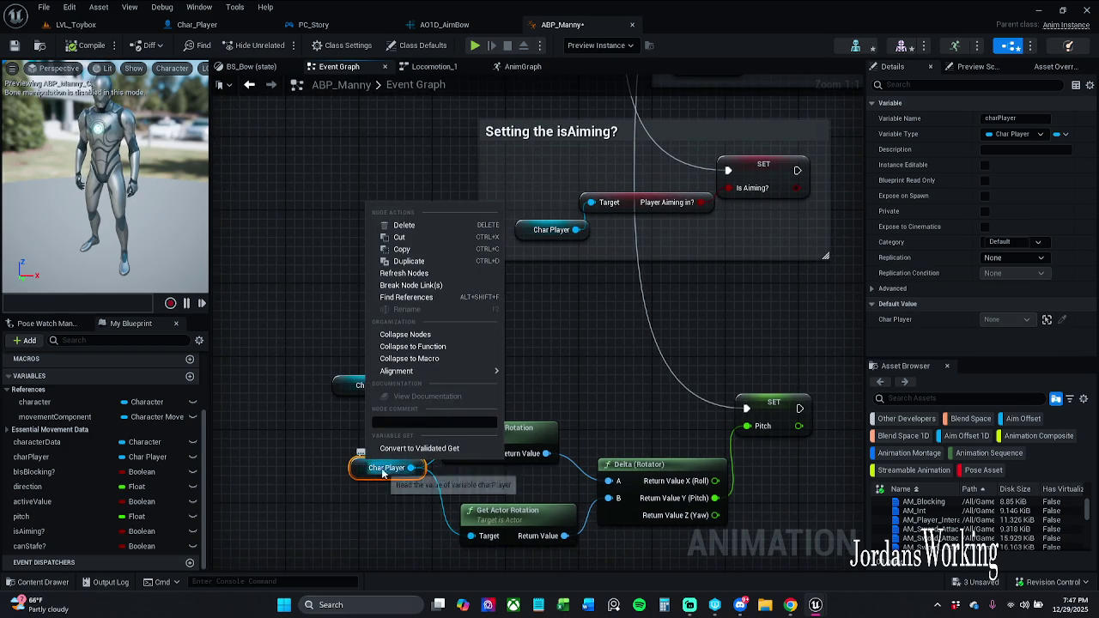
pyautogui.click(434, 298)
pyautogui.click(305, 524)
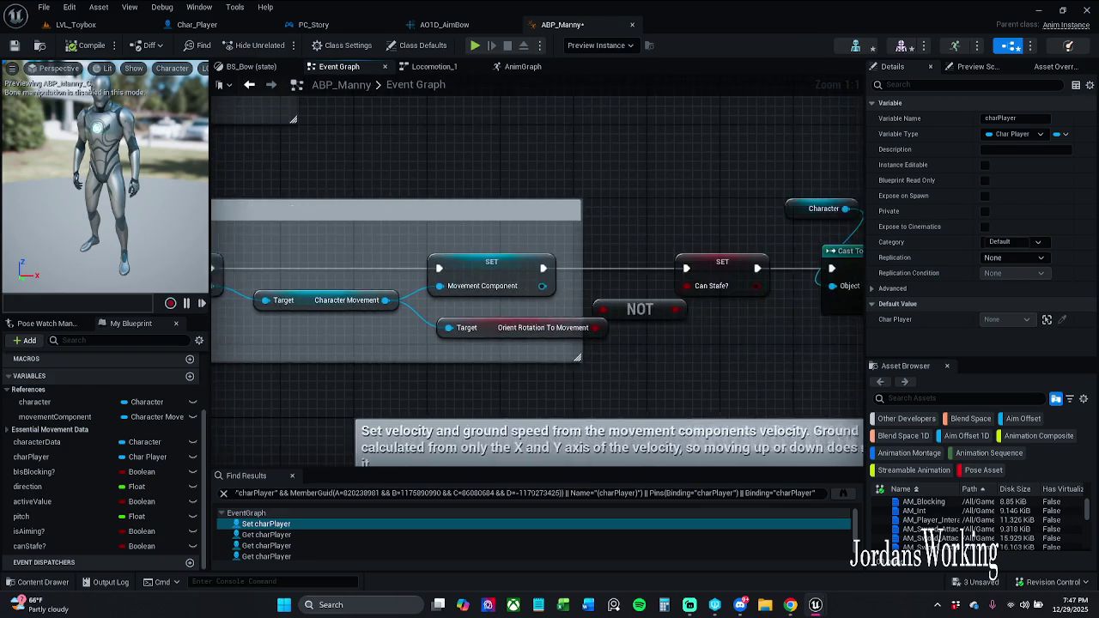
# Step: Wire a new Get Player Character node into the Cast To Char_Player Object pin
pyautogui.click(586, 373)
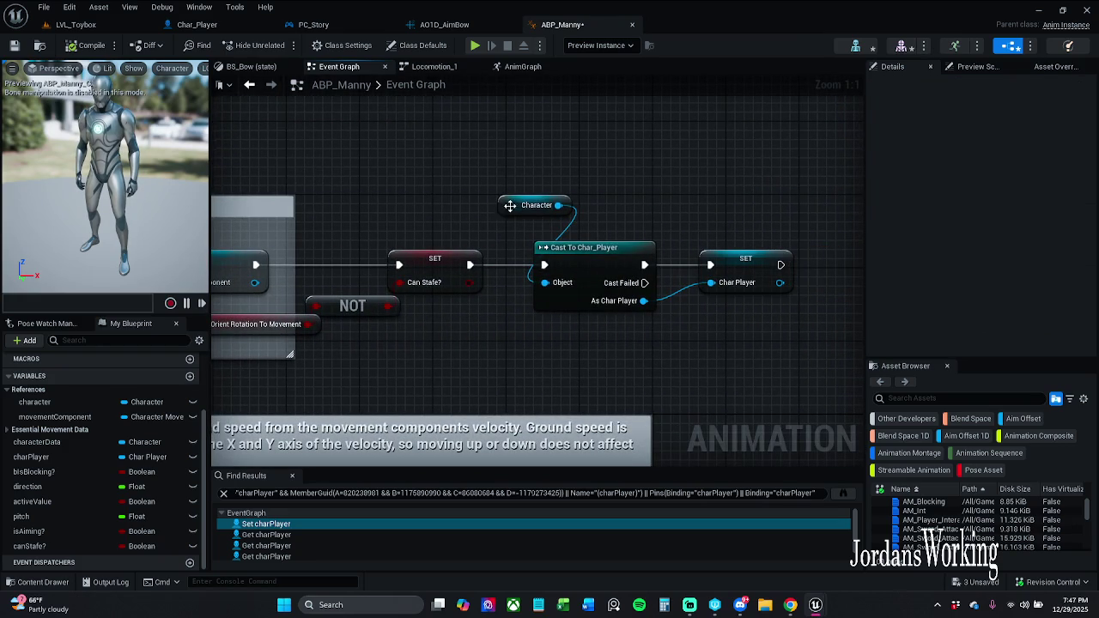
pyautogui.moveTo(508, 209); pyautogui.dragTo(517, 218)
pyautogui.moveTo(543, 283); pyautogui.dragTo(530, 329)
pyautogui.write('get')
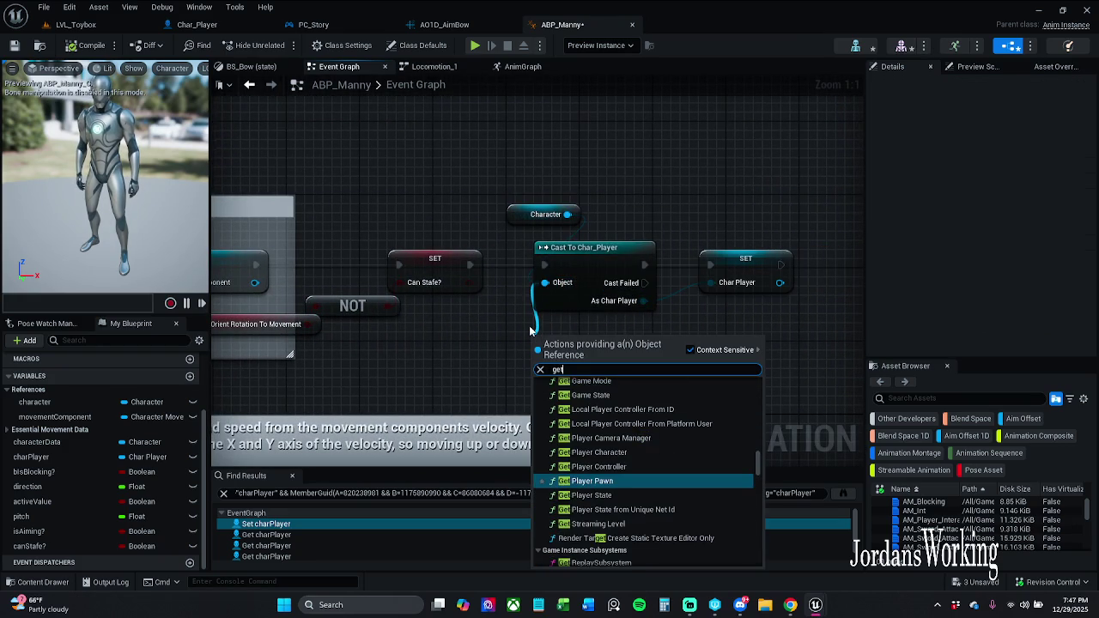
pyautogui.press('Up')
pyautogui.press('Up')
pyautogui.press('Return')
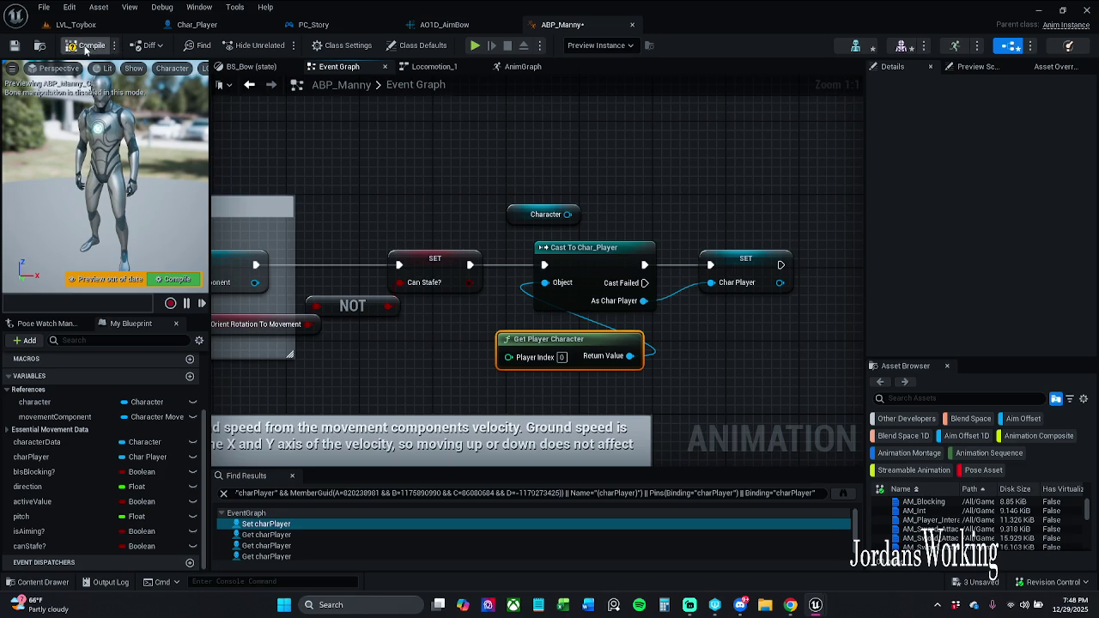
# Step: Close the charPlayer search results and start a play-test of LVL_Toybox
pyautogui.click(292, 475)
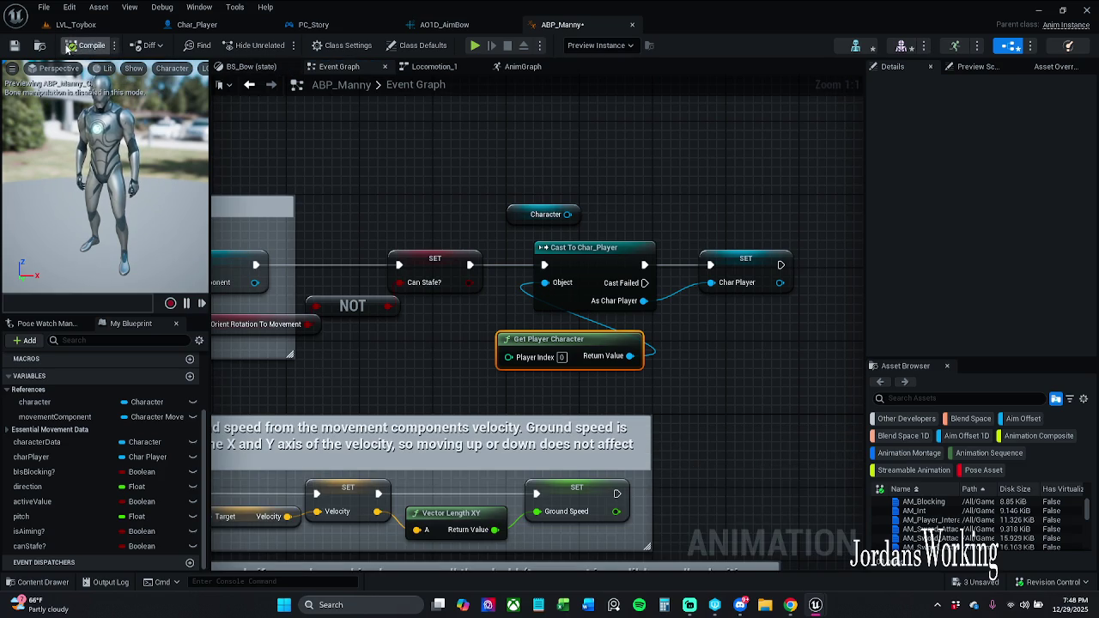
pyautogui.click(74, 25)
pyautogui.click(282, 44)
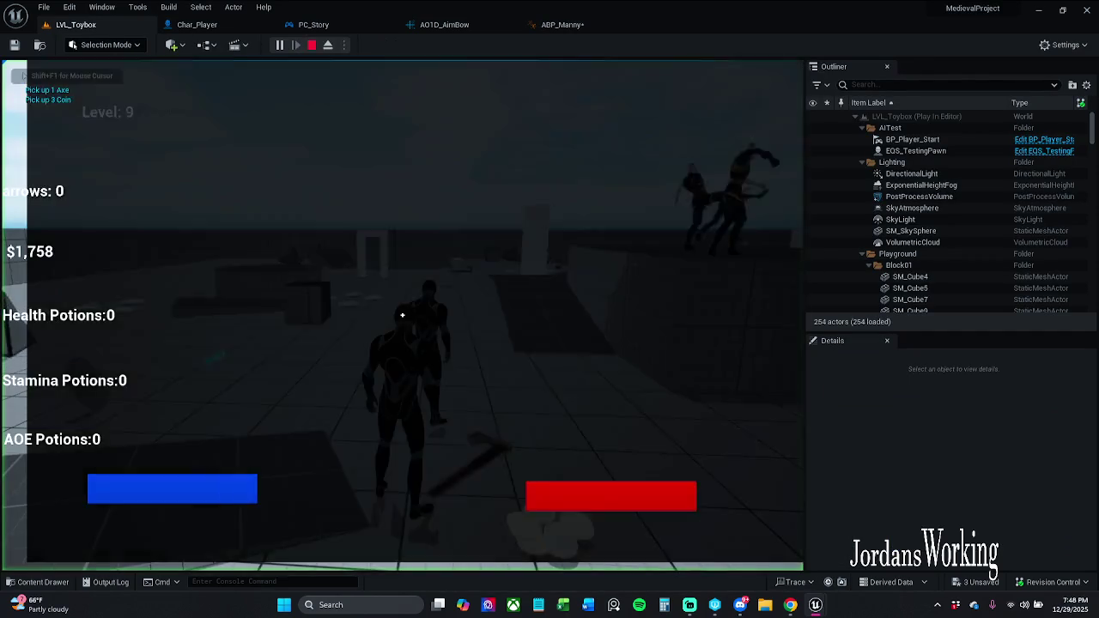
# Step: Run the character around LVL_Toybox, stop the session, and select the first runtime error
pyautogui.press('w')
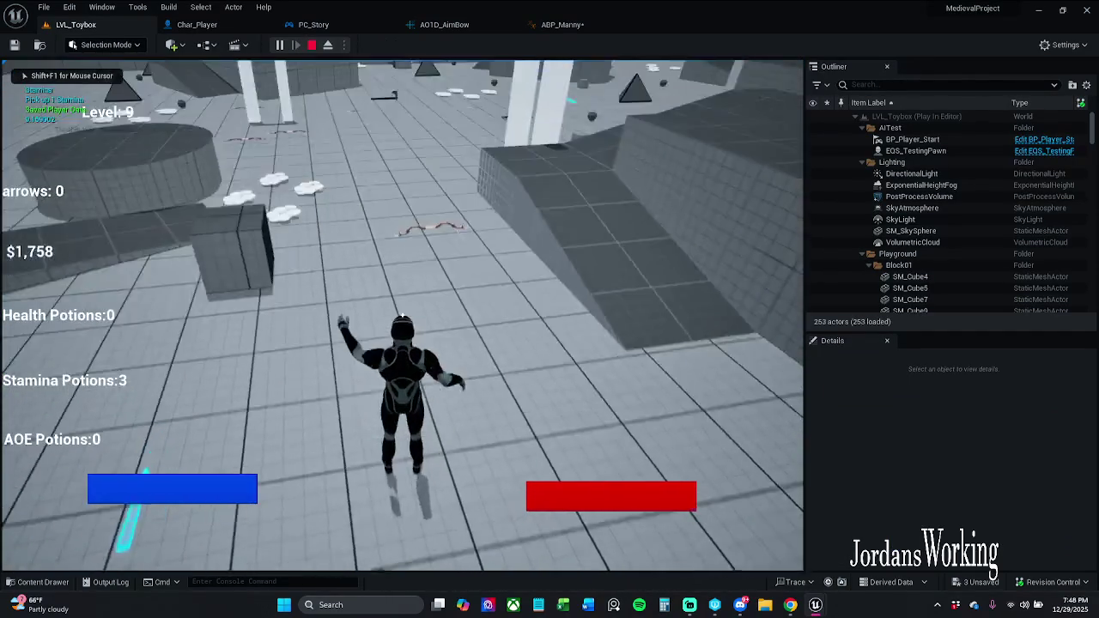
pyautogui.press('w')
pyautogui.press('w')
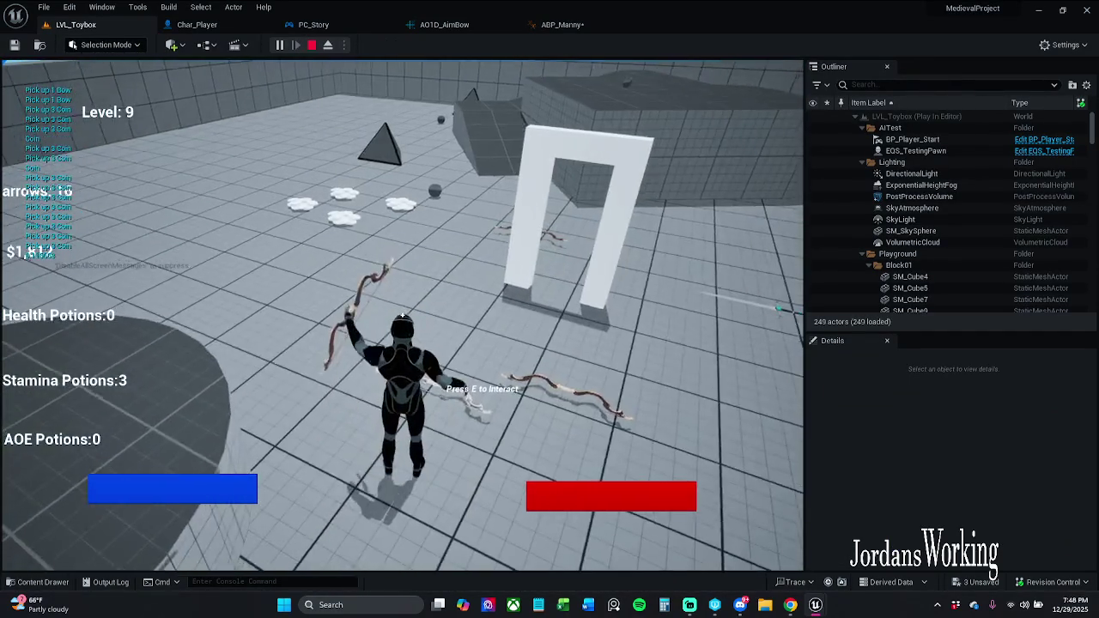
pyautogui.press('w')
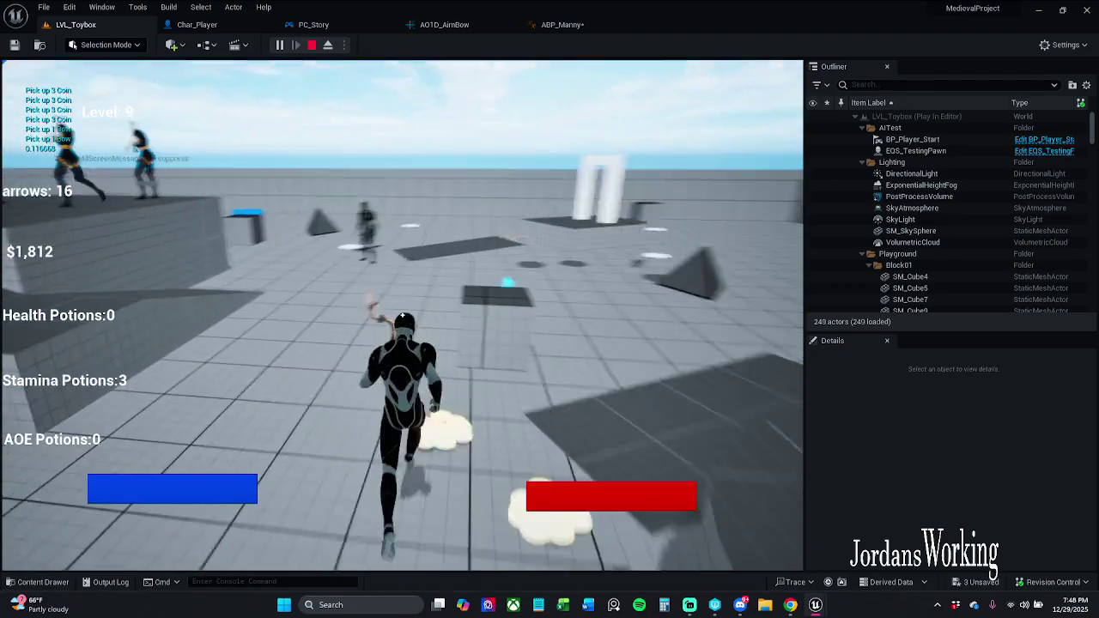
pyautogui.press('w')
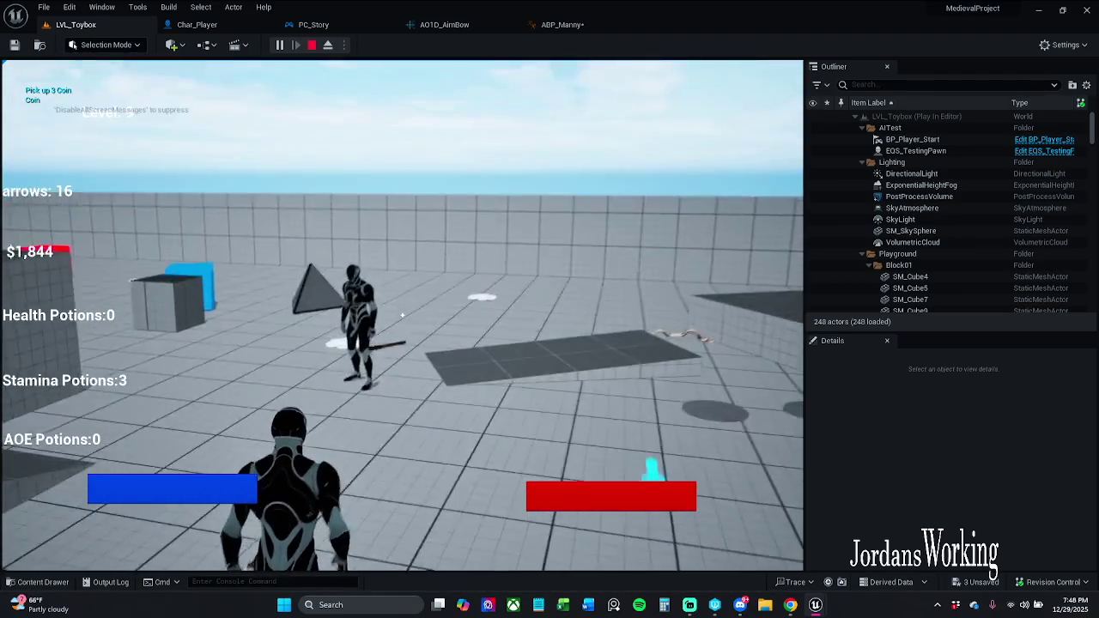
pyautogui.press('w')
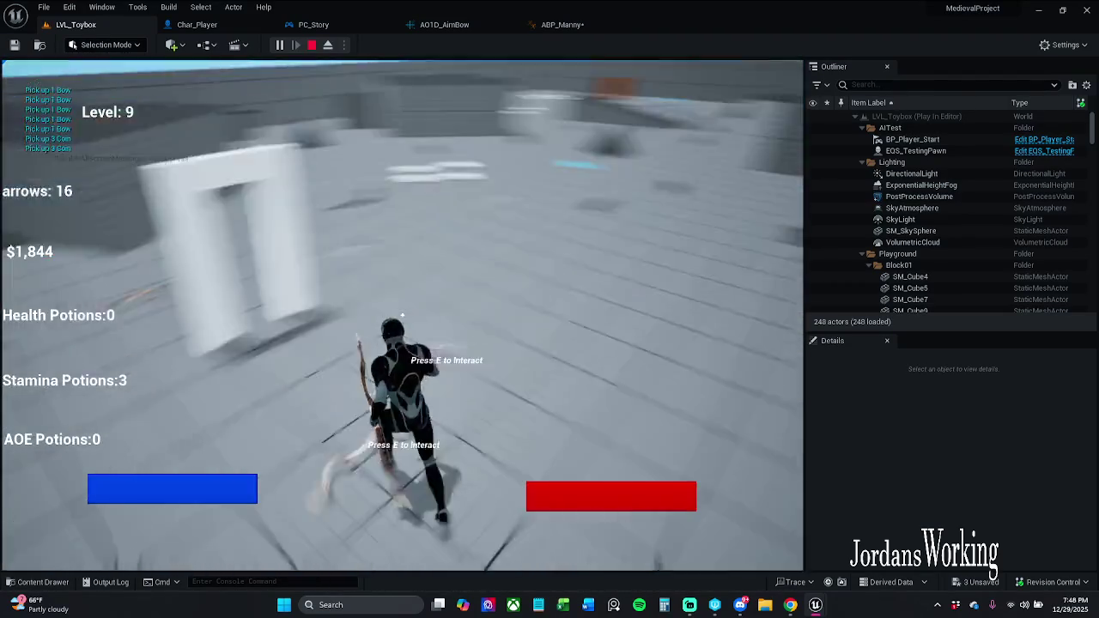
pyautogui.press('w')
pyautogui.press('w')
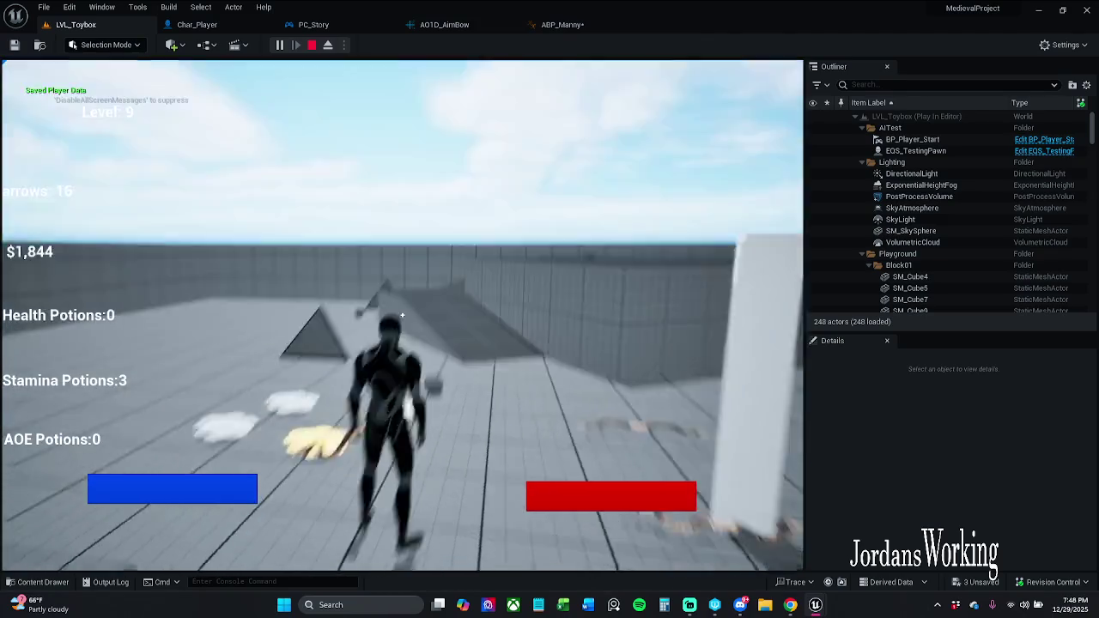
pyautogui.press('Escape')
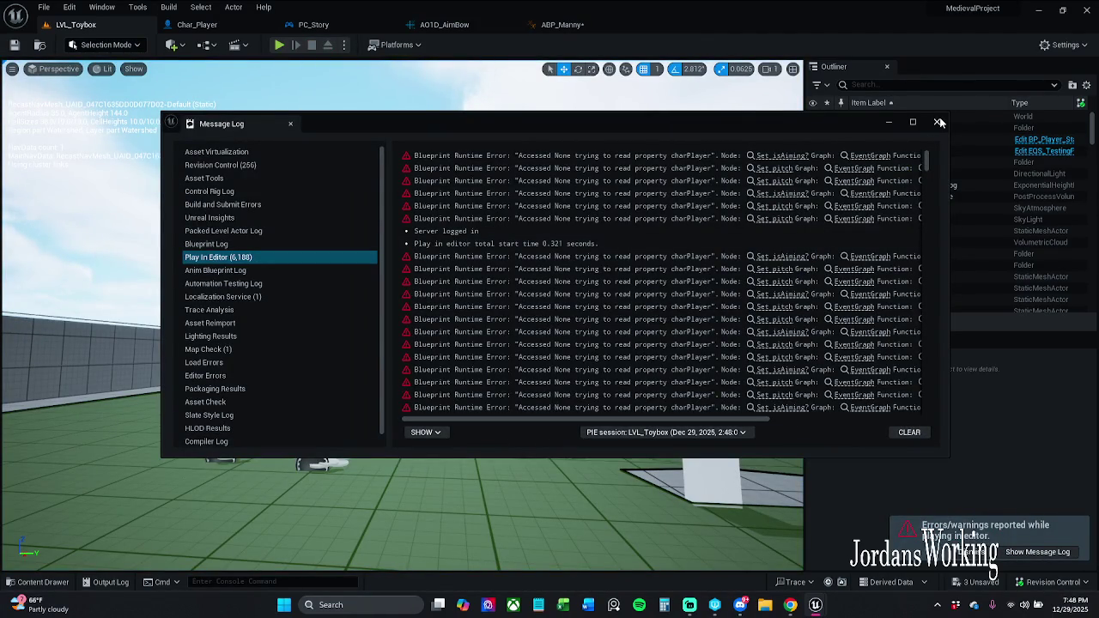
pyautogui.click(775, 155)
# Step: Jump to SET Is Aiming, reposition the Char Player getter, and cancel an incompatible Character-to-Target wire
pyautogui.click(780, 157)
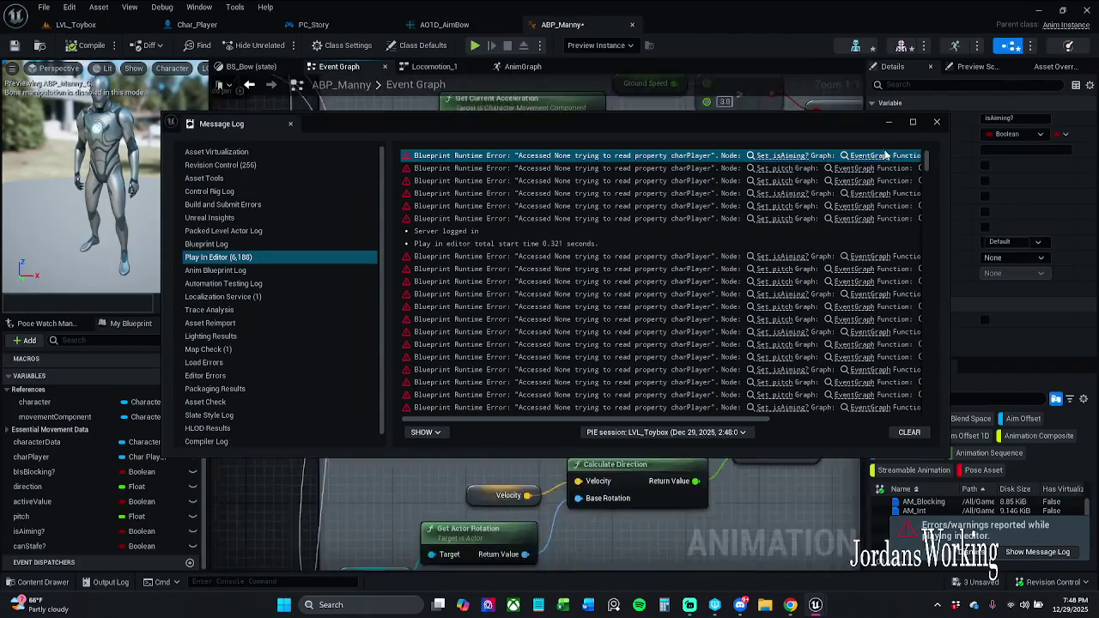
pyautogui.scroll(-1, 666, 278)
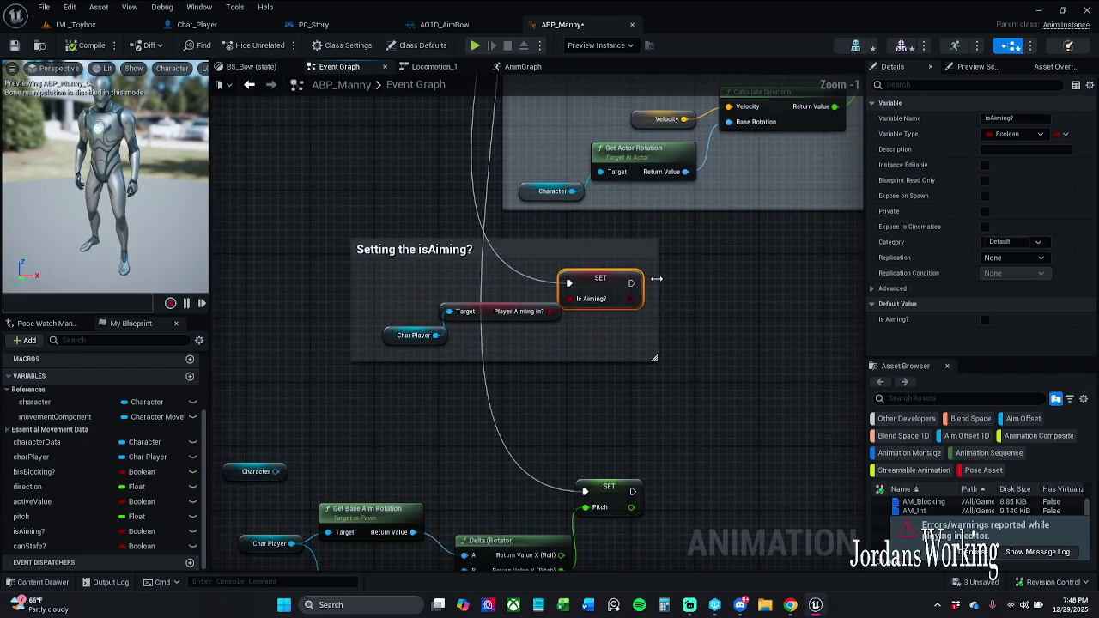
pyautogui.moveTo(407, 338); pyautogui.dragTo(287, 387)
pyautogui.click(296, 332)
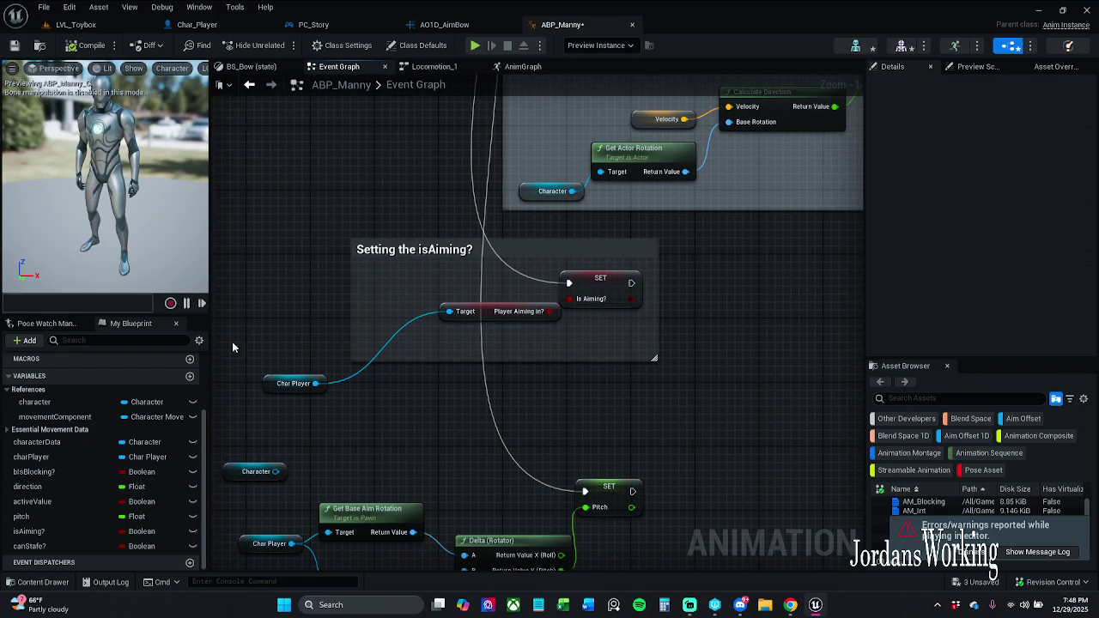
pyautogui.moveTo(276, 471)
pyautogui.mouseDown()
pyautogui.moveTo(444, 400)
pyautogui.moveTo(464, 315)
pyautogui.moveTo(442, 404)
pyautogui.mouseUp()
pyautogui.click(311, 326)
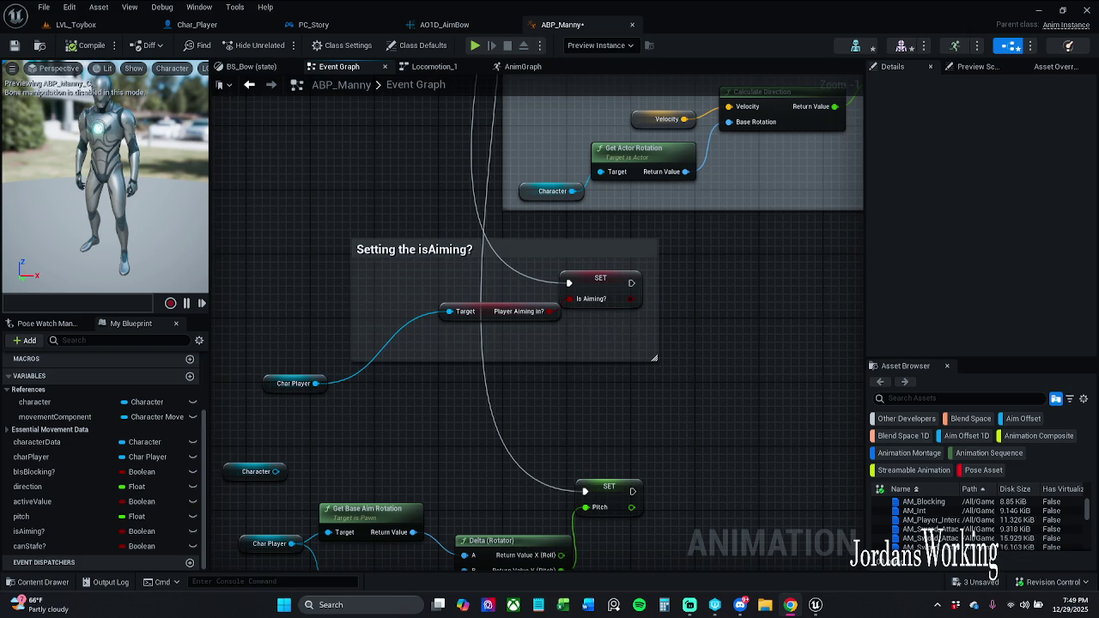
pyautogui.scroll(-4, 684, 316)
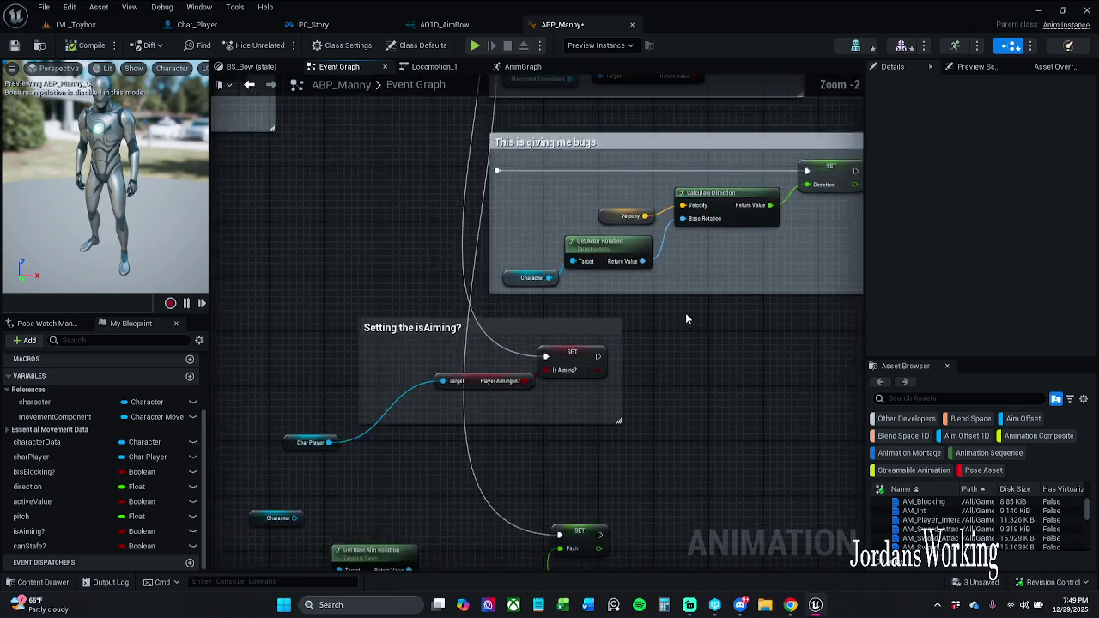
# Step: Rewire Character into the cast's Object pin, delete Get Player Character, and save ABP_Manny
pyautogui.scroll(4, 651, 199)
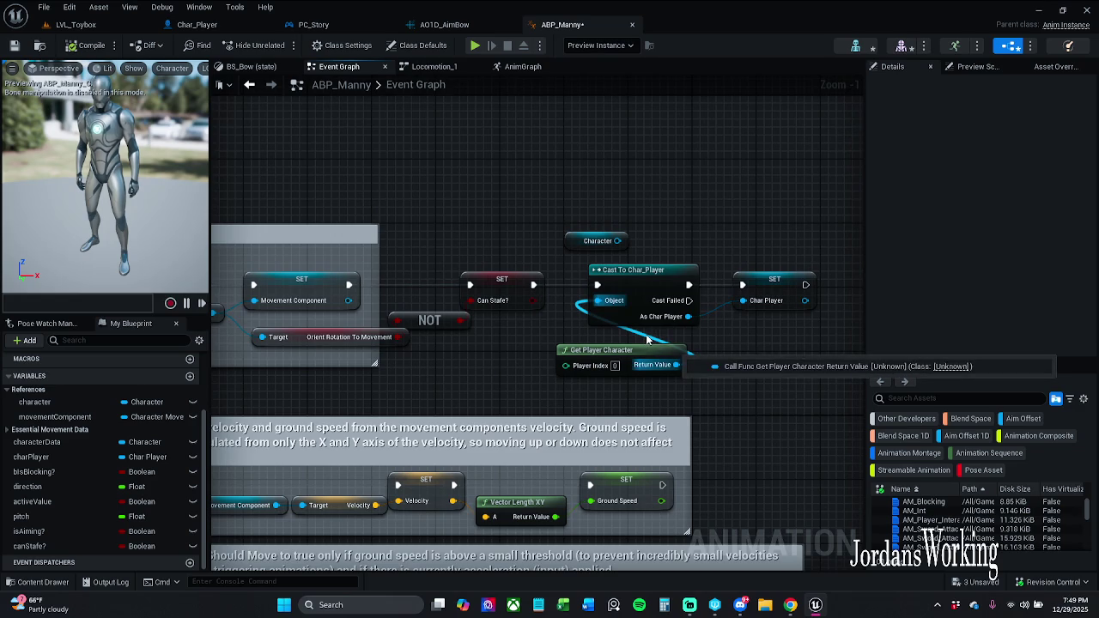
pyautogui.keyDown('alt'); pyautogui.click(598, 300); pyautogui.keyUp('alt')
pyautogui.moveTo(618, 241)
pyautogui.mouseDown()
pyautogui.moveTo(650, 265)
pyautogui.moveTo(598, 300)
pyautogui.mouseUp()
pyautogui.click(609, 351)
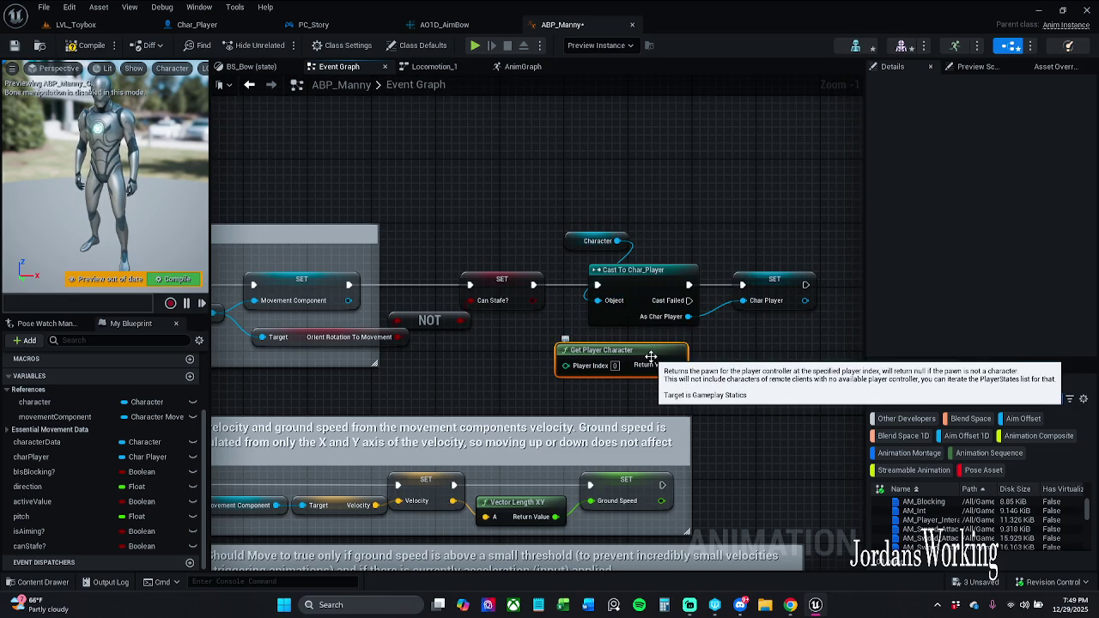
pyautogui.press('Delete')
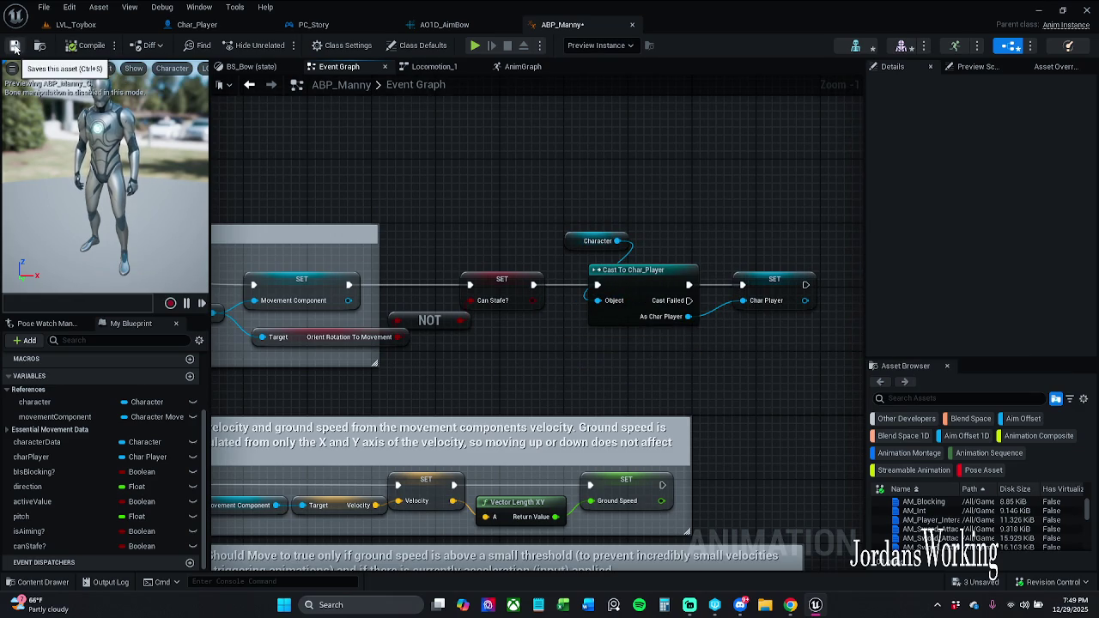
pyautogui.click(14, 45)
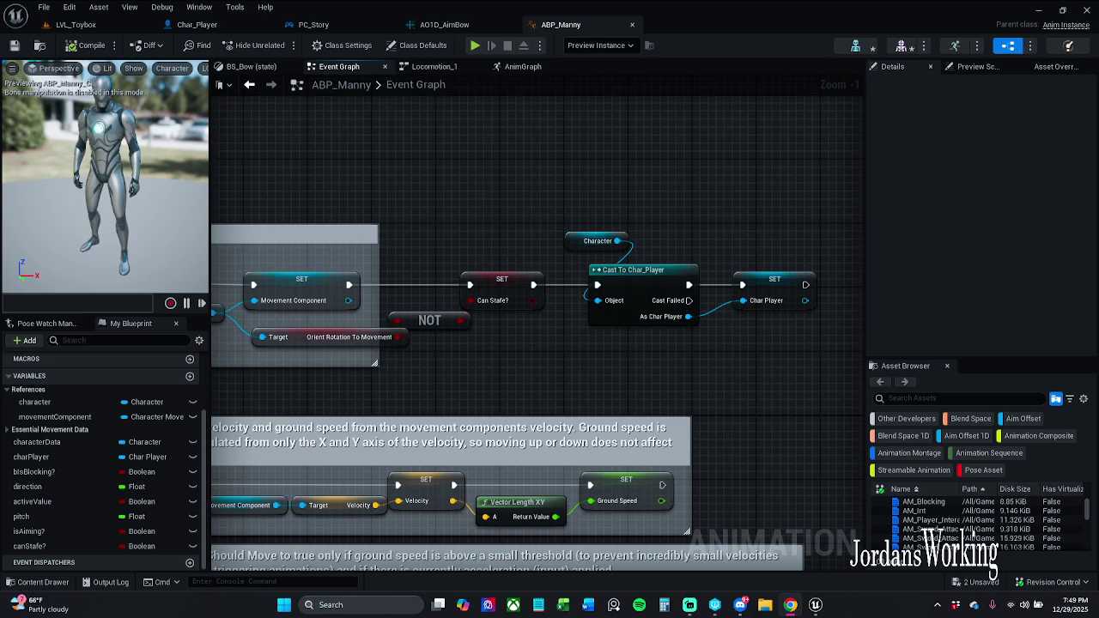
pyautogui.moveTo(525, 213); pyautogui.dragTo(451, 173)
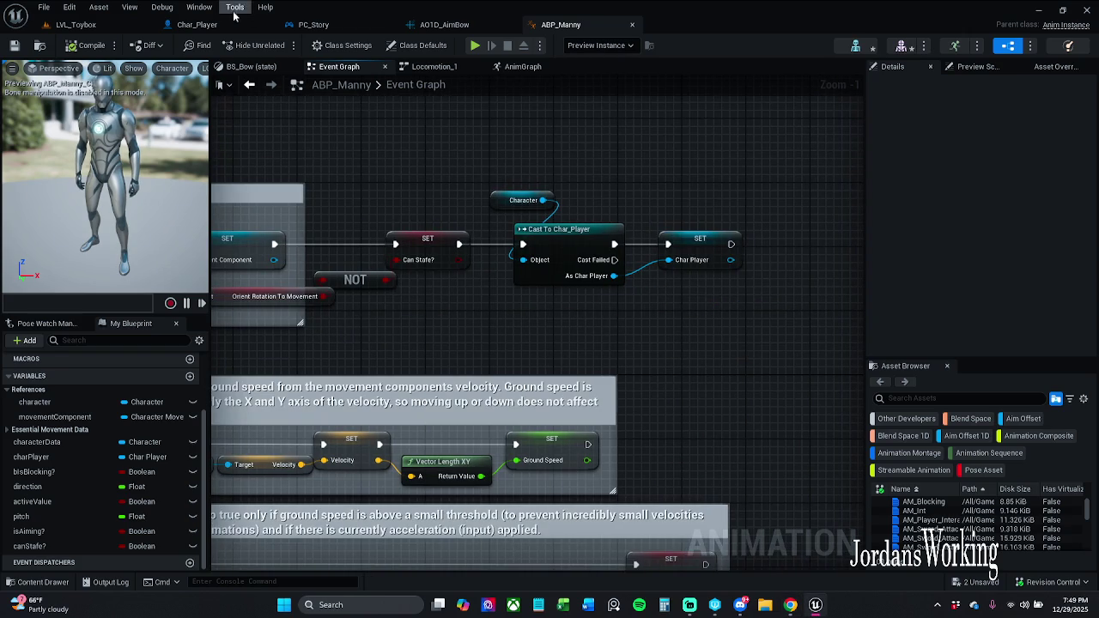
# Step: Browse the actions available from the Character reference, then dismiss the menu
pyautogui.scroll(-4, 406, 195)
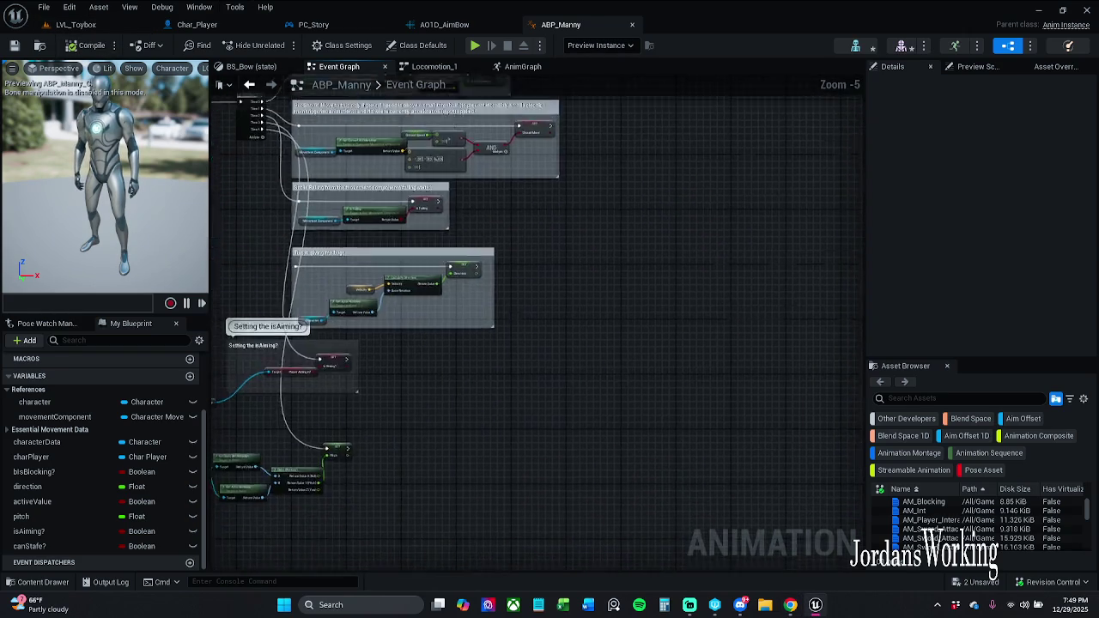
pyautogui.scroll(3, 400, 307)
pyautogui.moveTo(283, 434)
pyautogui.mouseDown()
pyautogui.moveTo(473, 436)
pyautogui.moveTo(393, 369)
pyautogui.moveTo(438, 375)
pyautogui.mouseUp()
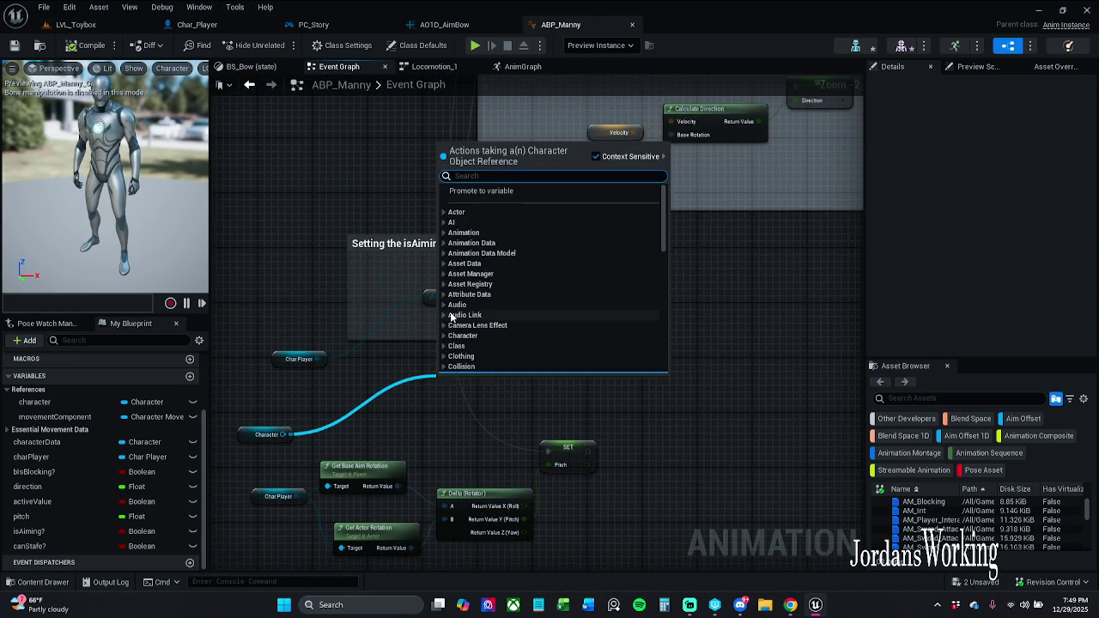
pyautogui.rightClick(324, 263)
# Step: Marquee-select the Event Graph nodes and run Refresh Nodes on them
pyautogui.scroll(-10, 315, 141)
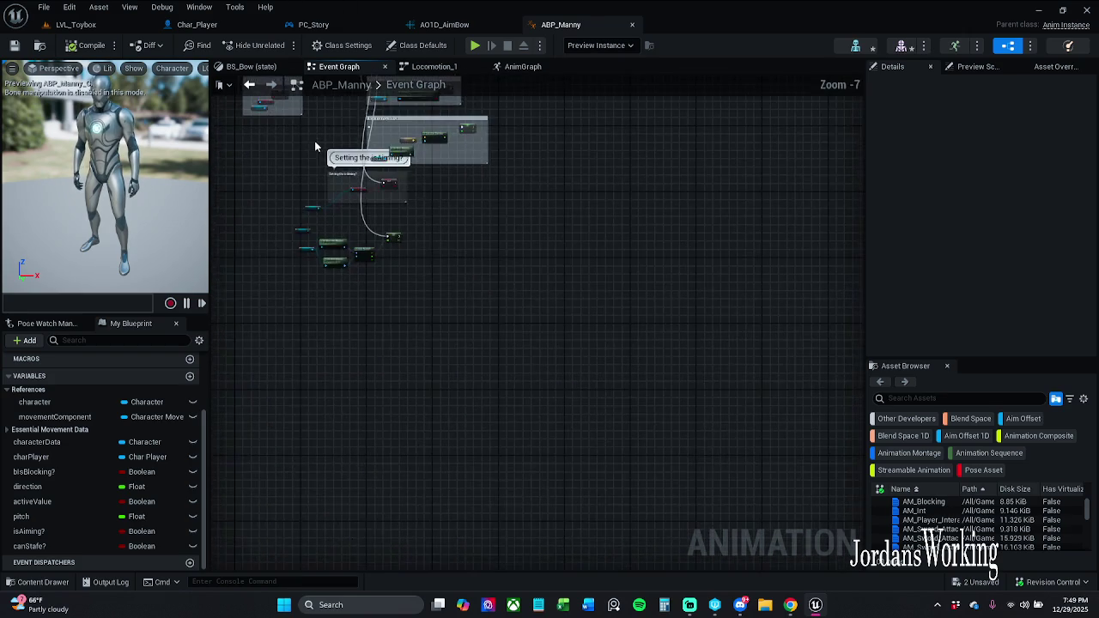
pyautogui.moveTo(558, 380); pyautogui.dragTo(245, 184)
pyautogui.scroll(5, 429, 353)
pyautogui.scroll(4, 429, 354)
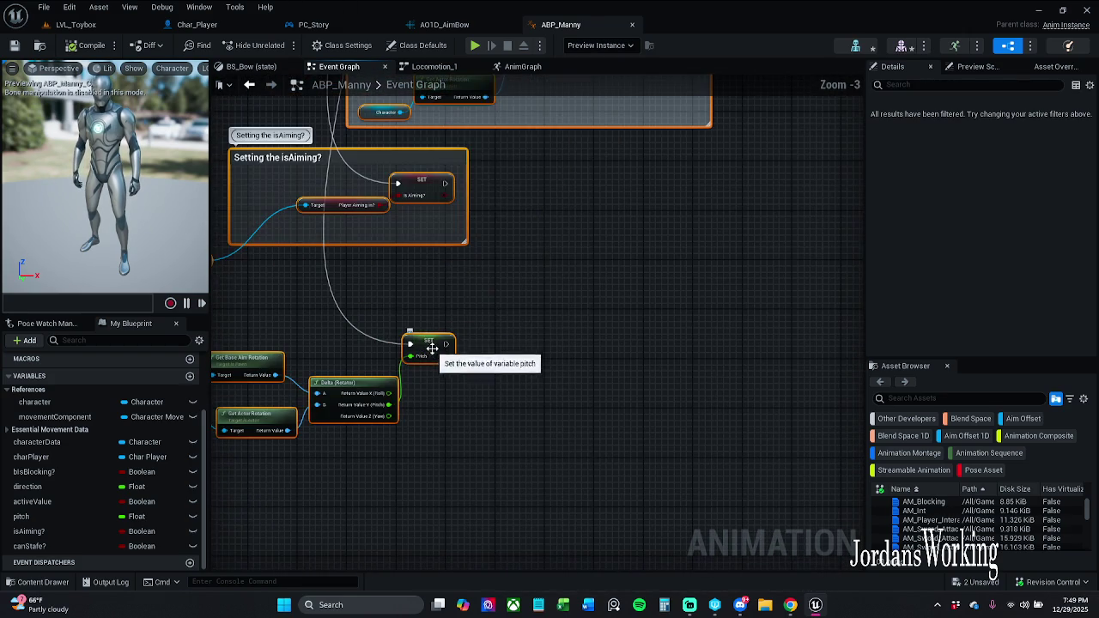
pyautogui.rightClick(416, 347)
pyautogui.click(488, 137)
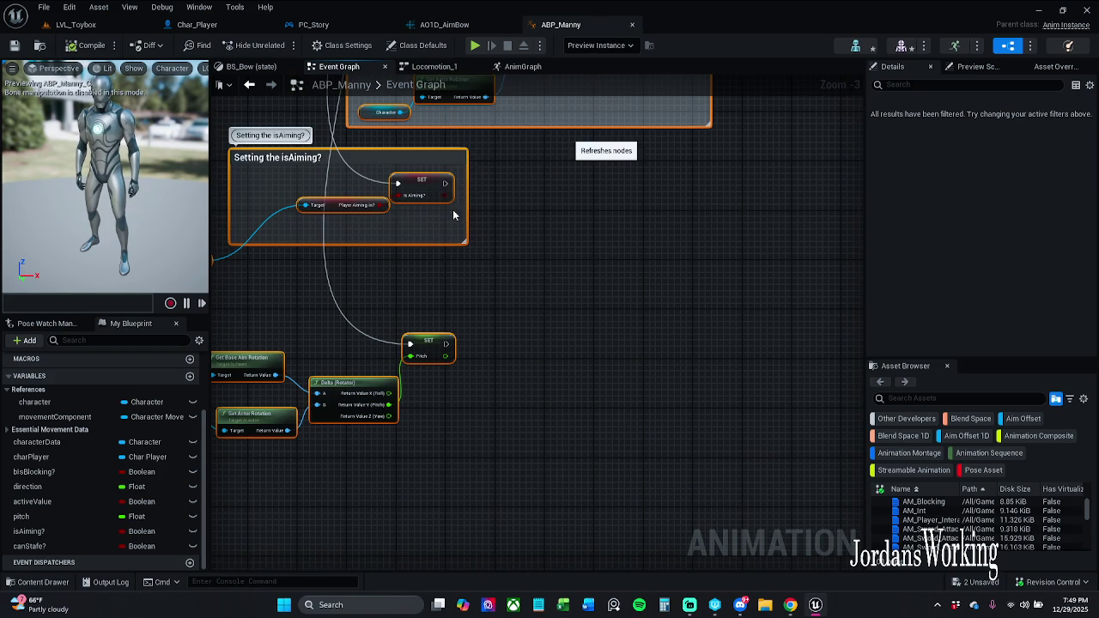
# Step: Move the Char Player getter into the 'Setting the isAiming?' comment and return to LVL_Toybox
pyautogui.moveTo(351, 276); pyautogui.dragTo(559, 269)
pyautogui.click(385, 276)
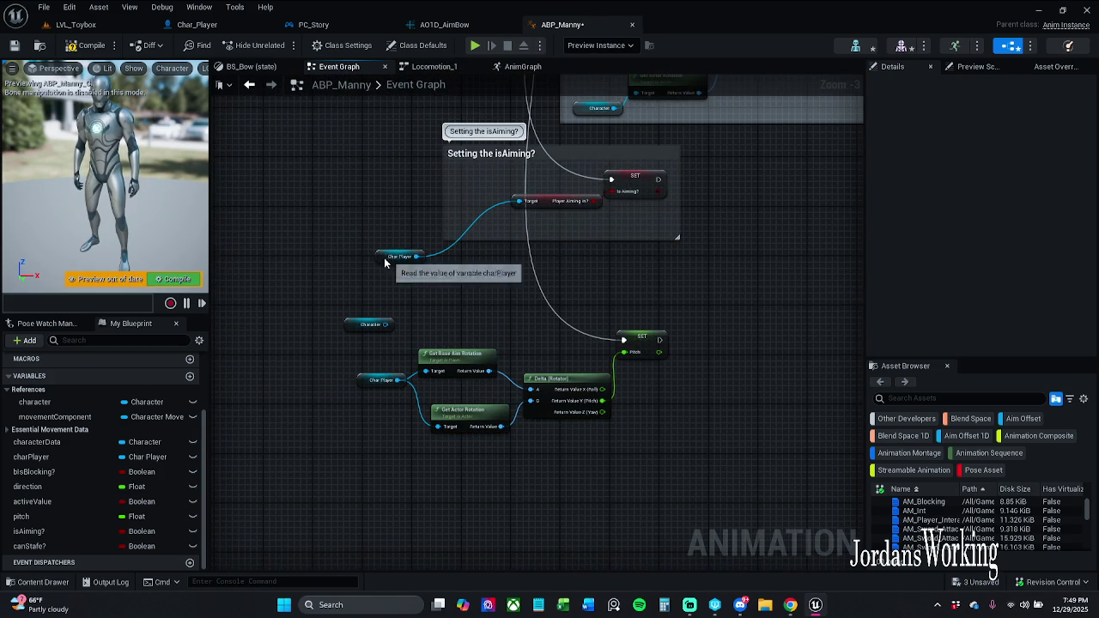
pyautogui.moveTo(381, 253); pyautogui.dragTo(462, 210)
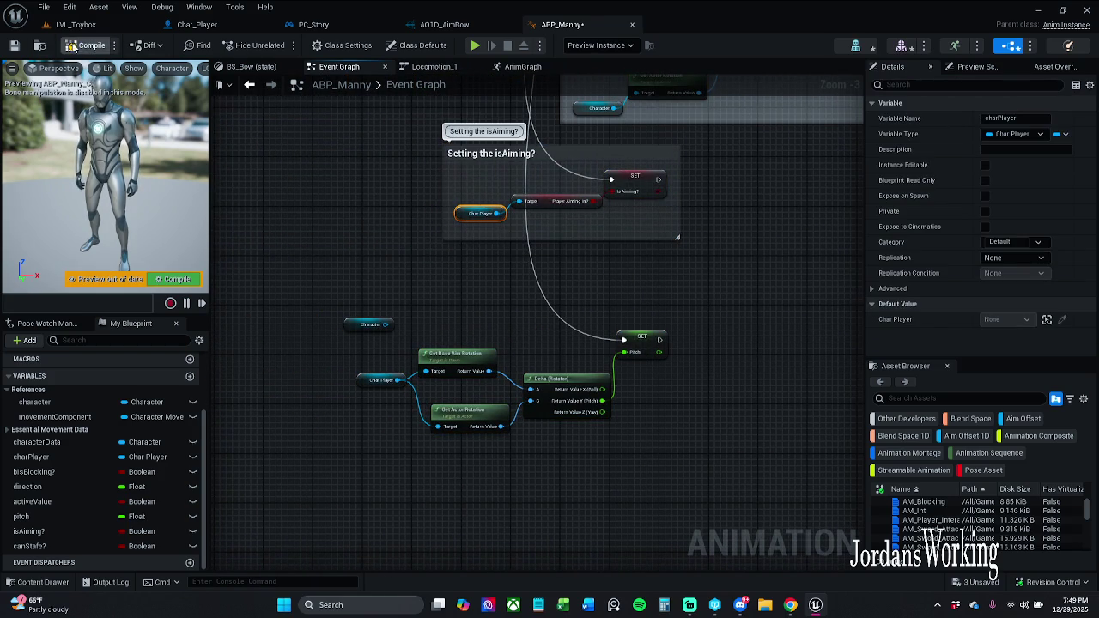
pyautogui.click(76, 24)
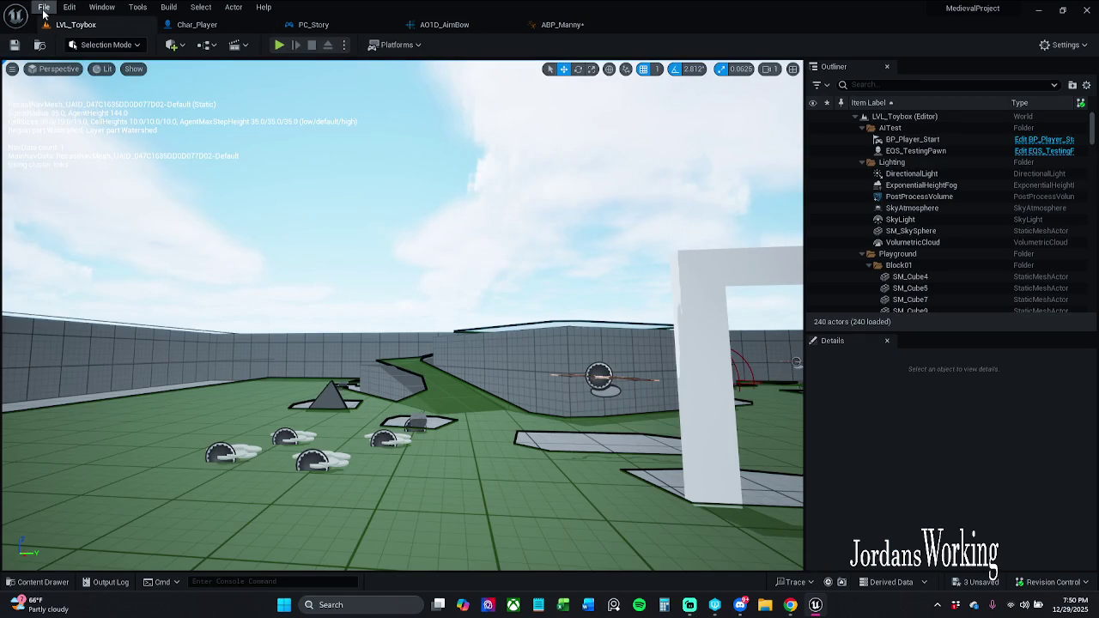
# Step: Save all modified assets, checking out the two mannequin meshes
pyautogui.click(43, 7)
pyautogui.click(84, 157)
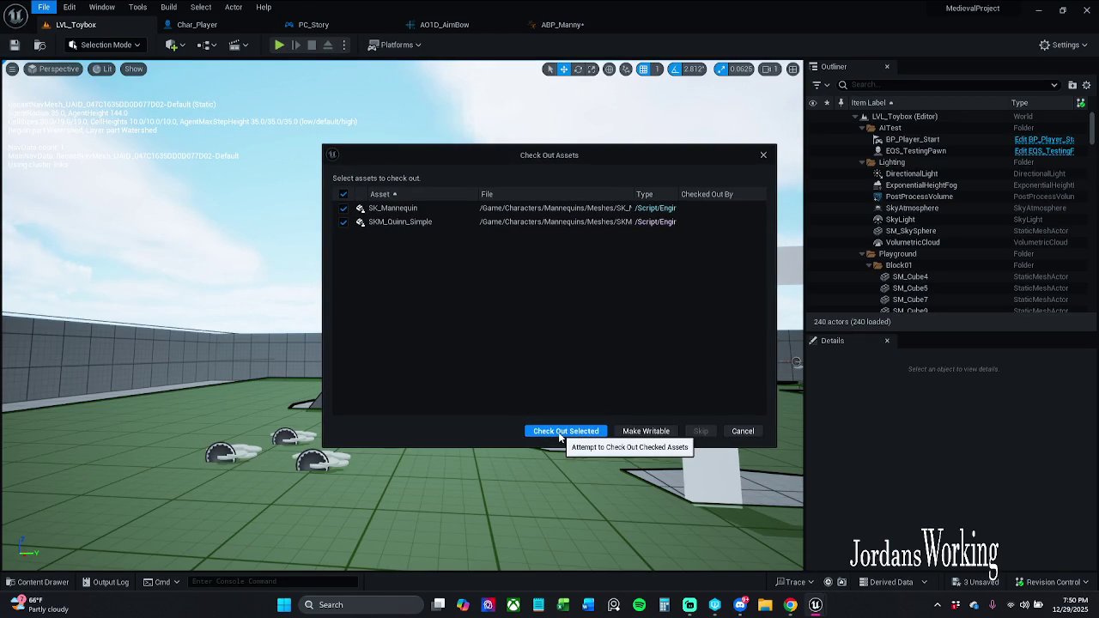
pyautogui.click(562, 438)
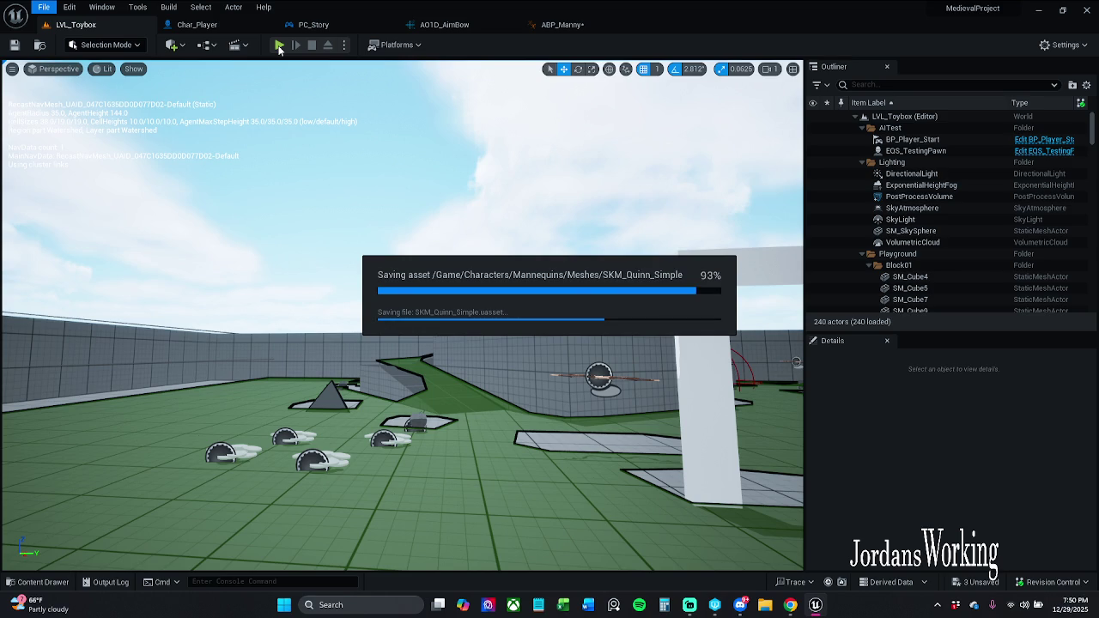
# Step: Play-test the level, firing three arrows from the bow, then stop the session
pyautogui.click(279, 46)
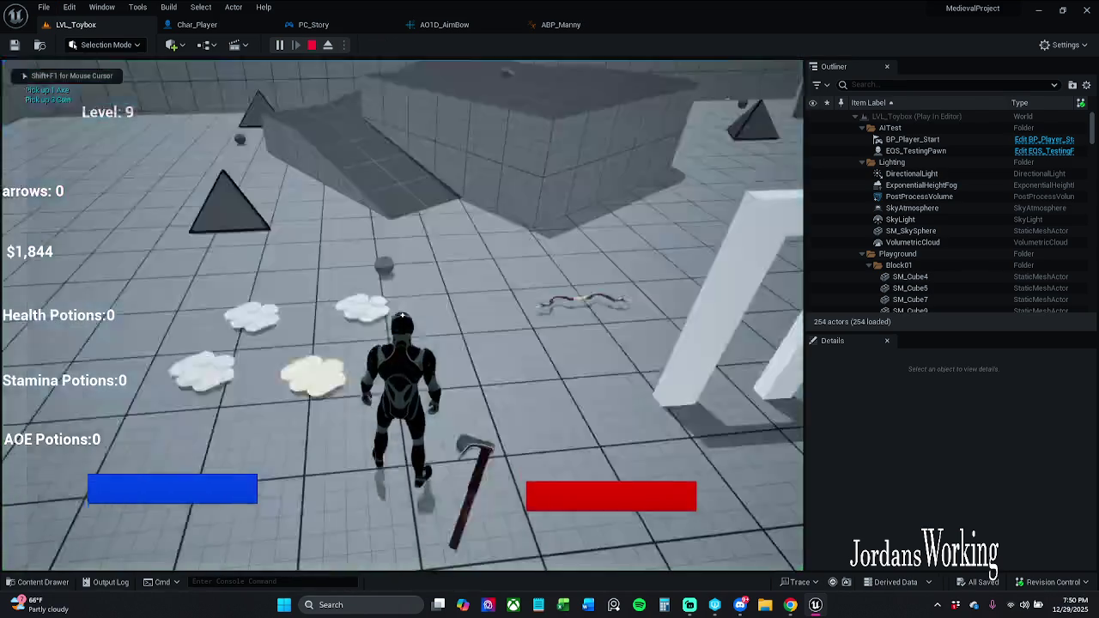
pyautogui.press('w')
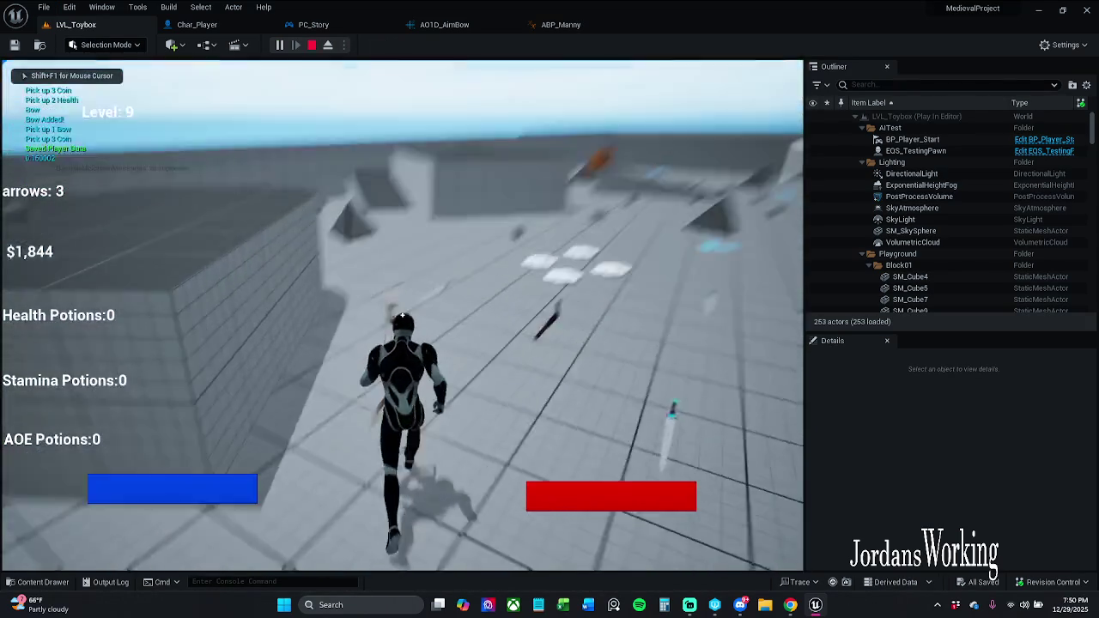
pyautogui.click(402, 315)
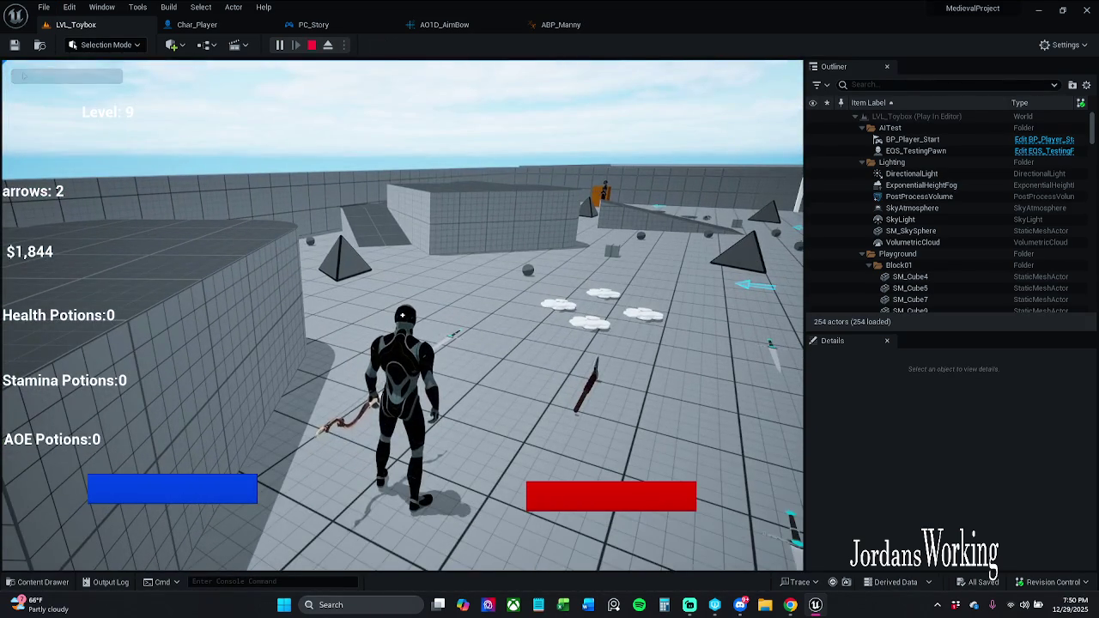
pyautogui.click(401, 315)
pyautogui.click(402, 315)
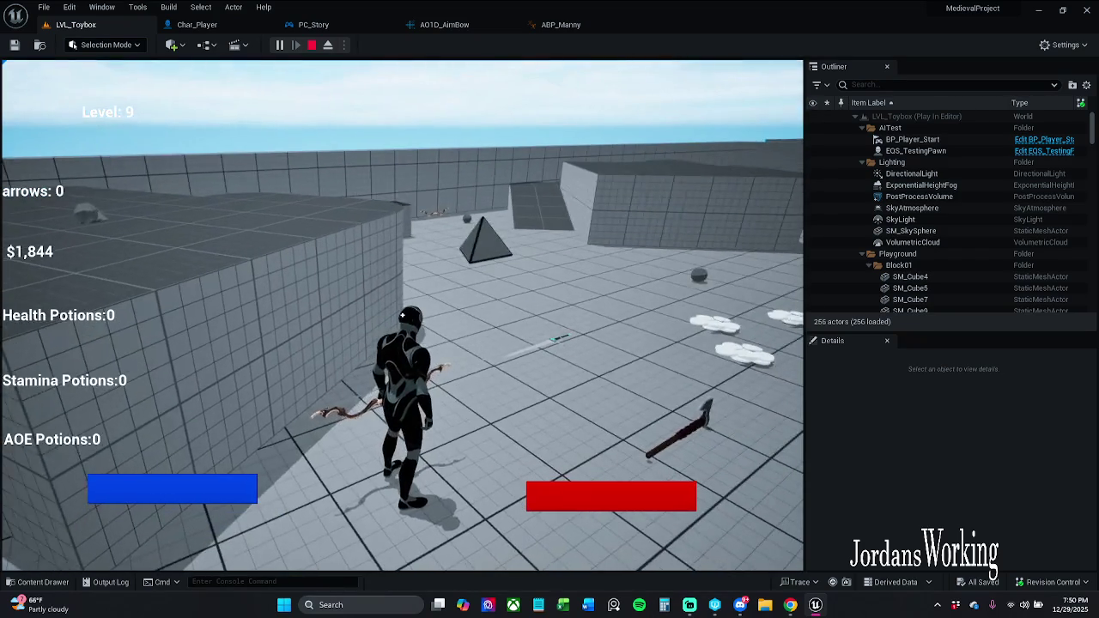
pyautogui.press('w')
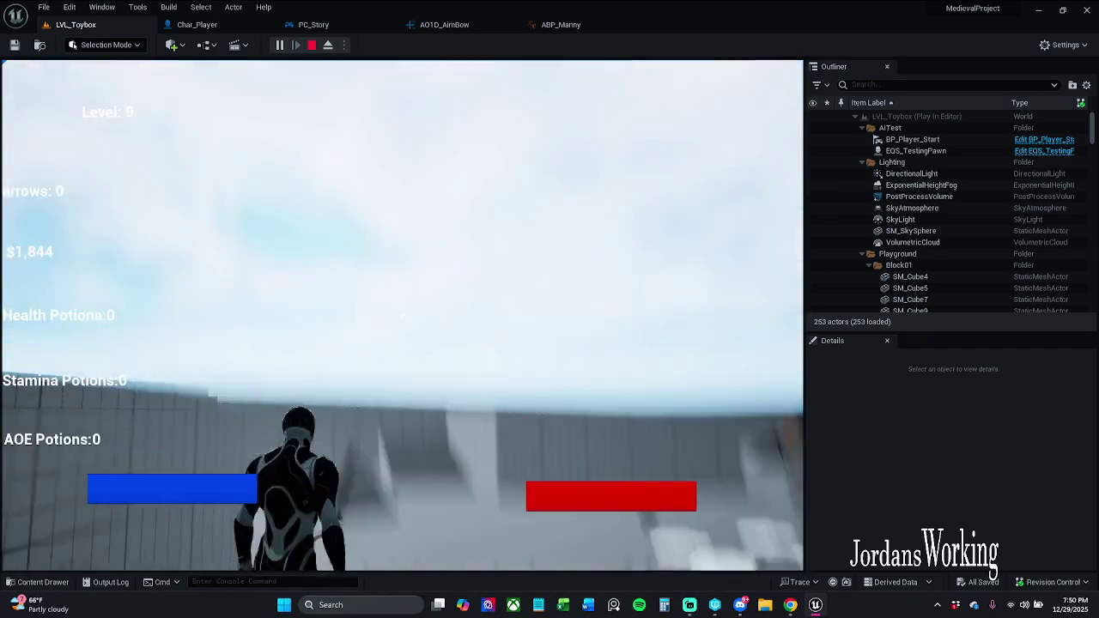
pyautogui.press('Escape')
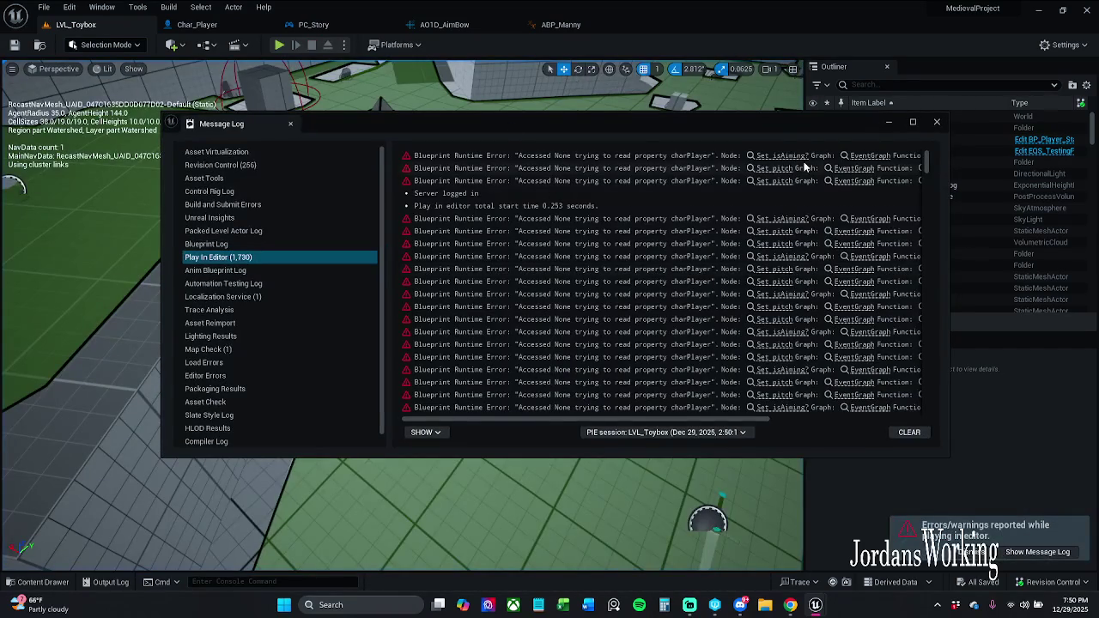
# Step: Follow the Set_isAiming? error into ABP_Manny, close the log, and zoom to the Cast To Char_Player chain
pyautogui.click(783, 155)
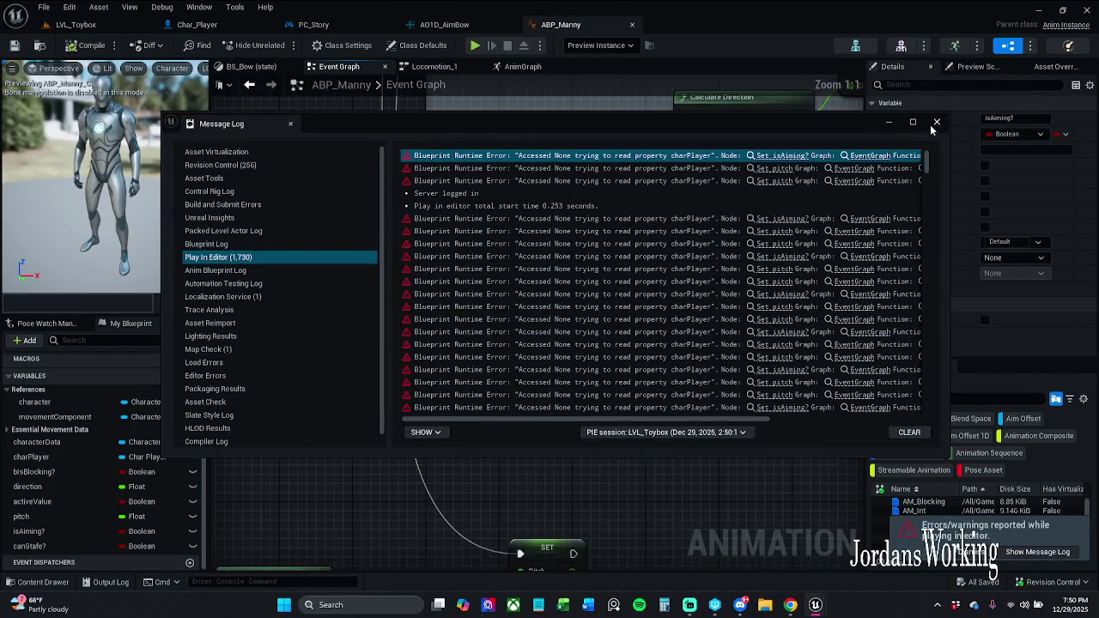
pyautogui.click(889, 123)
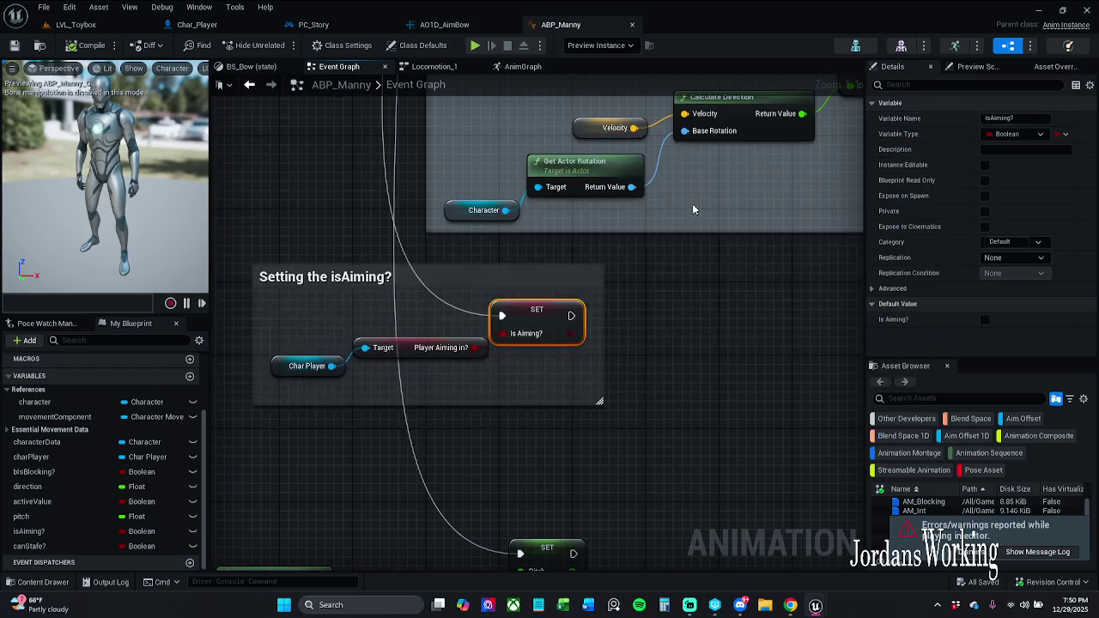
pyautogui.scroll(-1, 606, 314)
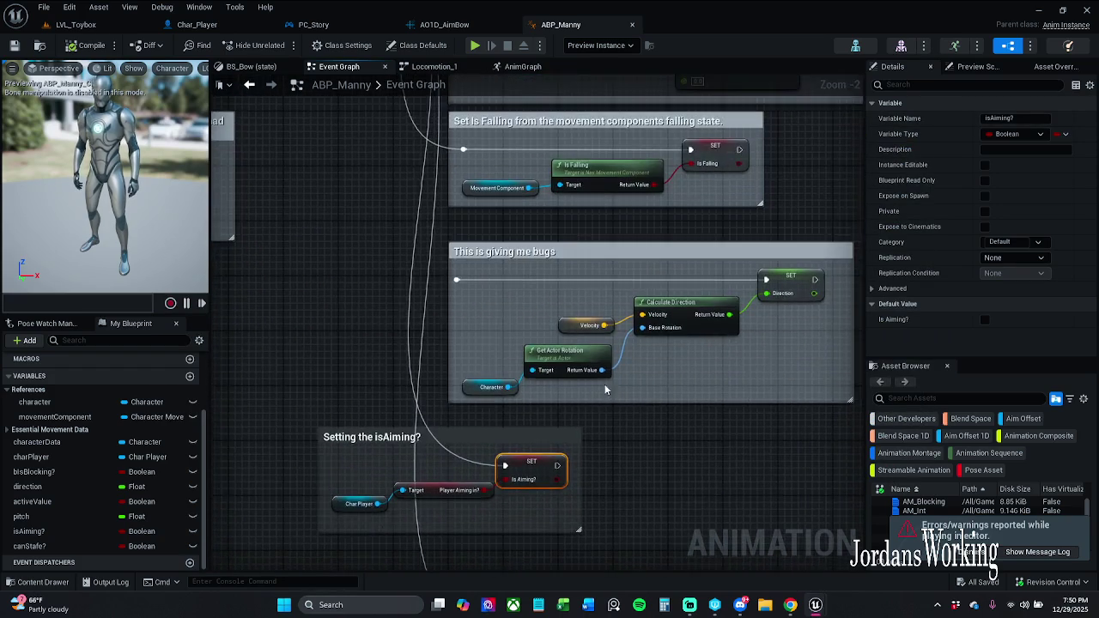
pyautogui.scroll(-2, 519, 300)
pyautogui.scroll(1, 343, 277)
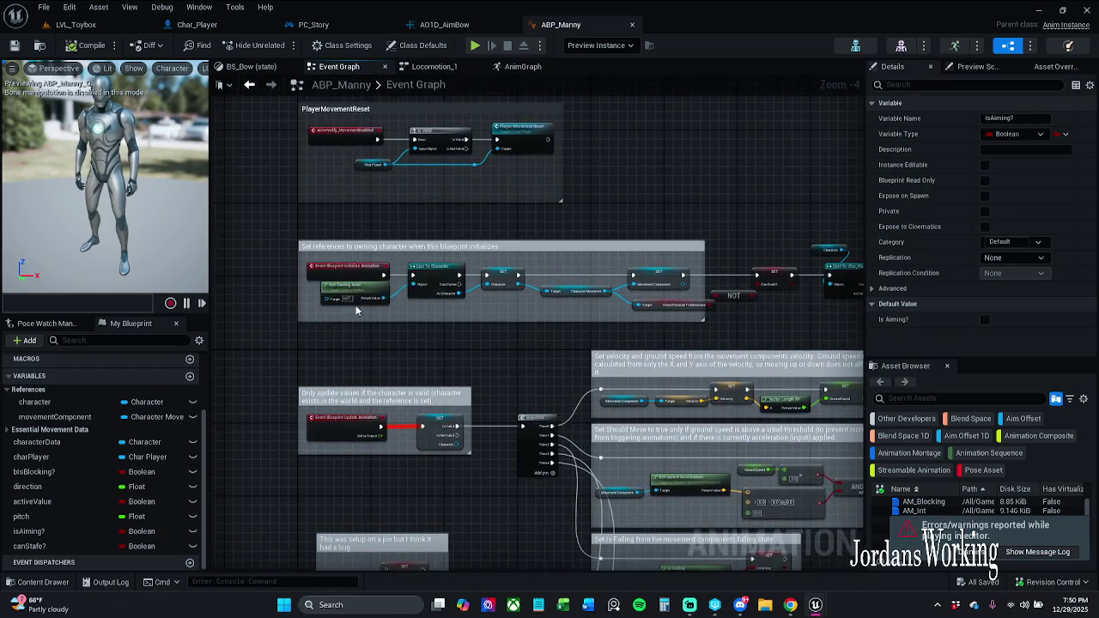
pyautogui.scroll(1, 420, 321)
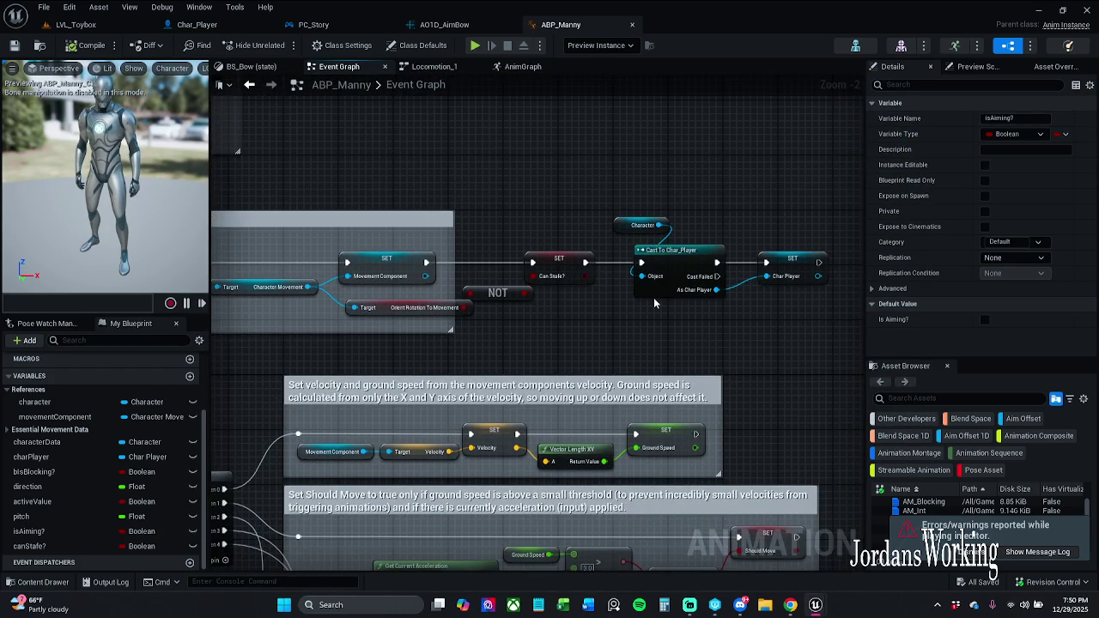
# Step: Delete the Character, Cast To Char_Player and SET Char Player nodes from the graph
pyautogui.moveTo(587, 204); pyautogui.dragTo(799, 342)
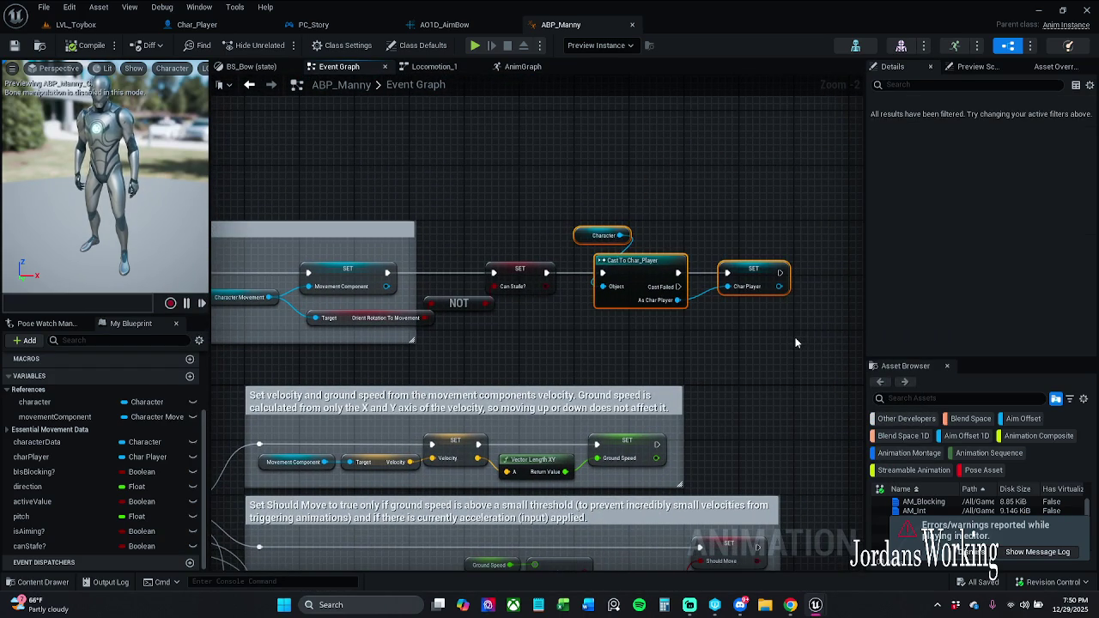
pyautogui.press('Delete')
pyautogui.moveTo(485, 205)
pyautogui.mouseDown()
pyautogui.moveTo(557, 249)
pyautogui.moveTo(672, 409)
pyautogui.moveTo(664, 389)
pyautogui.moveTo(601, 361)
pyautogui.moveTo(597, 342)
pyautogui.moveTo(596, 363)
pyautogui.moveTo(592, 322)
pyautogui.mouseUp()
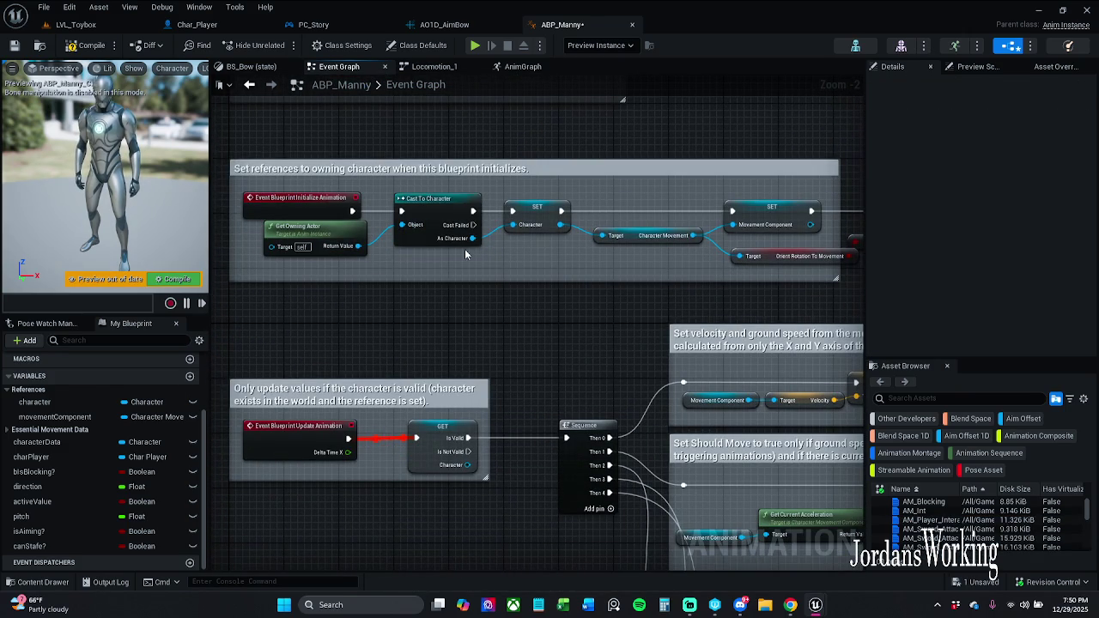
pyautogui.rightClick(406, 251)
pyautogui.moveTo(414, 347); pyautogui.dragTo(457, 247)
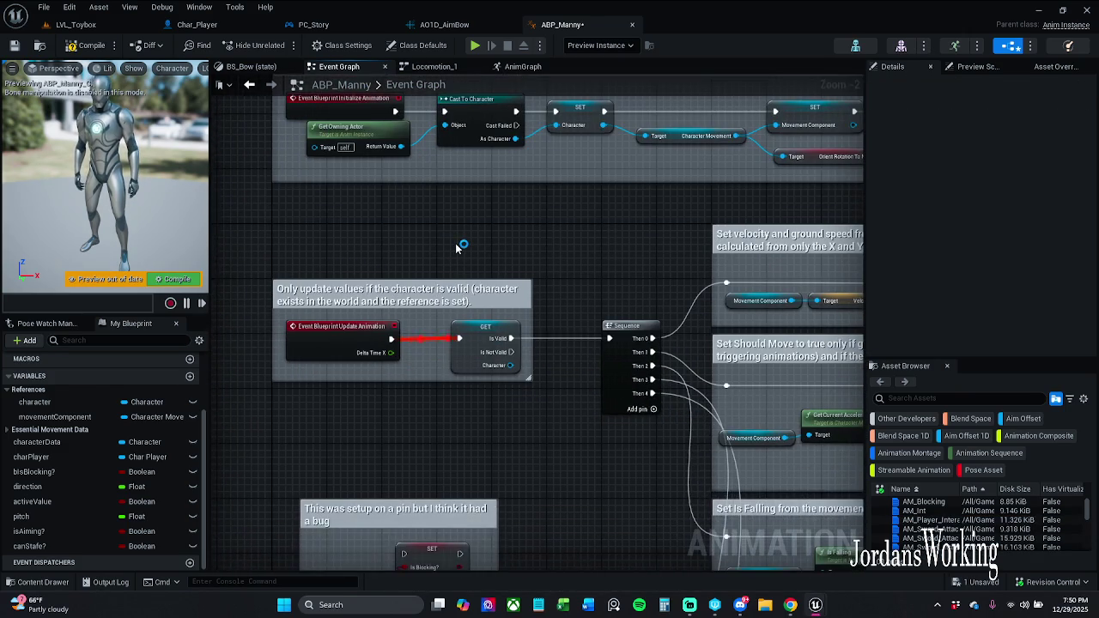
pyautogui.scroll(-2, 558, 311)
pyautogui.scroll(1, 507, 433)
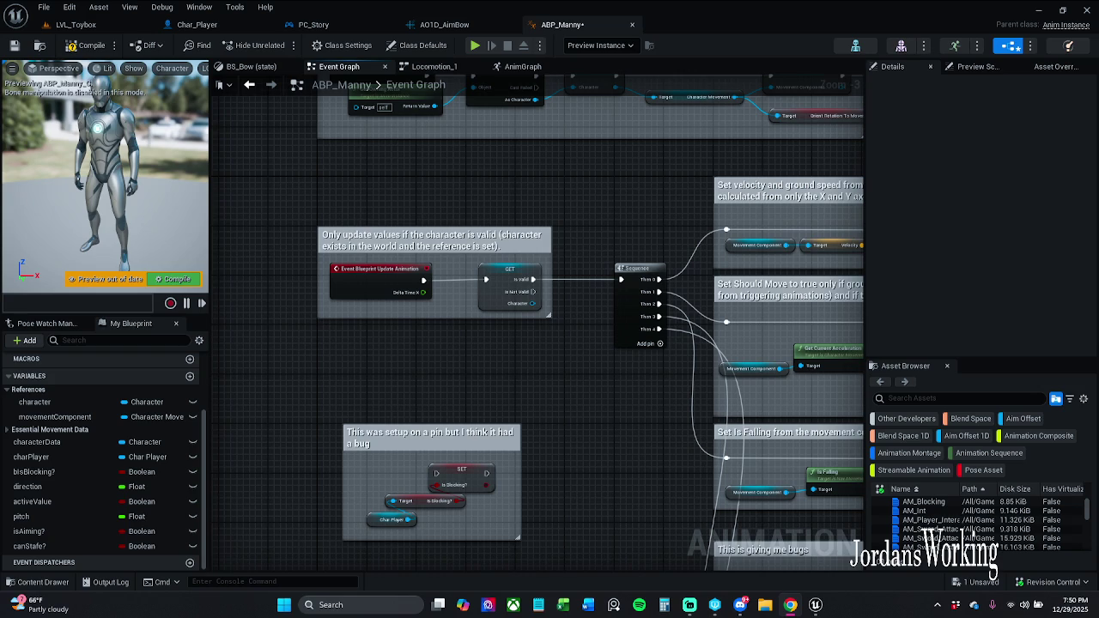
# Step: Compile ABP_Manny and shift the SET Movement Component and following nodes further right
pyautogui.moveTo(452, 280)
pyautogui.mouseDown()
pyautogui.moveTo(439, 307)
pyautogui.moveTo(511, 232)
pyautogui.mouseUp()
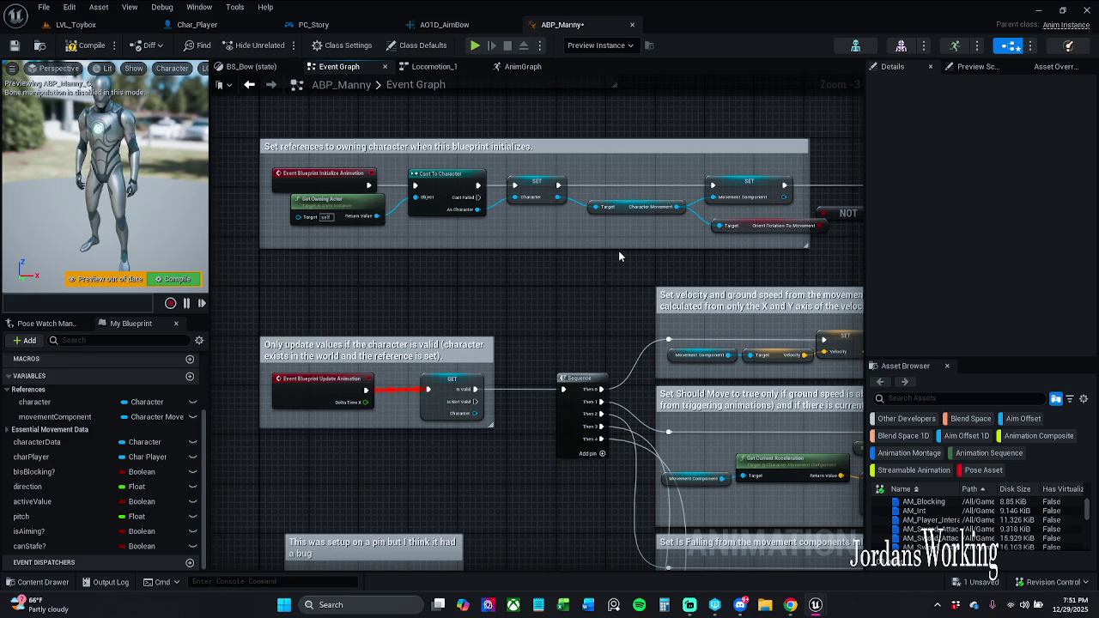
pyautogui.moveTo(618, 251); pyautogui.dragTo(365, 254)
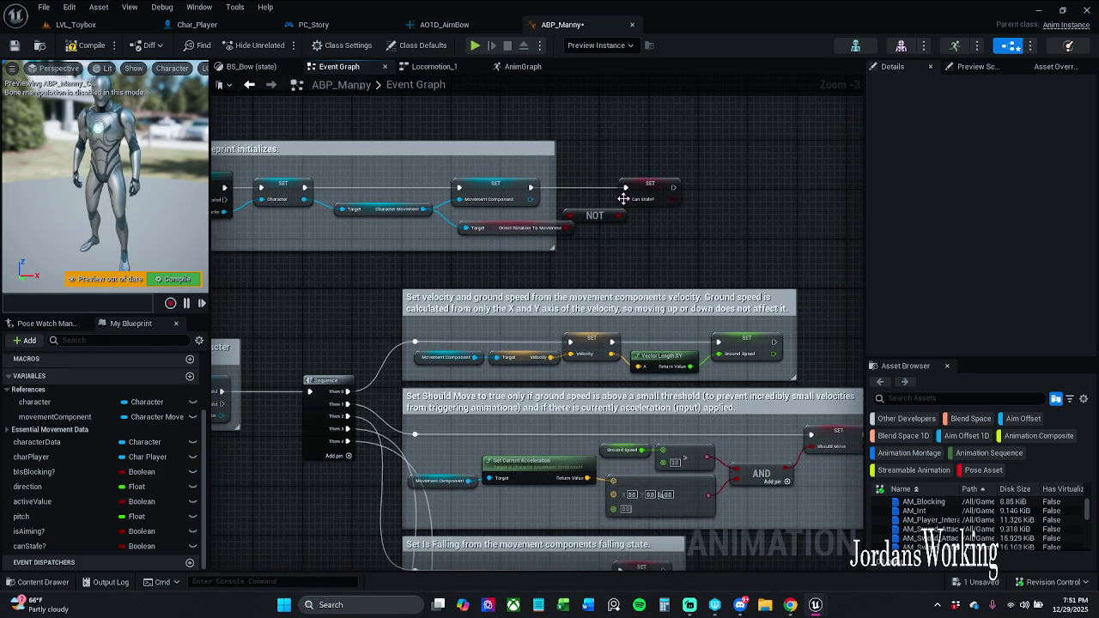
pyautogui.moveTo(711, 215); pyautogui.dragTo(623, 206)
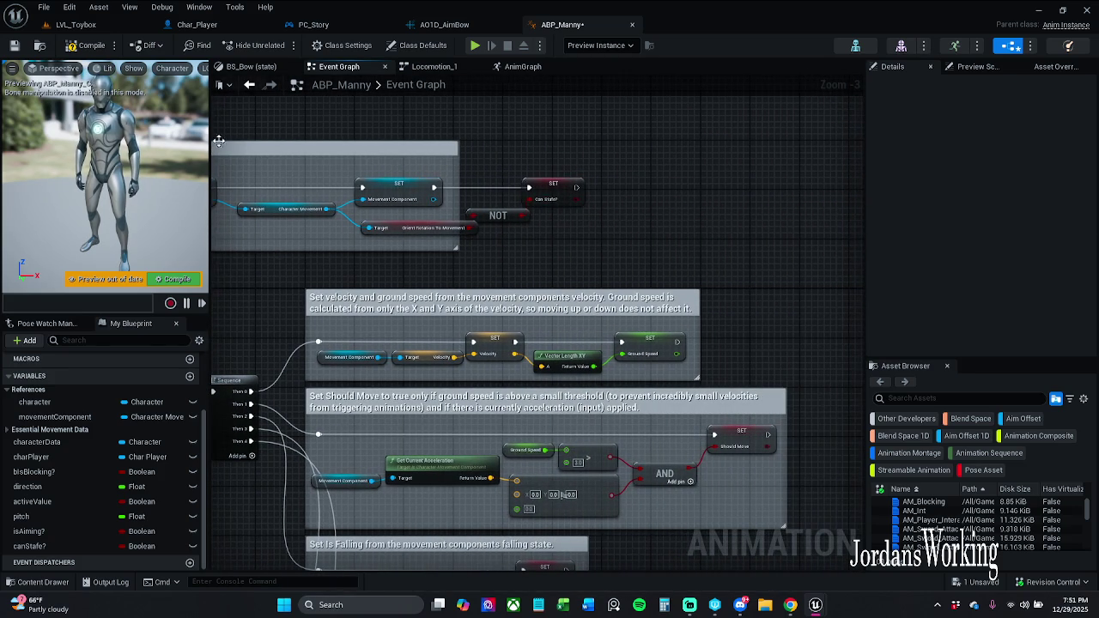
pyautogui.click(83, 49)
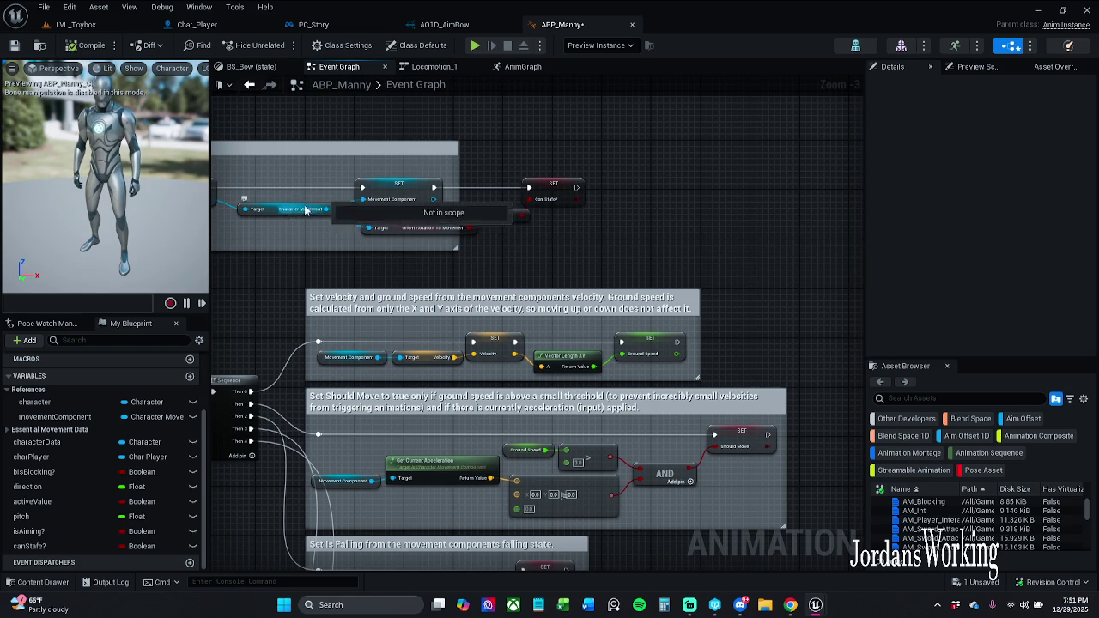
pyautogui.moveTo(274, 179)
pyautogui.mouseDown()
pyautogui.moveTo(445, 188)
pyautogui.moveTo(726, 254)
pyautogui.mouseUp()
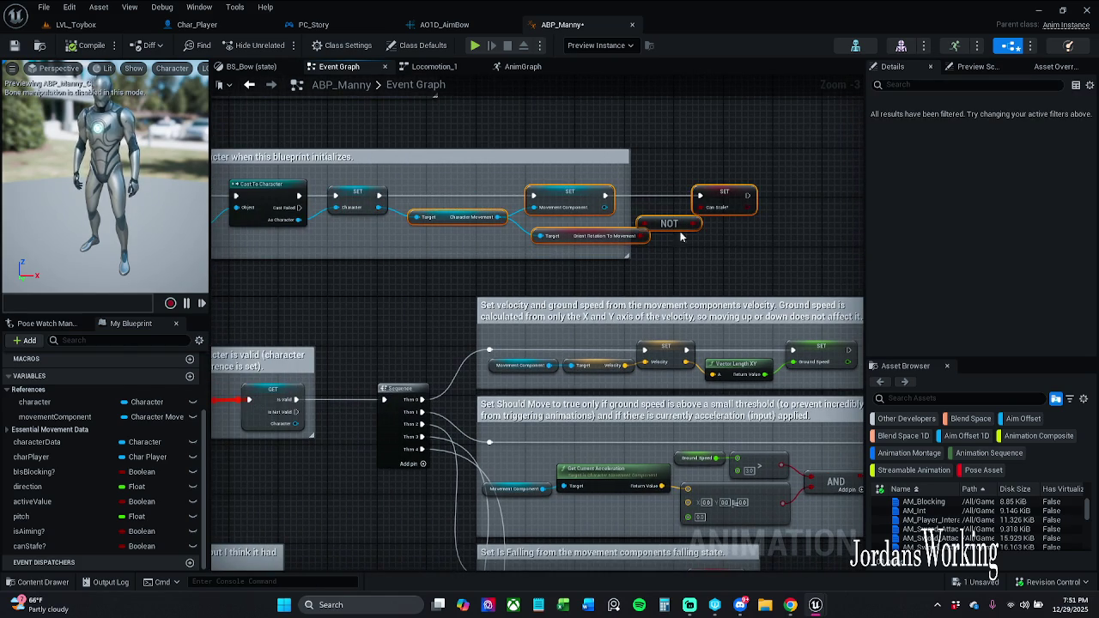
pyautogui.moveTo(575, 196)
pyautogui.mouseDown()
pyautogui.moveTo(793, 197)
pyautogui.moveTo(610, 206)
pyautogui.moveTo(858, 196)
pyautogui.mouseUp()
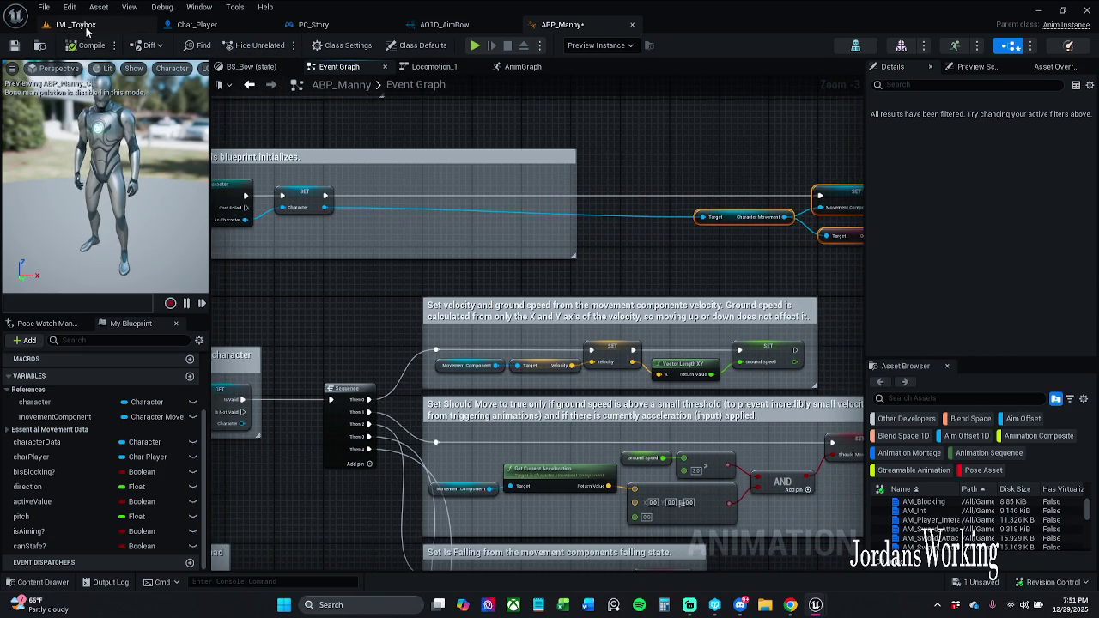
# Step: Play-test LVL_Toybox again, then jump from the charPlayer error to the Set isAiming? node
pyautogui.click(86, 27)
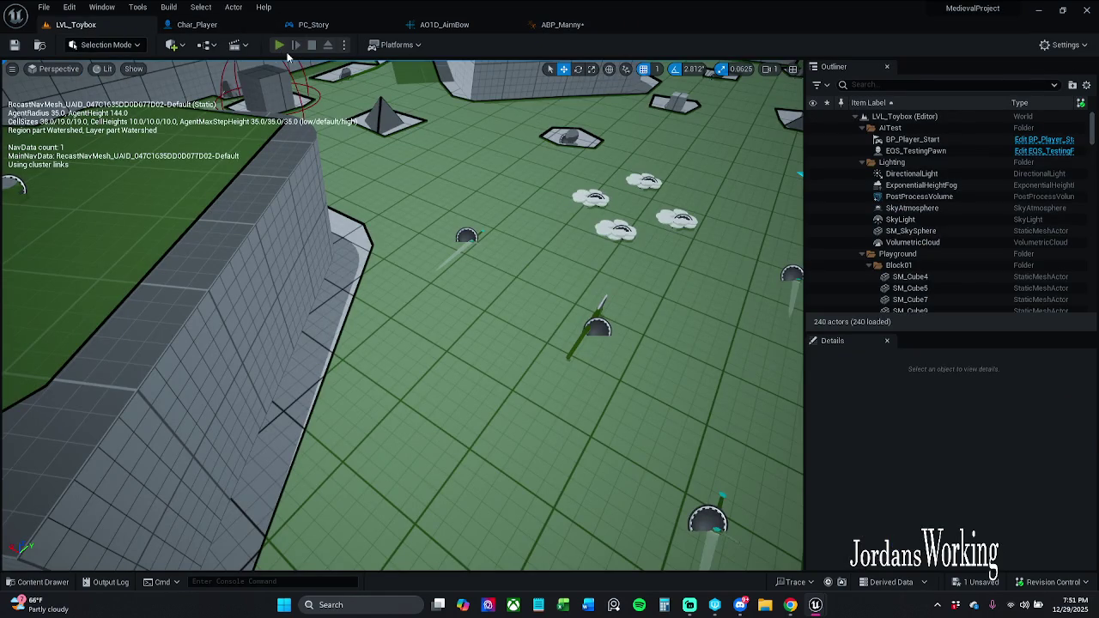
pyautogui.hotkey('alt', 'p')
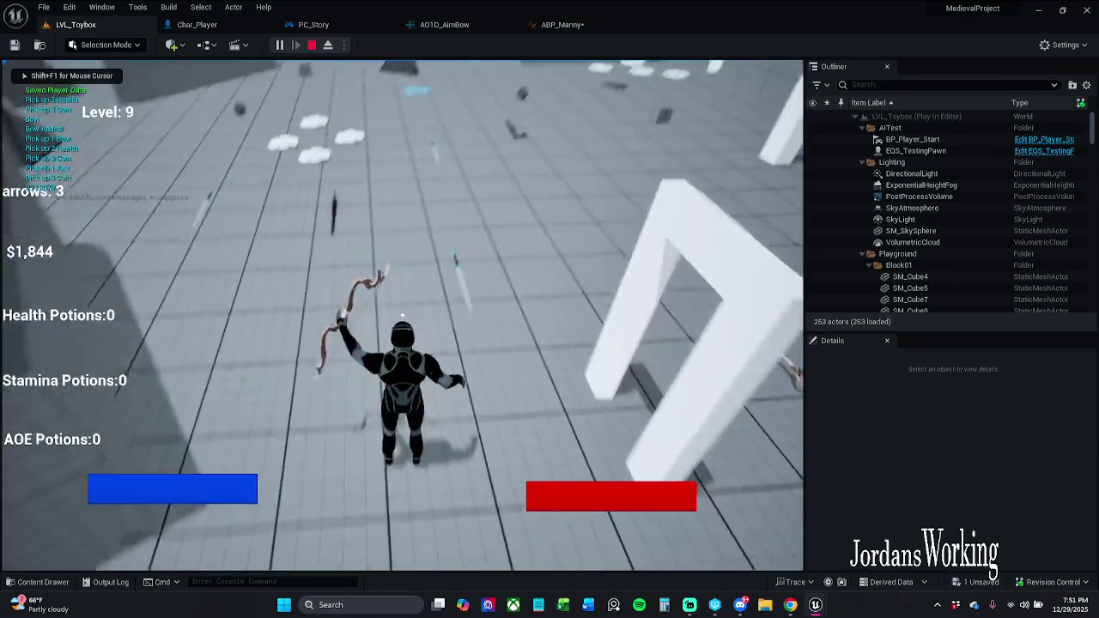
pyautogui.press('Escape')
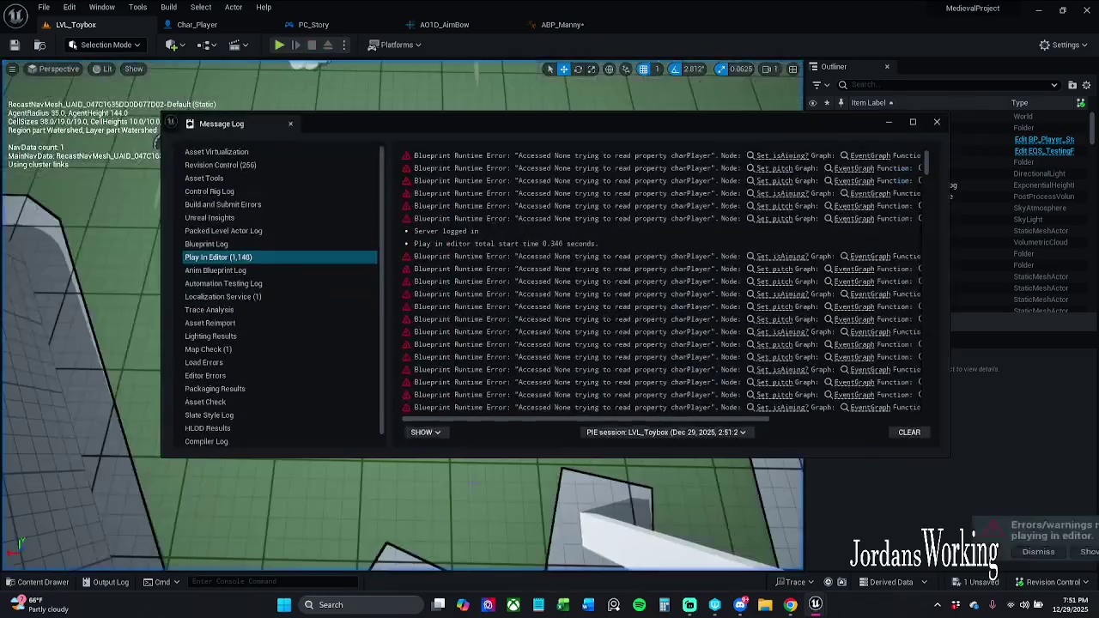
pyautogui.click(779, 156)
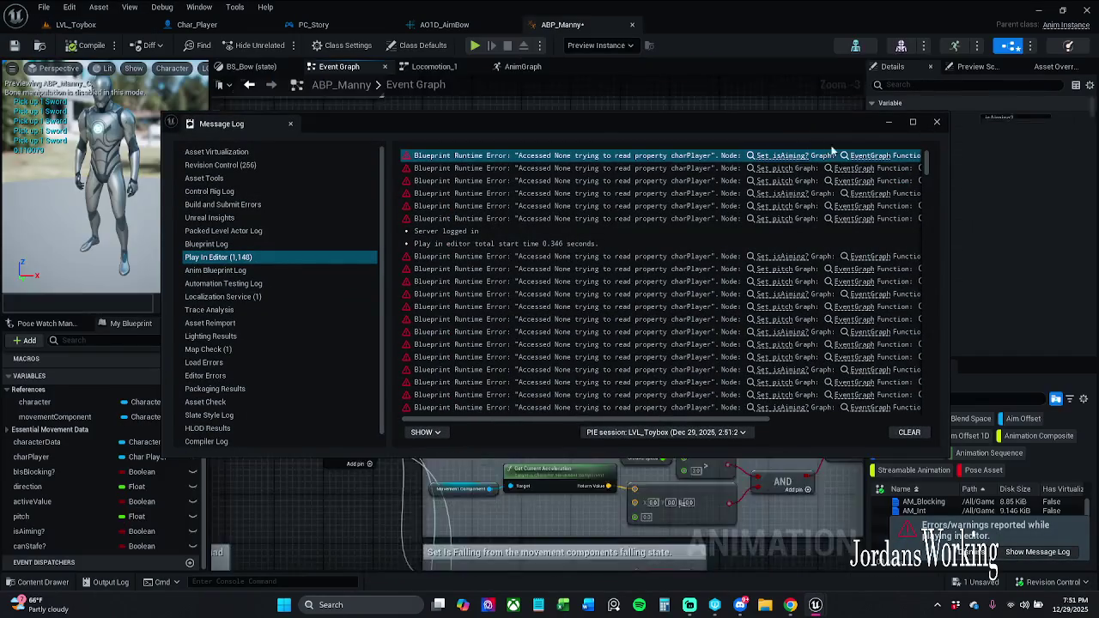
pyautogui.scroll(-2, 525, 450)
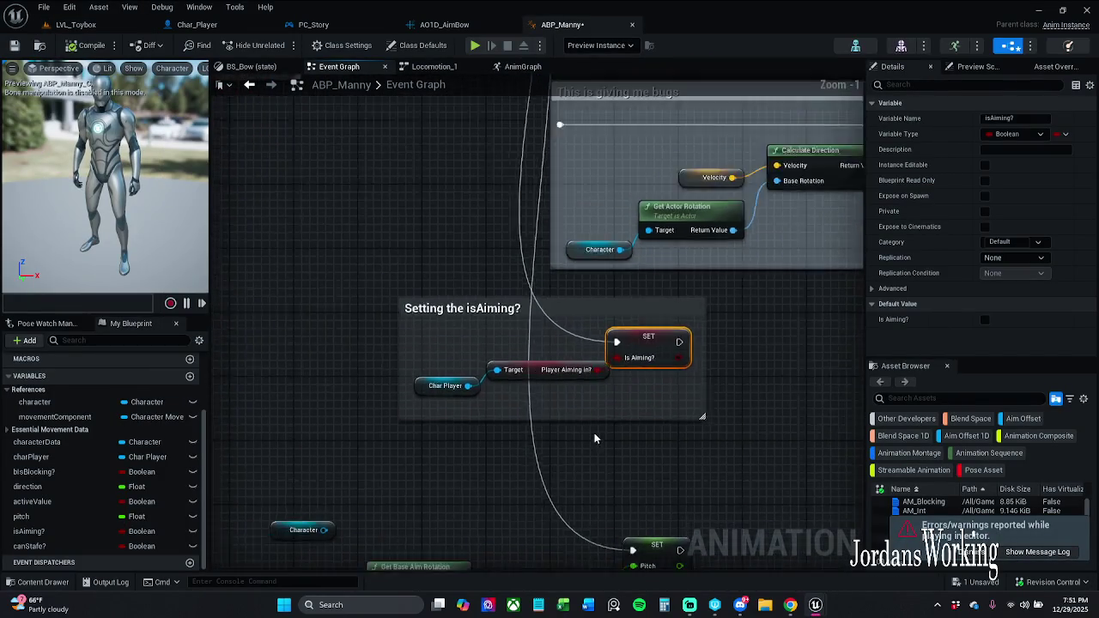
# Step: Paste the Cast To Char_Player chain near Initialize Animation and wire Character into its Object pin
pyautogui.moveTo(631, 418); pyautogui.dragTo(619, 281)
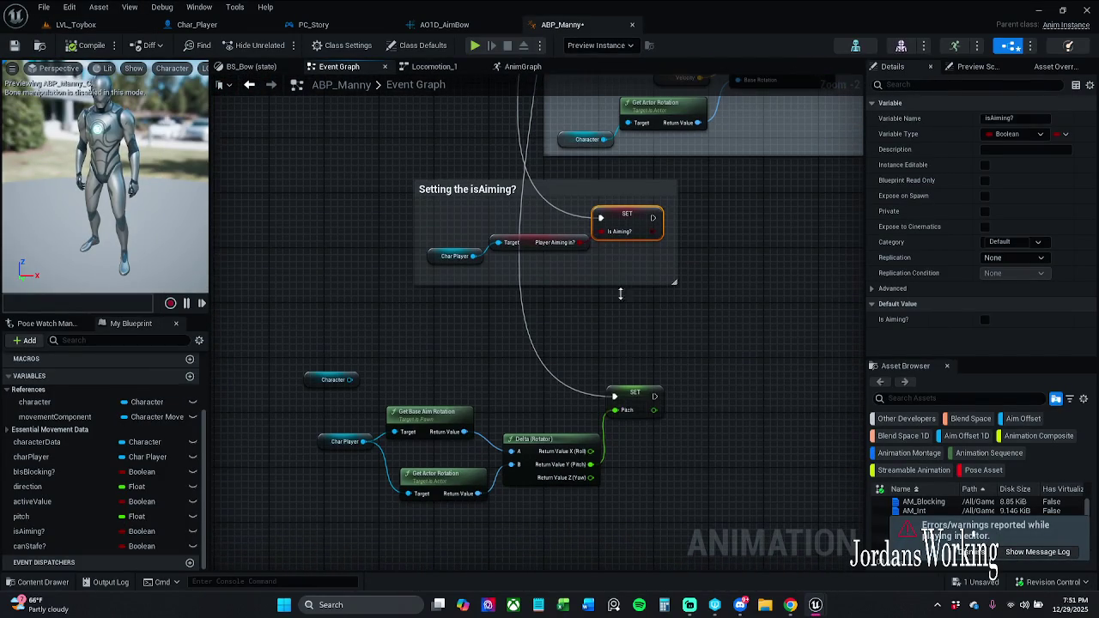
pyautogui.moveTo(601, 338)
pyautogui.mouseDown()
pyautogui.moveTo(569, 501)
pyautogui.moveTo(541, 481)
pyautogui.moveTo(510, 412)
pyautogui.moveTo(553, 427)
pyautogui.moveTo(543, 415)
pyautogui.mouseUp()
pyautogui.click(565, 355)
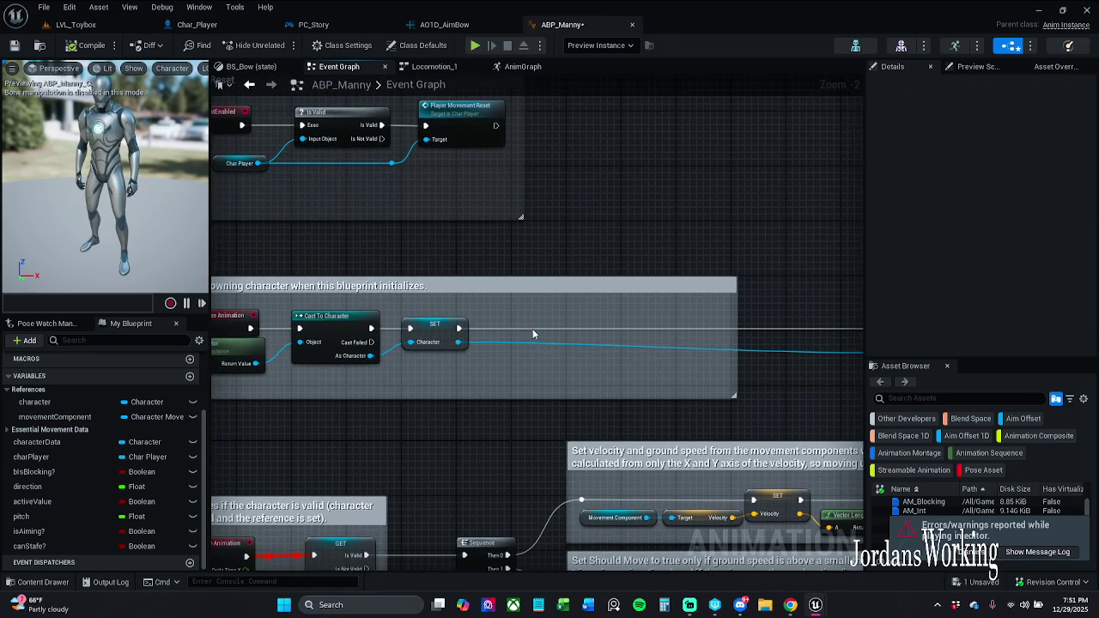
pyautogui.hotkey('ctrl', 'v')
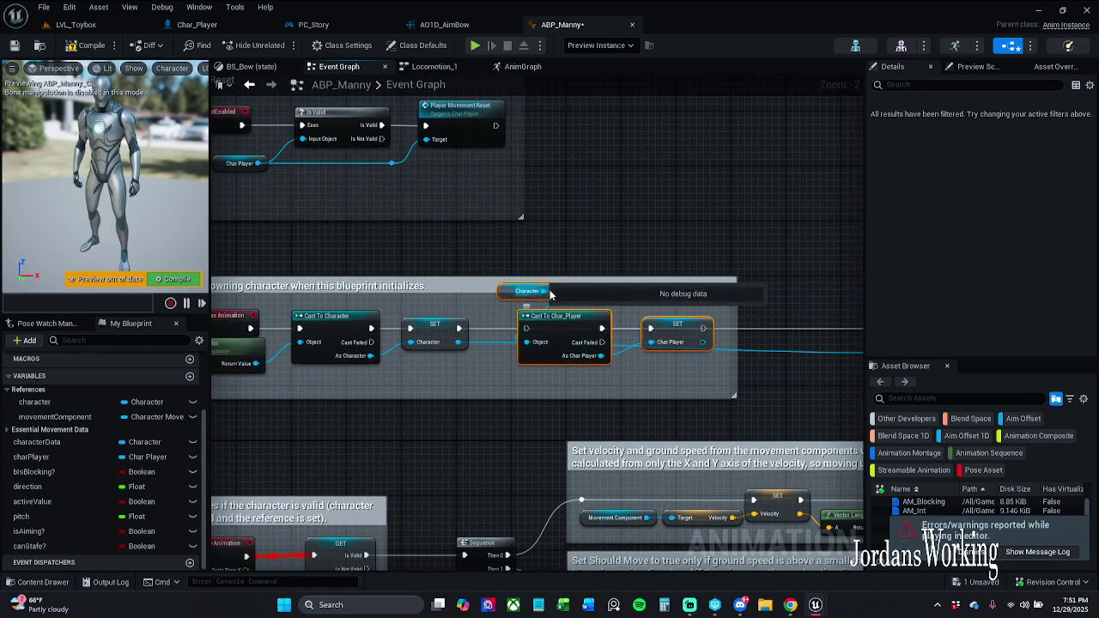
pyautogui.moveTo(545, 292); pyautogui.dragTo(526, 341)
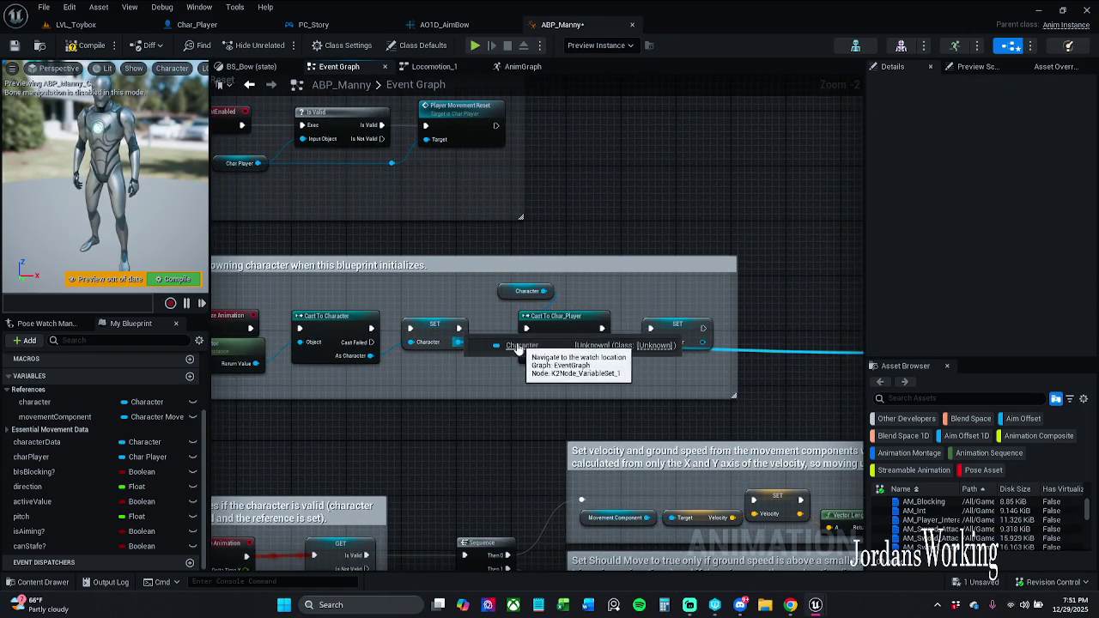
pyautogui.moveTo(526, 342); pyautogui.dragTo(459, 341)
# Step: Chain the SET Char Player exec into the Movement Component SET
pyautogui.moveTo(657, 398); pyautogui.dragTo(319, 365)
pyautogui.moveTo(364, 297)
pyautogui.mouseDown()
pyautogui.moveTo(682, 304)
pyautogui.moveTo(670, 296)
pyautogui.mouseUp()
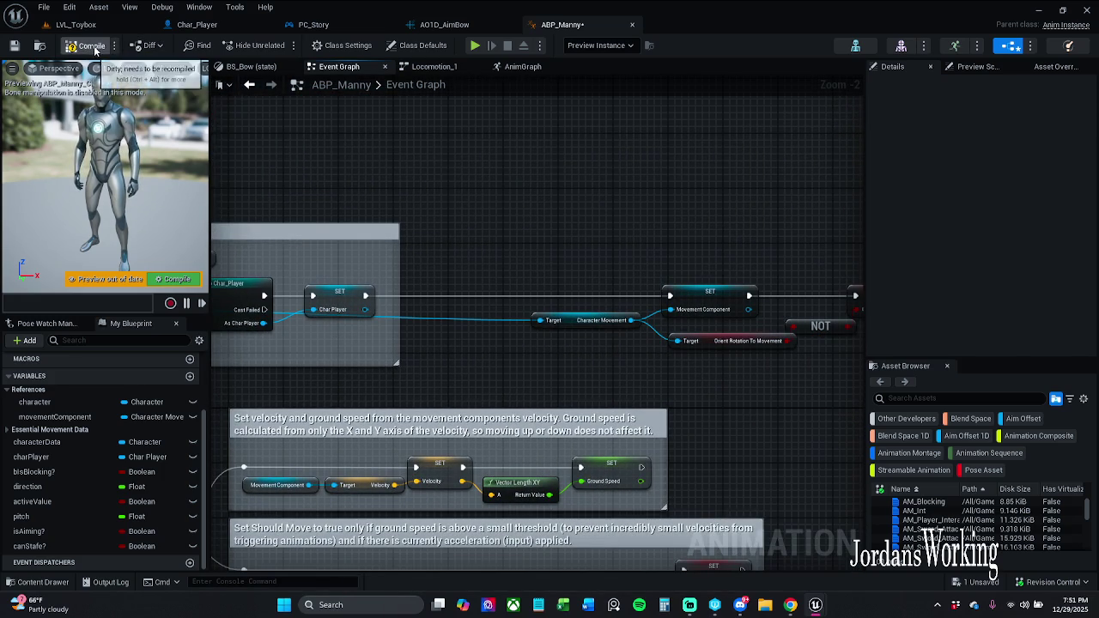
pyautogui.click(129, 25)
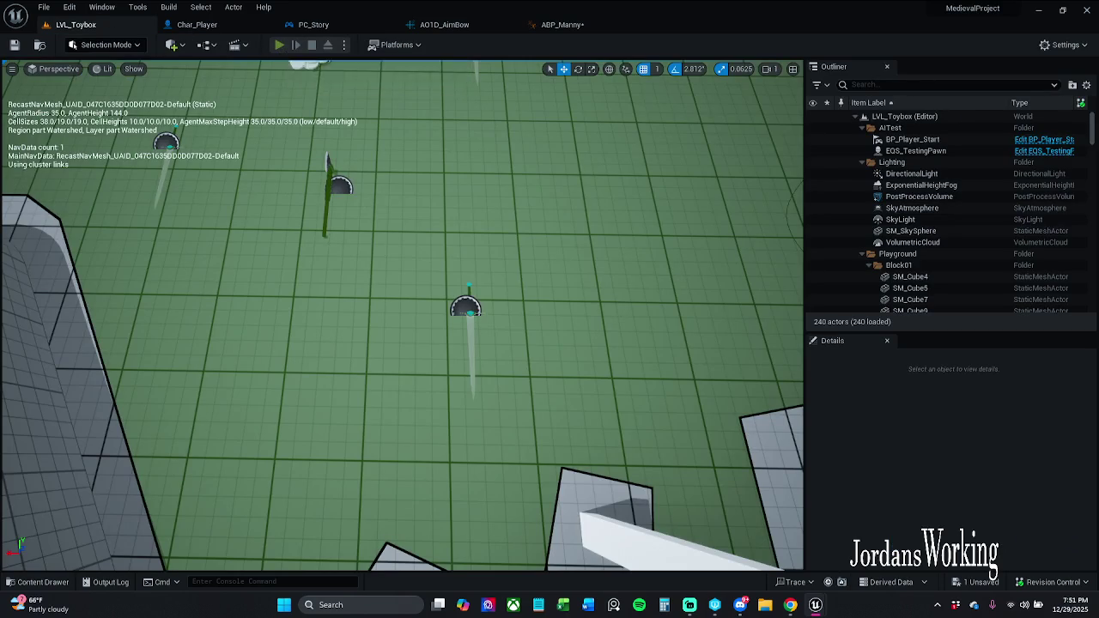
pyautogui.hotkey('alt', 'p')
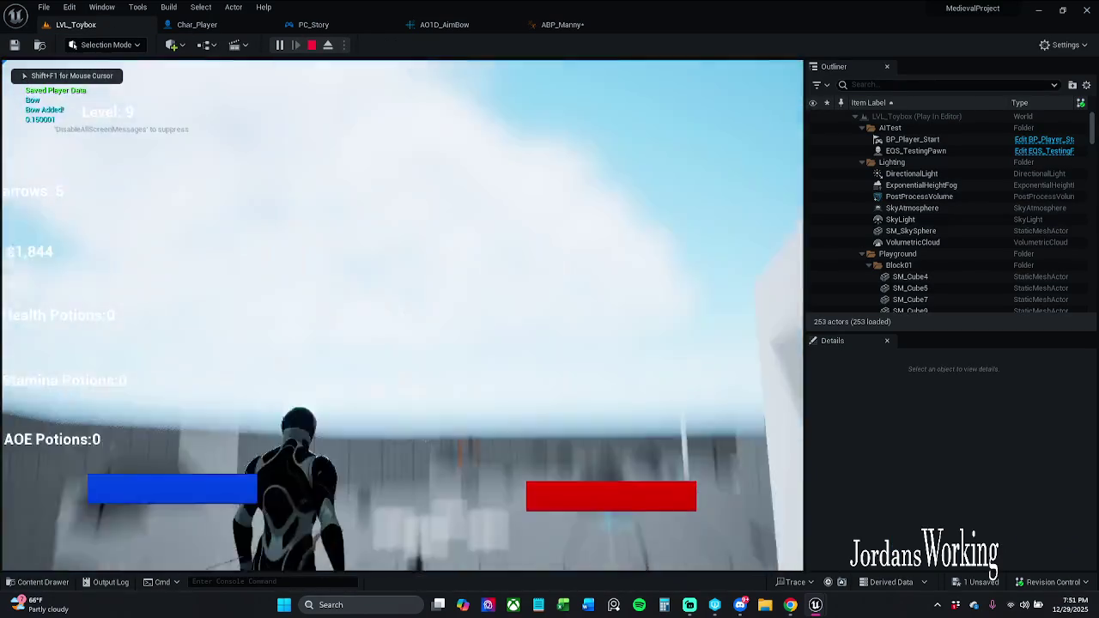
pyautogui.press('Escape')
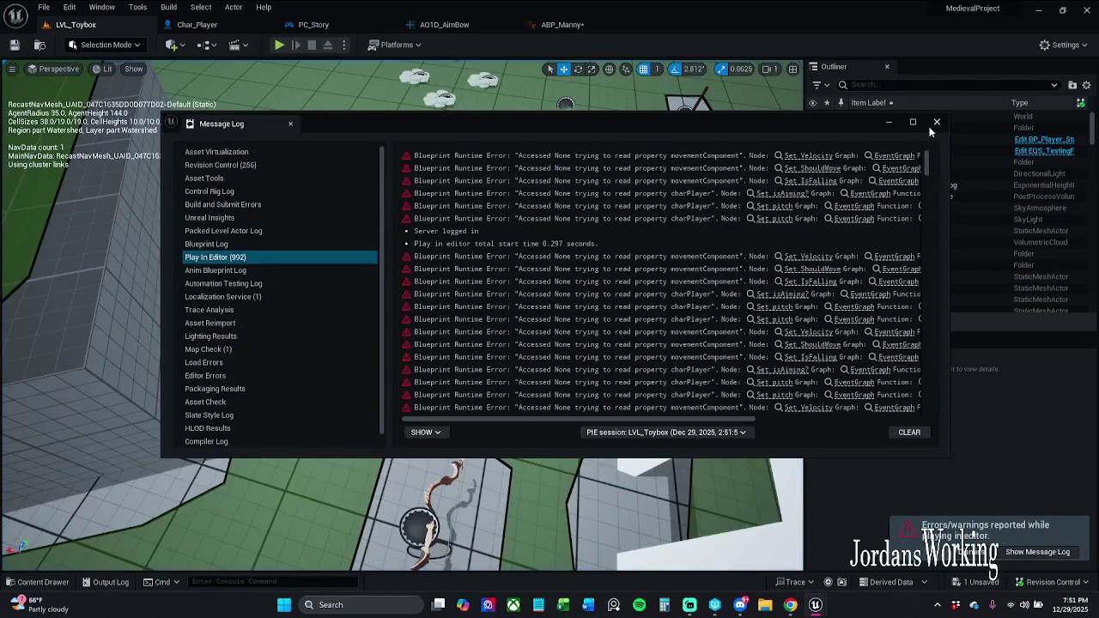
pyautogui.click(936, 124)
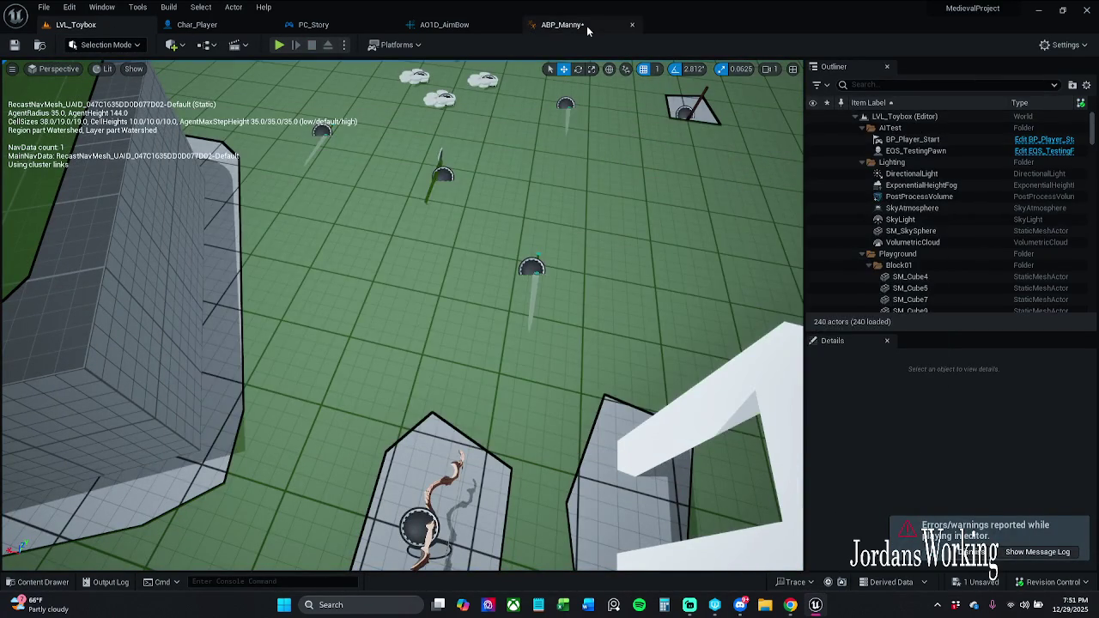
pyautogui.click(590, 26)
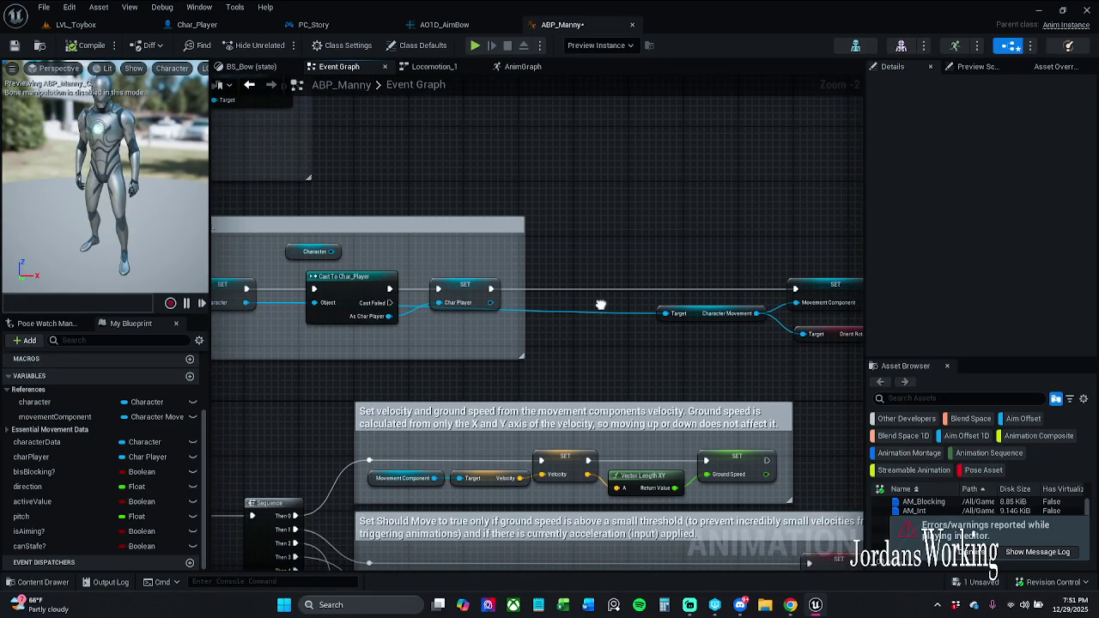
# Step: Remove the Cast To Char_Player and SET nodes and reconnect the exec flow past them
pyautogui.moveTo(579, 261); pyautogui.dragTo(567, 265)
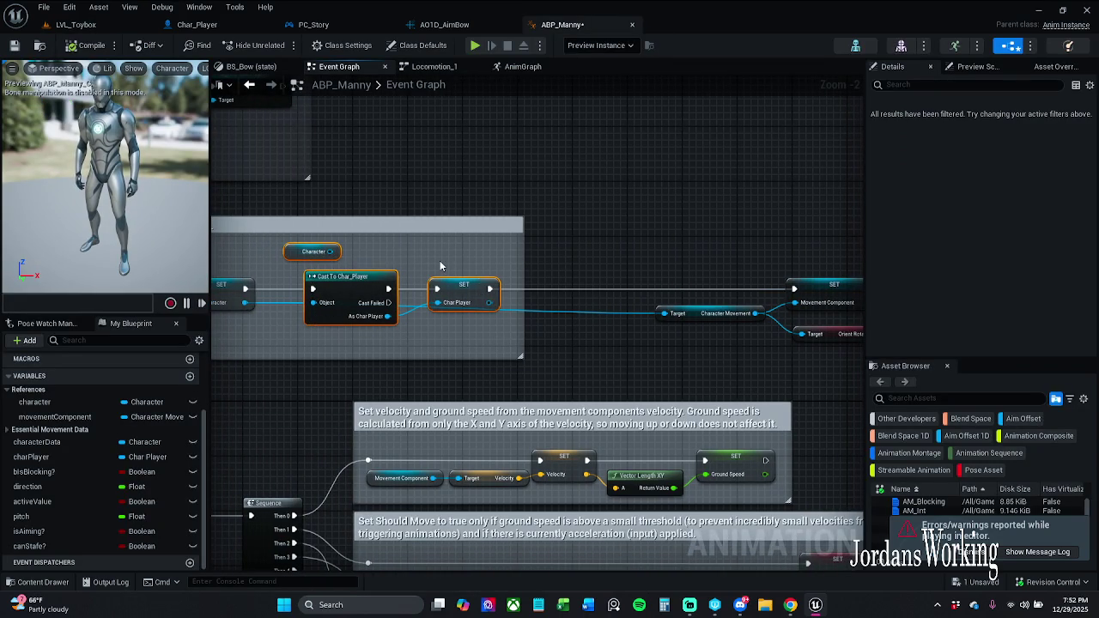
pyautogui.moveTo(437, 289)
pyautogui.mouseDown()
pyautogui.moveTo(460, 285)
pyautogui.moveTo(459, 341)
pyautogui.mouseUp()
pyautogui.press('Escape')
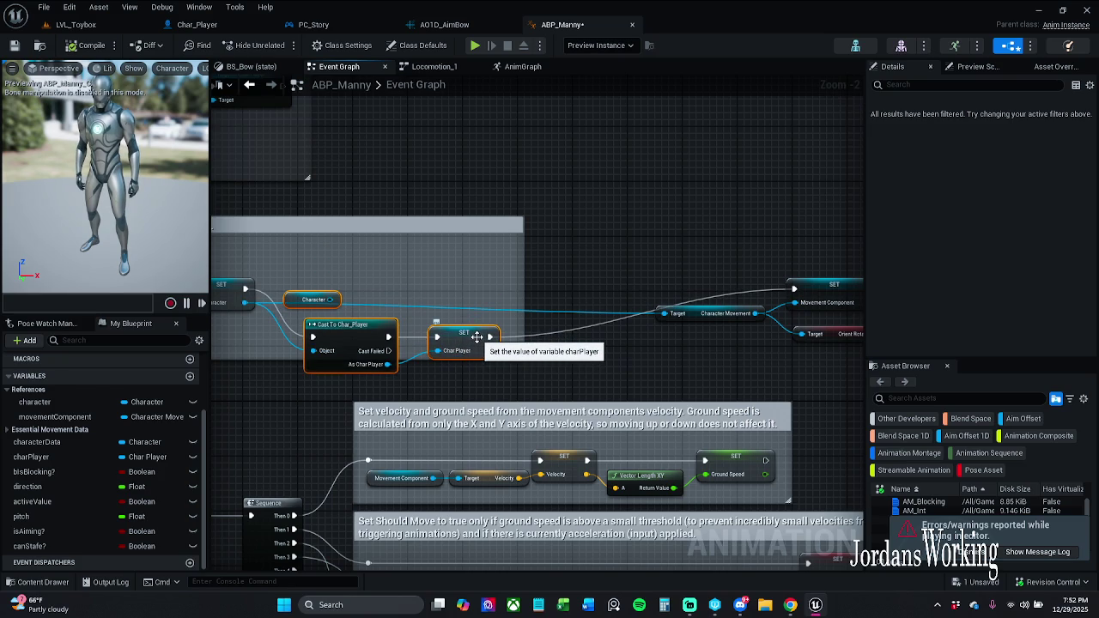
pyautogui.press('Delete')
pyautogui.moveTo(245, 288); pyautogui.dragTo(794, 288)
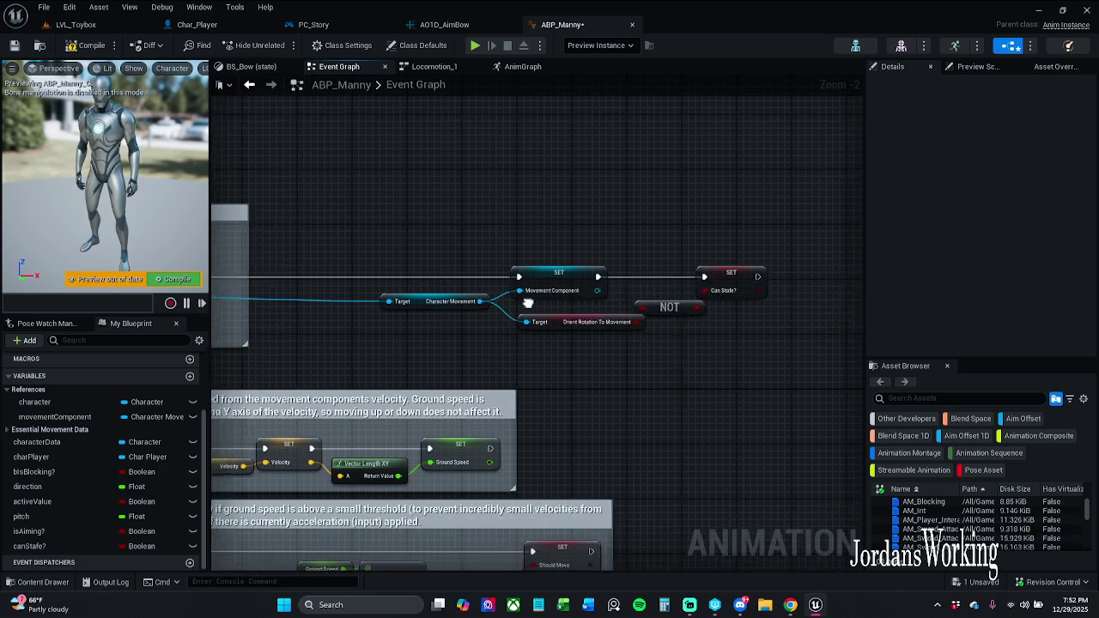
# Step: Paste the cast chain after SET Can Stafe?, wiring its exec and Character Object input
pyautogui.moveTo(388, 242)
pyautogui.mouseDown()
pyautogui.moveTo(709, 329)
pyautogui.moveTo(841, 303)
pyautogui.moveTo(606, 277)
pyautogui.moveTo(413, 278)
pyautogui.moveTo(601, 274)
pyautogui.moveTo(491, 250)
pyautogui.moveTo(505, 246)
pyautogui.moveTo(347, 258)
pyautogui.mouseUp()
pyautogui.click(596, 269)
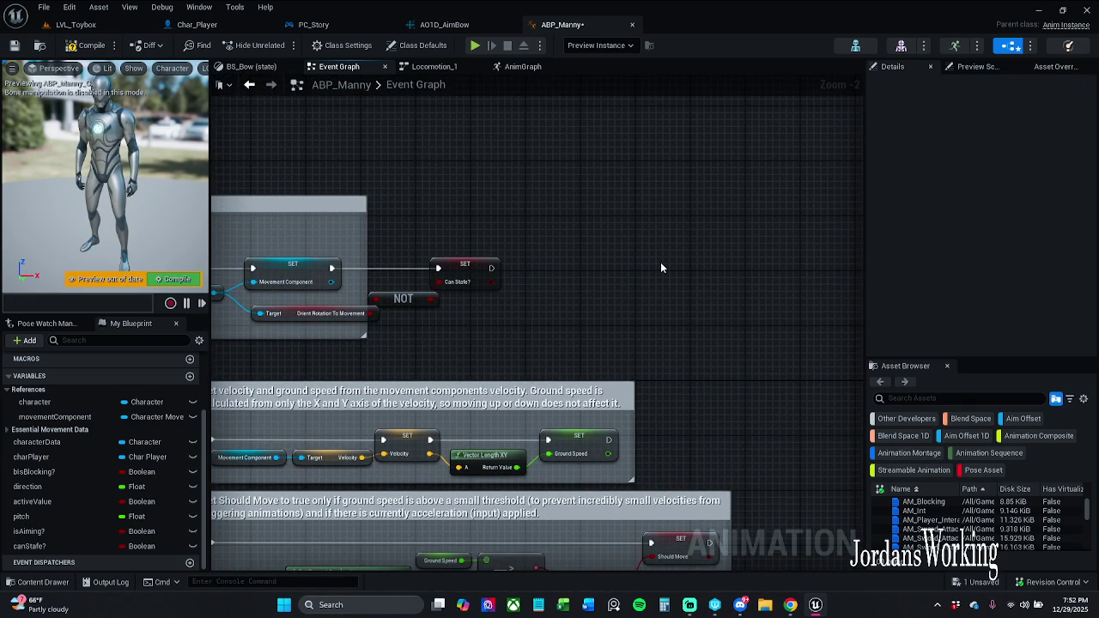
pyautogui.hotkey('ctrl', 'v')
pyautogui.moveTo(629, 282); pyautogui.dragTo(490, 270)
pyautogui.moveTo(666, 269)
pyautogui.mouseDown()
pyautogui.moveTo(591, 256)
pyautogui.moveTo(555, 282)
pyautogui.mouseUp()
pyautogui.click(624, 224)
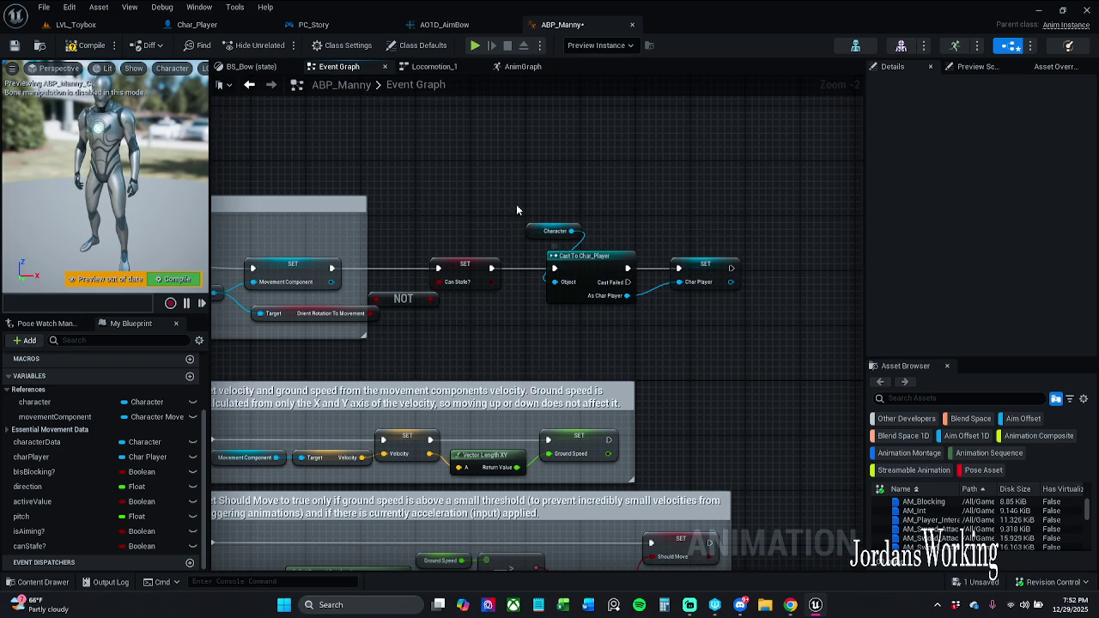
pyautogui.moveTo(713, 269); pyautogui.dragTo(700, 269)
# Step: Refresh all the graph's nodes and save ABP_Manny
pyautogui.scroll(-4, 699, 269)
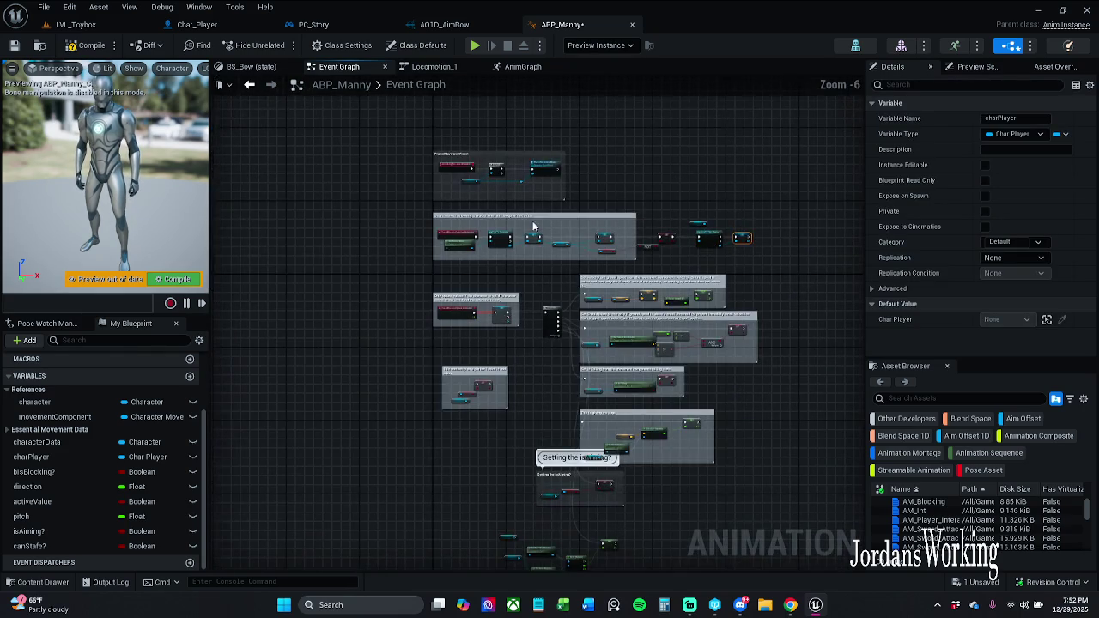
pyautogui.moveTo(421, 144)
pyautogui.mouseDown()
pyautogui.moveTo(596, 404)
pyautogui.moveTo(756, 515)
pyautogui.mouseUp()
pyautogui.moveTo(726, 285)
pyautogui.mouseDown()
pyautogui.moveTo(680, 325)
pyautogui.moveTo(706, 323)
pyautogui.mouseUp()
pyautogui.scroll(4, 705, 323)
pyautogui.rightClick(728, 268)
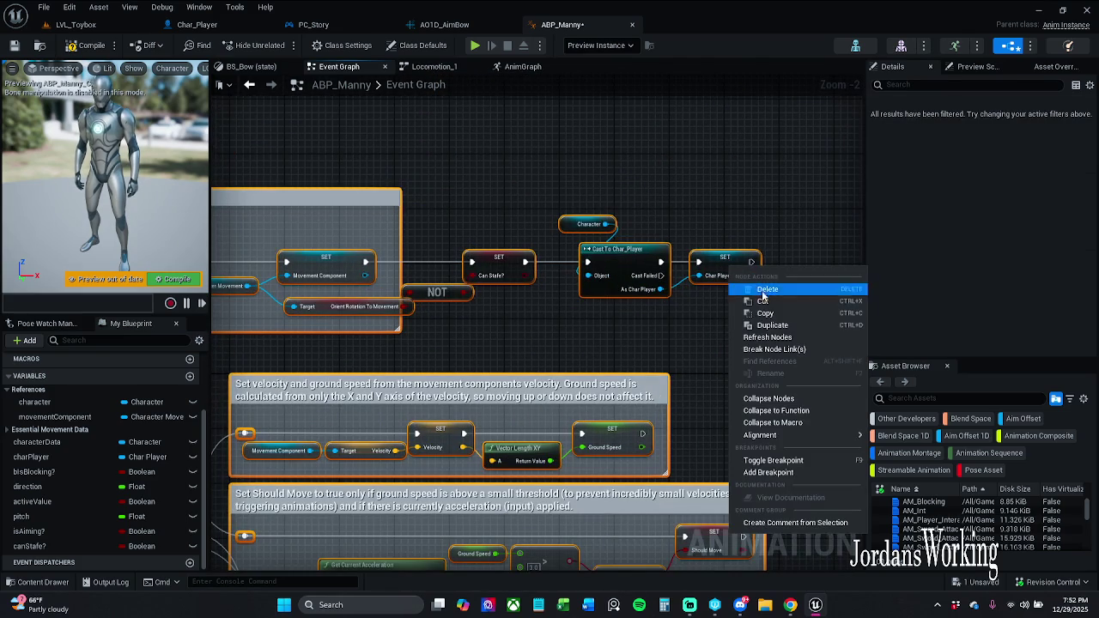
pyautogui.click(781, 340)
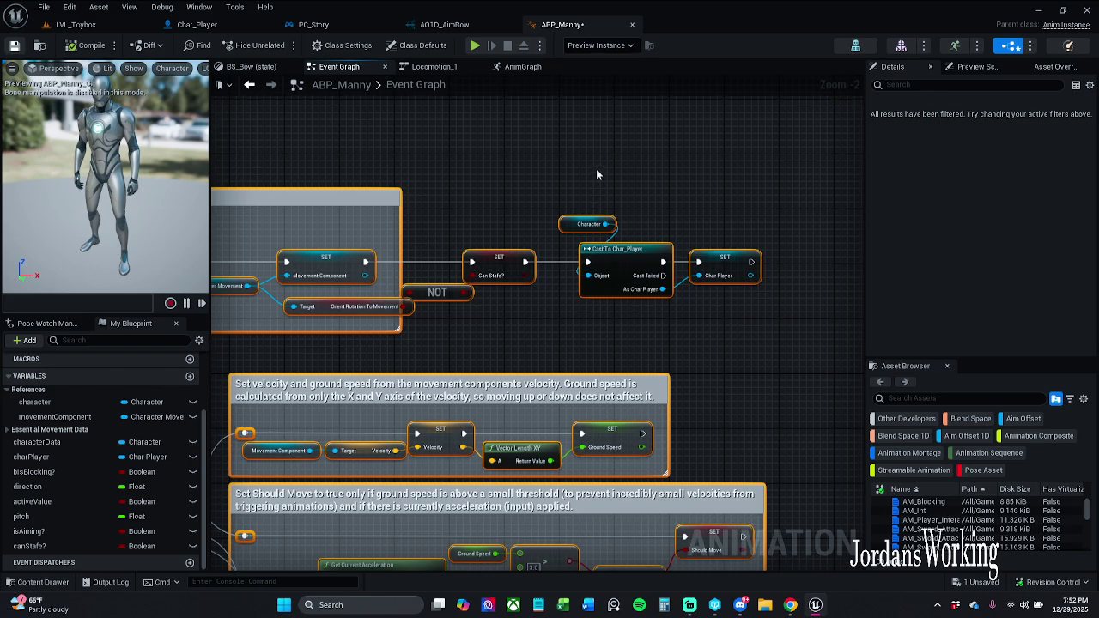
pyautogui.hotkey('ctrl', 's')
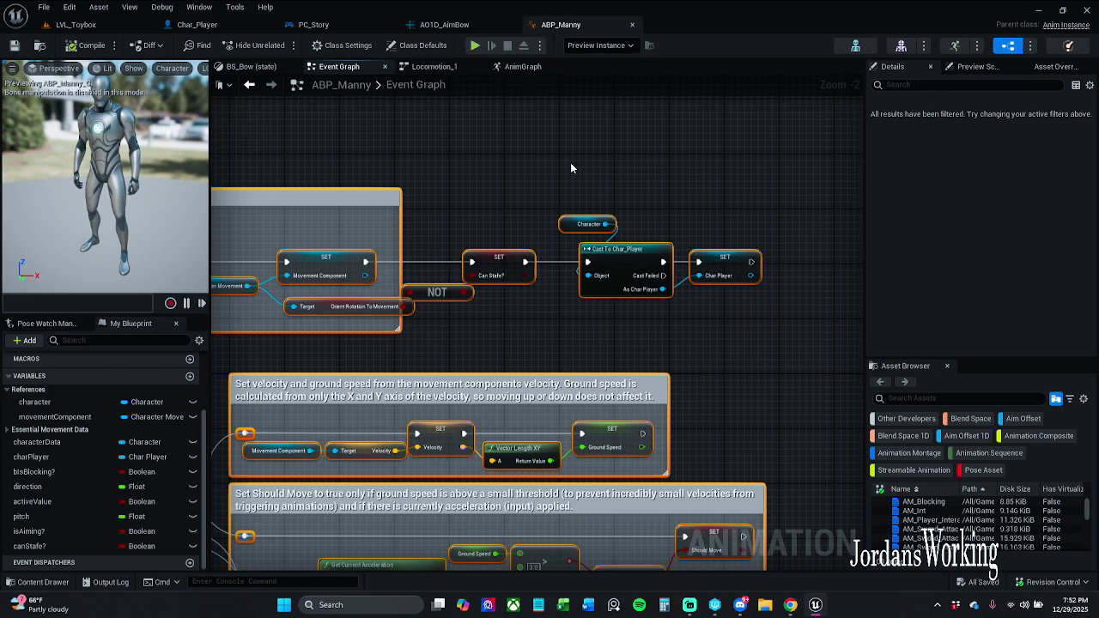
pyautogui.click(572, 168)
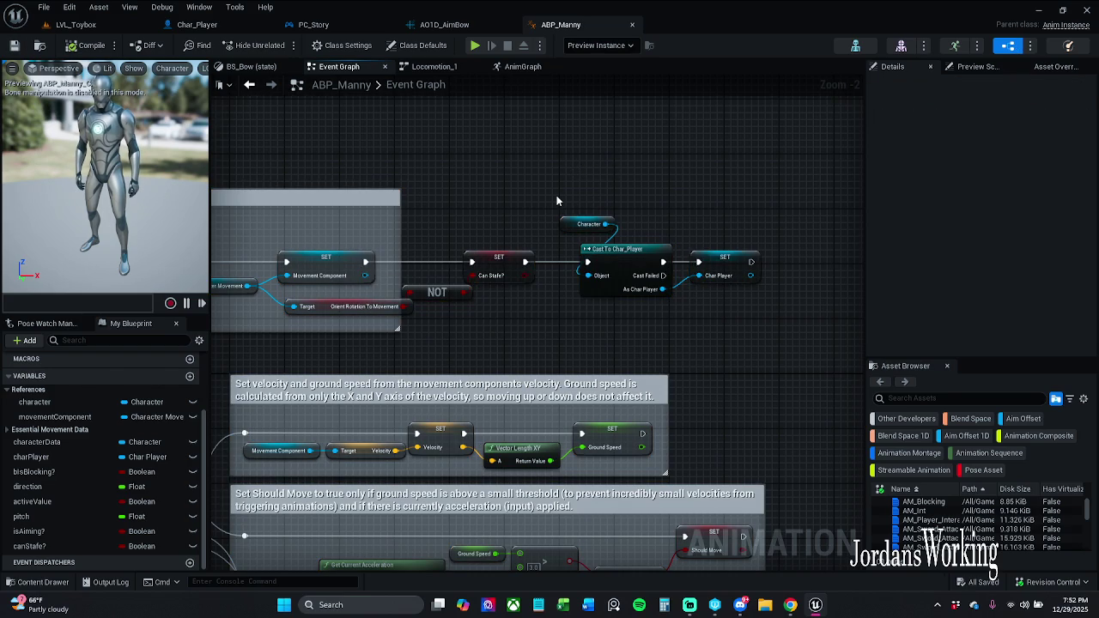
pyautogui.click(736, 263)
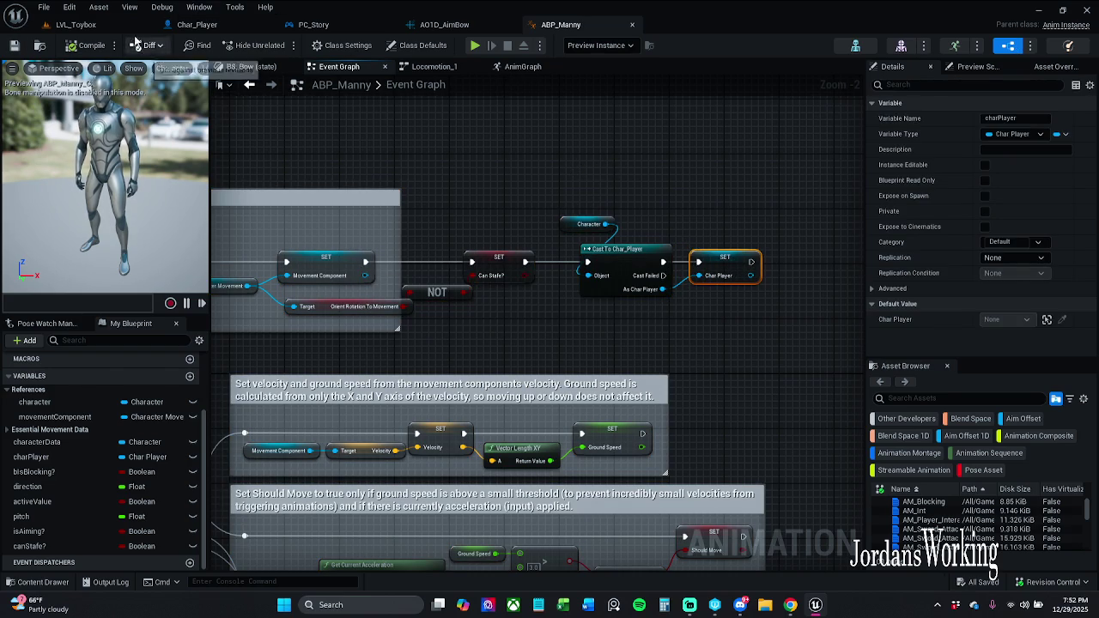
pyautogui.click(76, 24)
pyautogui.click(279, 44)
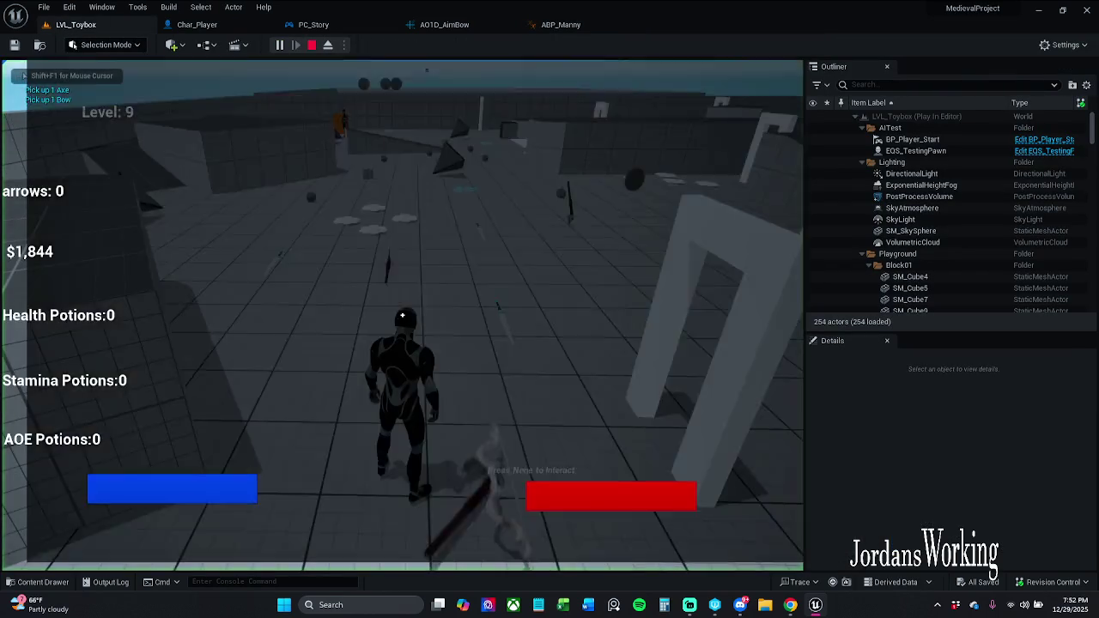
pyautogui.press('w')
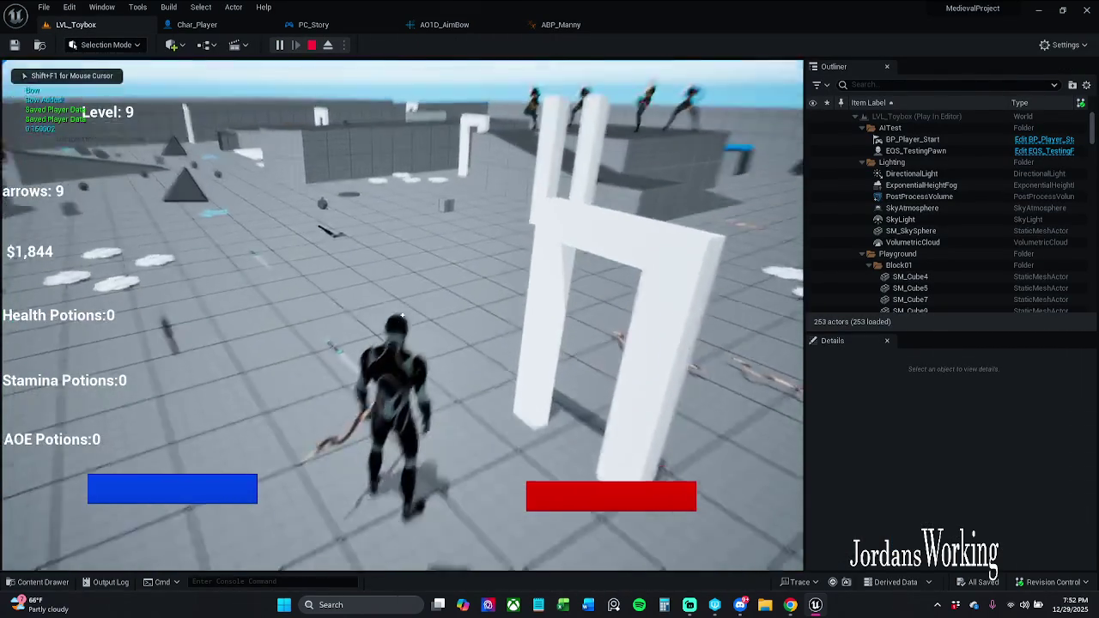
pyautogui.press('Escape')
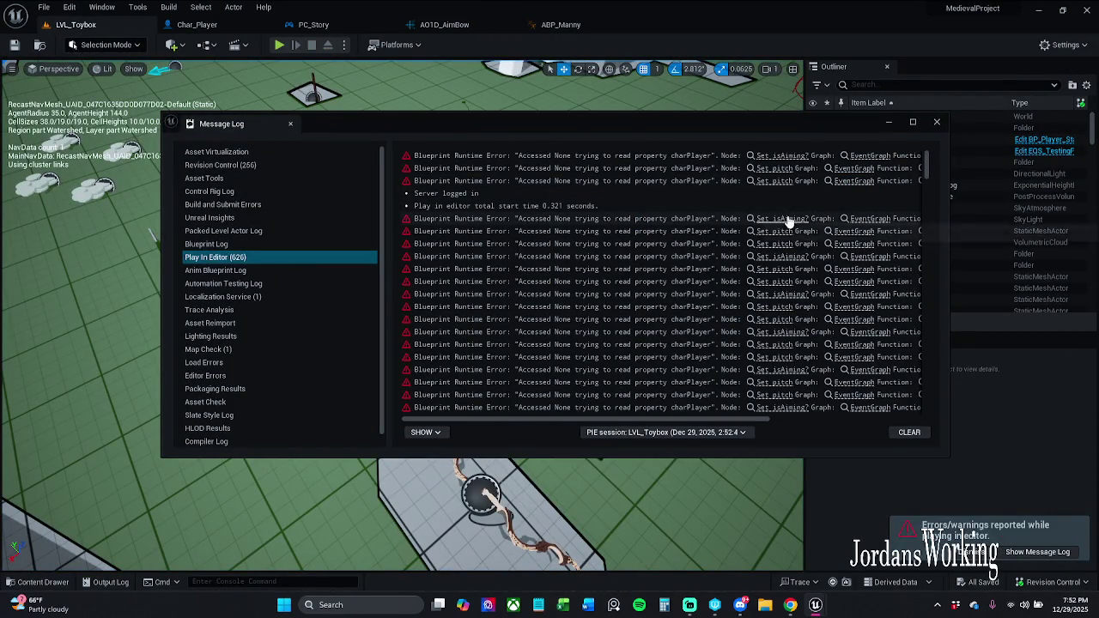
pyautogui.click(888, 125)
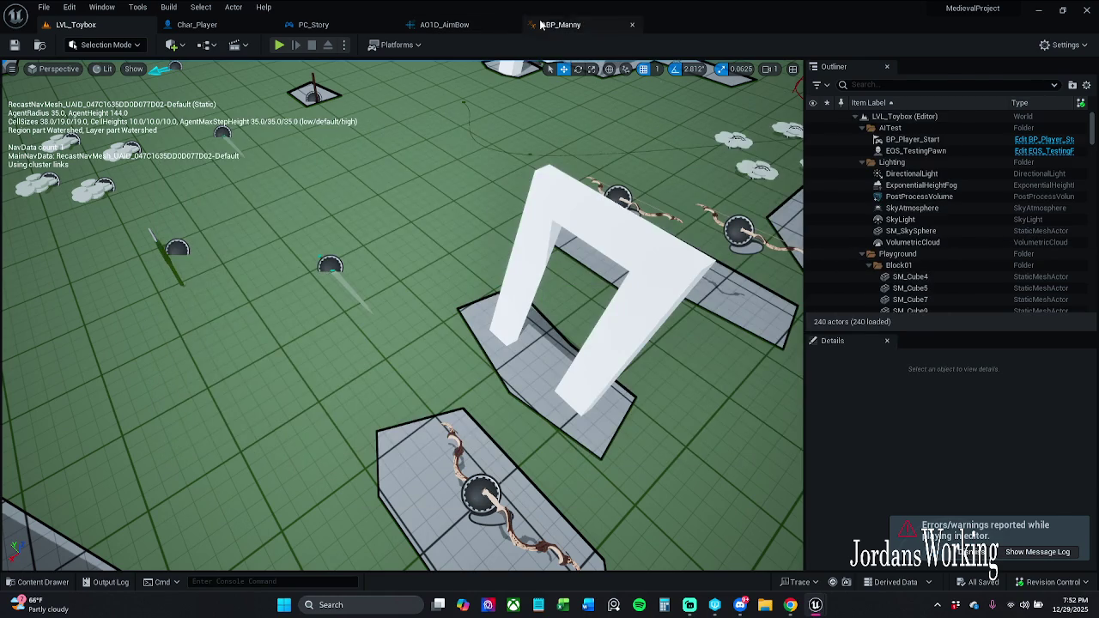
pyautogui.click(558, 24)
pyautogui.moveTo(735, 181)
pyautogui.mouseDown()
pyautogui.moveTo(710, 208)
pyautogui.moveTo(674, 164)
pyautogui.moveTo(621, 204)
pyautogui.mouseUp()
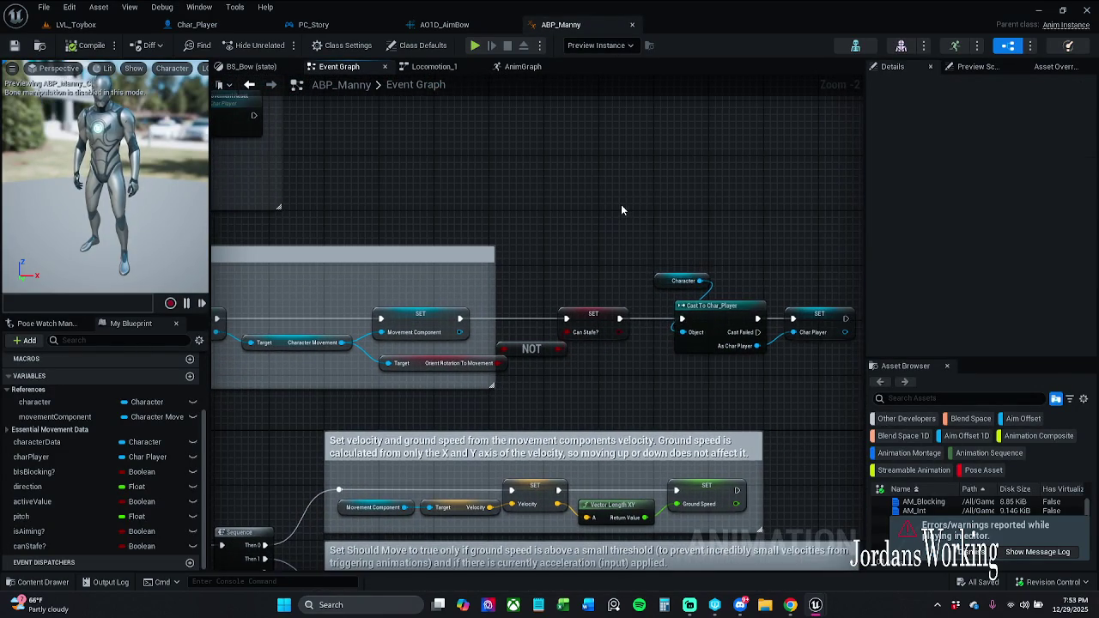
# Step: Add an Event Blueprint Begin Play node to the ABP_Manny Event Graph
pyautogui.rightClick(621, 208)
pyautogui.write('begin')
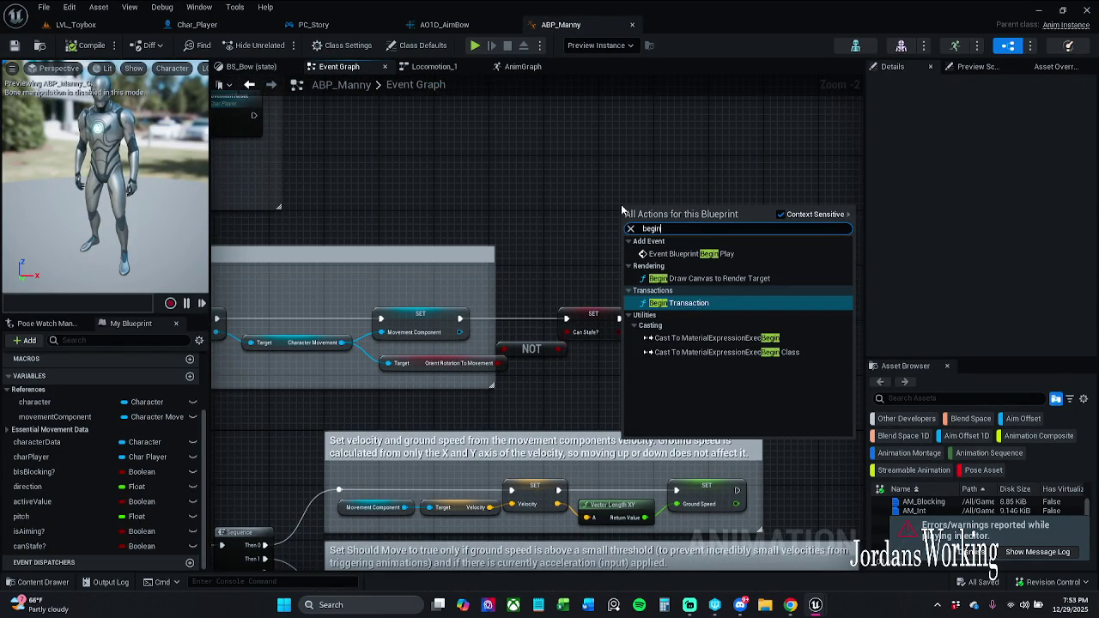
pyautogui.click(705, 254)
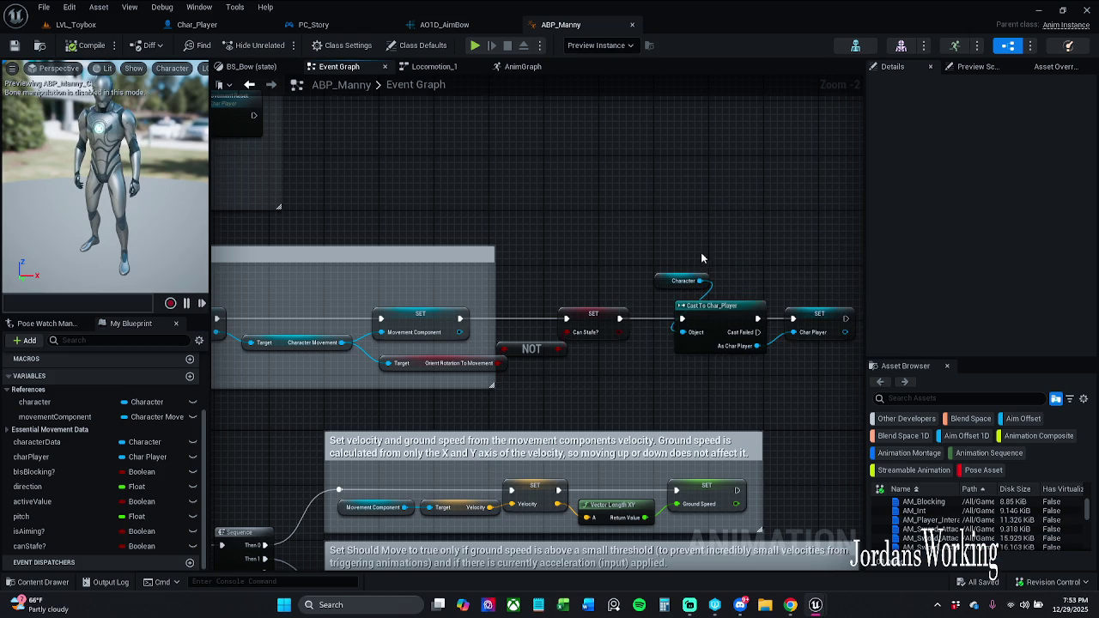
pyautogui.moveTo(718, 254)
pyautogui.mouseDown()
pyautogui.moveTo(665, 249)
pyautogui.moveTo(902, 183)
pyautogui.moveTo(1094, 188)
pyautogui.moveTo(624, 197)
pyautogui.moveTo(623, 232)
pyautogui.moveTo(578, 262)
pyautogui.moveTo(767, 181)
pyautogui.moveTo(727, 182)
pyautogui.mouseUp()
# Step: Move the Cast To Char_Player chain next to Begin Play and select them together
pyautogui.click(560, 266)
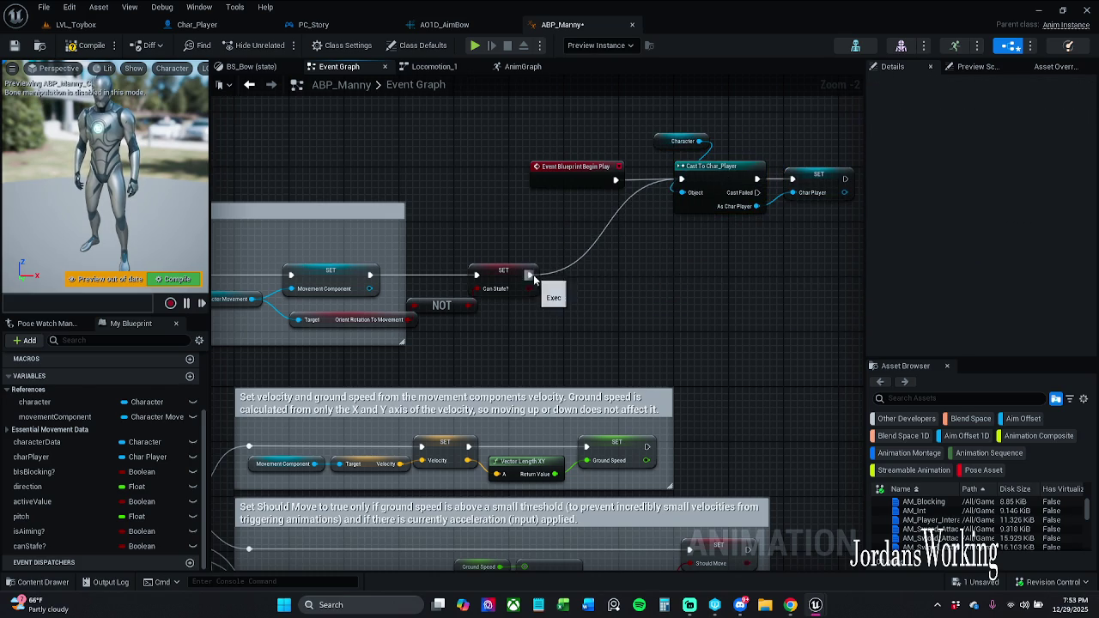
pyautogui.moveTo(527, 275); pyautogui.dragTo(1063, 254)
pyautogui.moveTo(593, 237)
pyautogui.mouseDown()
pyautogui.moveTo(446, 249)
pyautogui.moveTo(271, 298)
pyautogui.mouseUp()
pyautogui.moveTo(386, 293); pyautogui.dragTo(389, 259)
pyautogui.moveTo(613, 208); pyautogui.dragTo(640, 216)
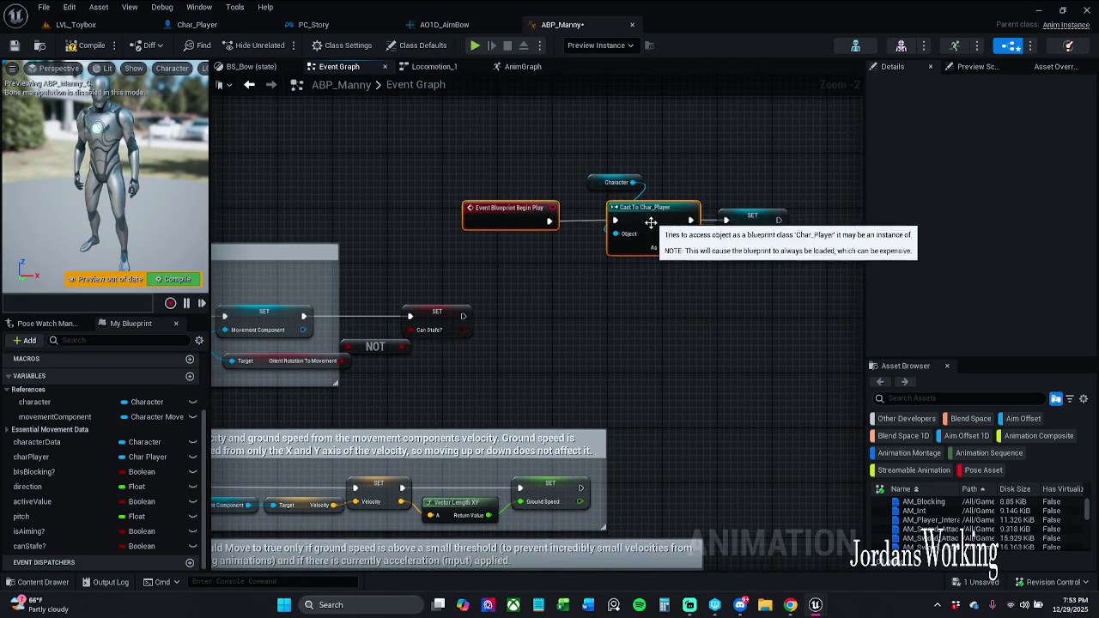